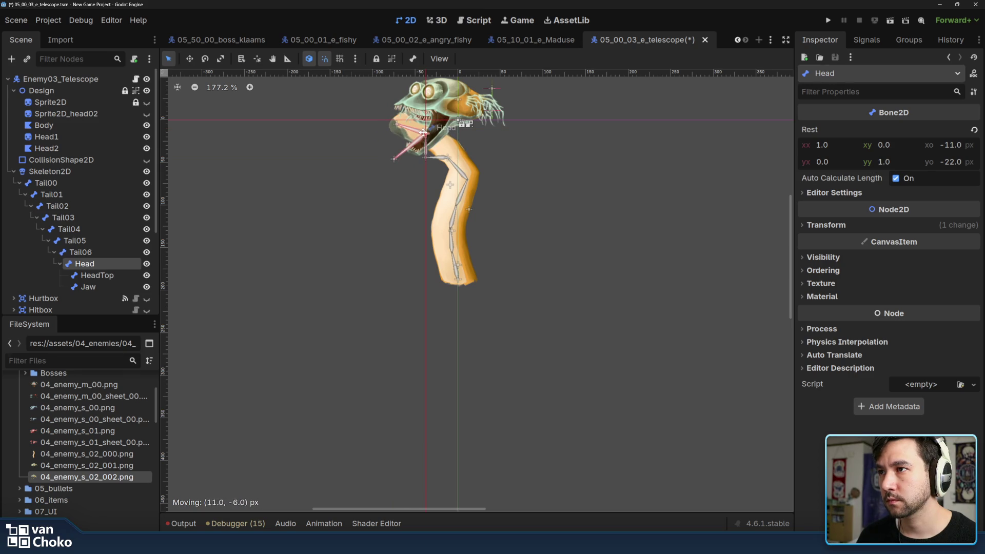
- Reset the telescope fish's Skeleton2D to its rest pose
click(88, 170)
click(498, 59)
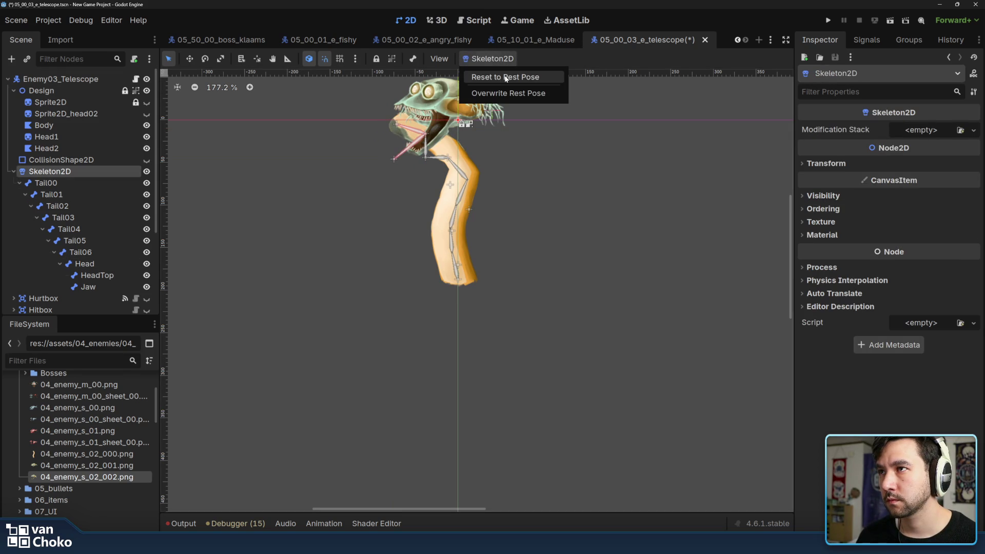
click(508, 77)
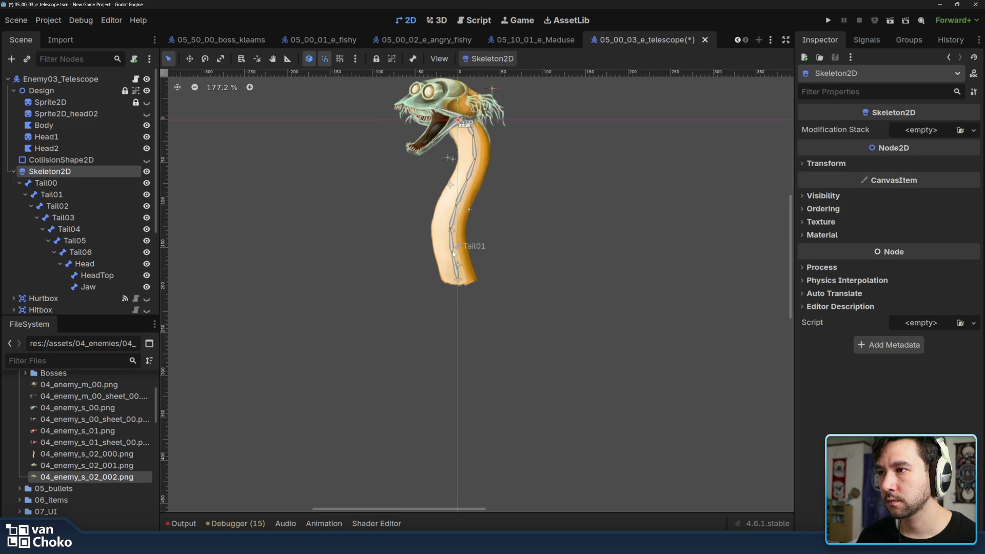
- Rotate Tail01 and Tail02 into a hooked curve to test the body's deformation
click(456, 259)
mouse_move(451, 253)
mouse_down()
mouse_move(432, 258)
mouse_move(485, 252)
mouse_move(439, 255)
mouse_move(515, 236)
mouse_move(504, 233)
mouse_up()
click(477, 225)
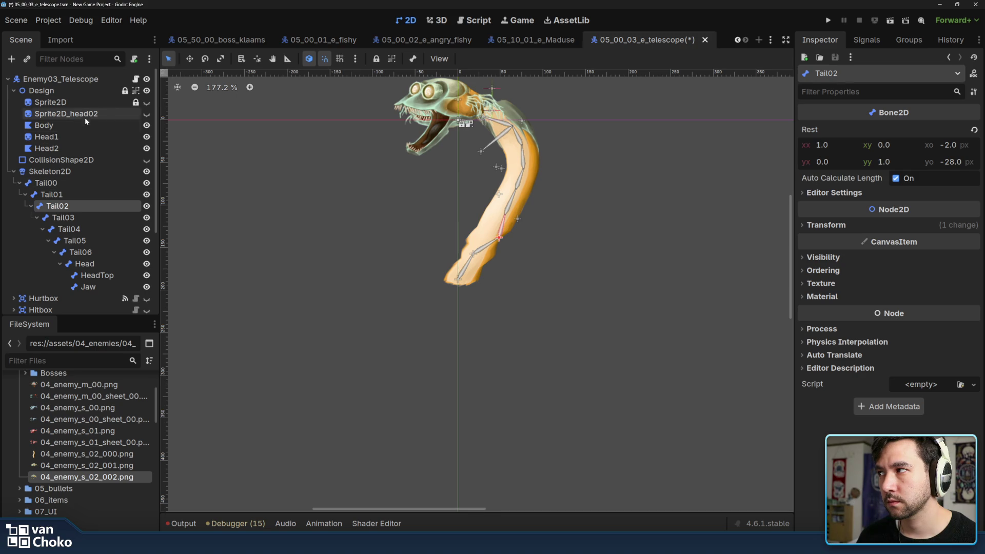
click(44, 125)
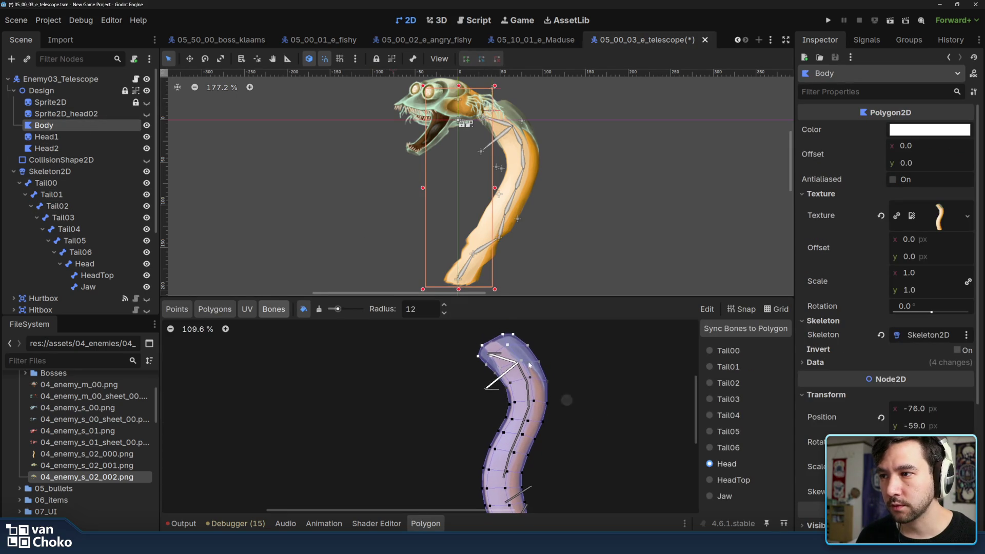
- Remove Tail06's bone weight from the Body polygon's tail mesh
click(319, 309)
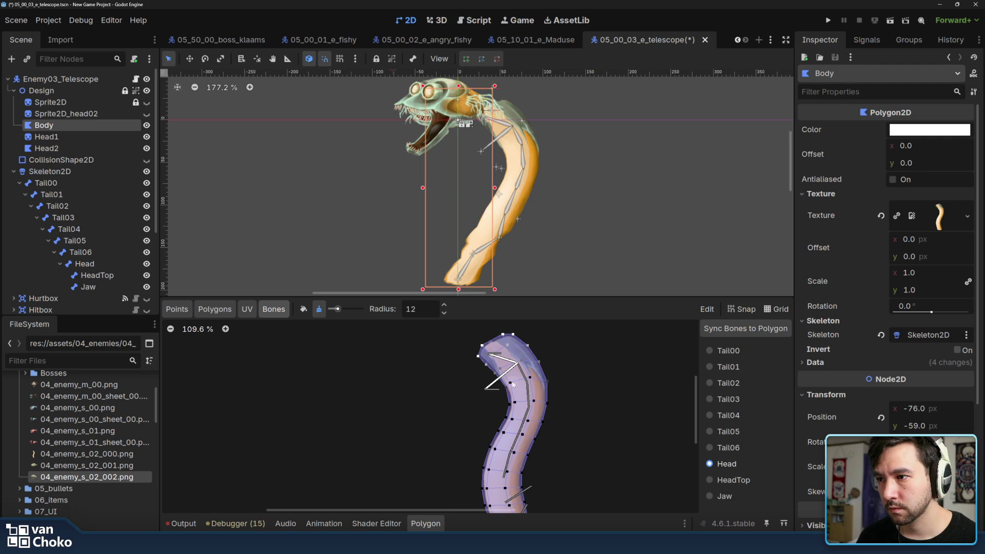
click(734, 449)
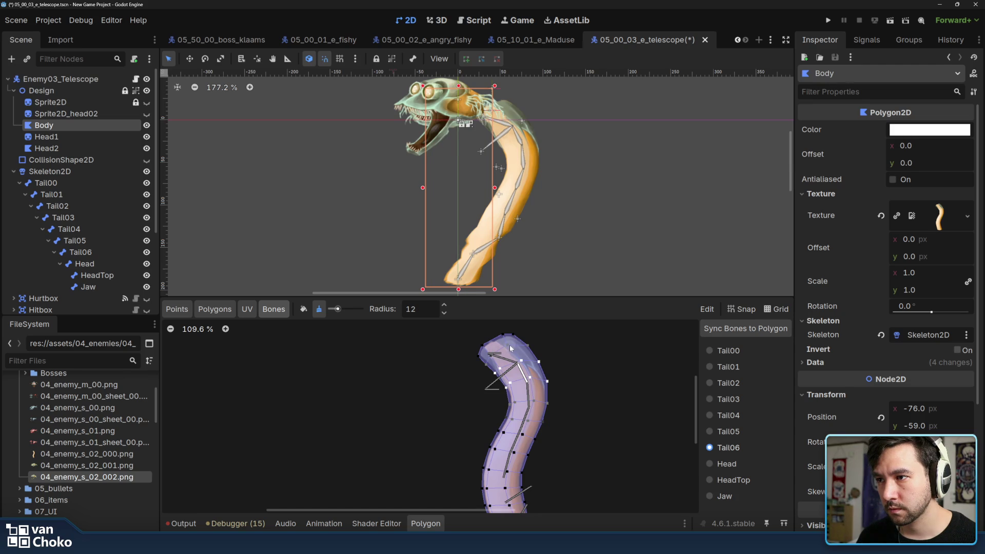
click(303, 309)
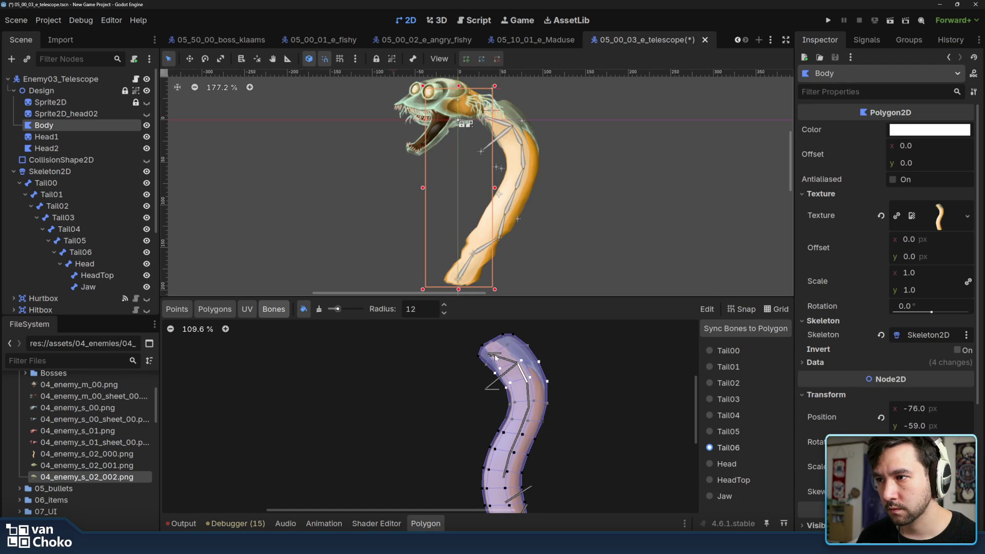
scroll(568, 437, down, 3)
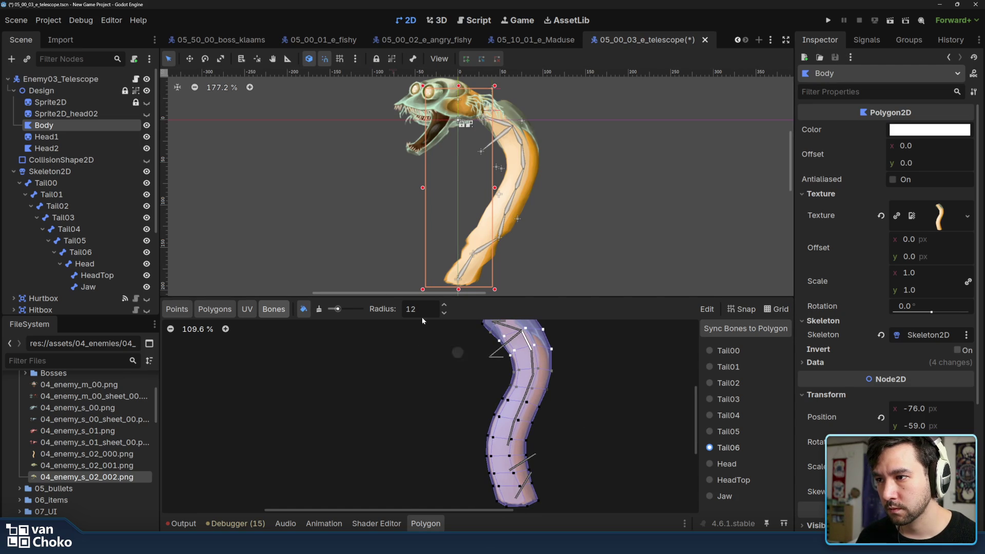
click(319, 308)
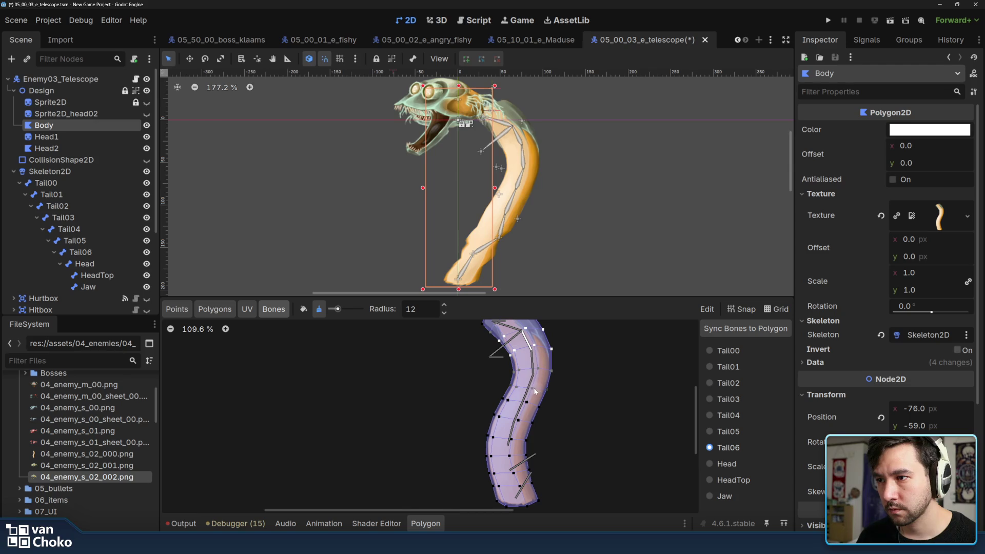
- Adjust Tail05 weights on the Body mesh, then move on to Tail04 and Tail03
click(731, 434)
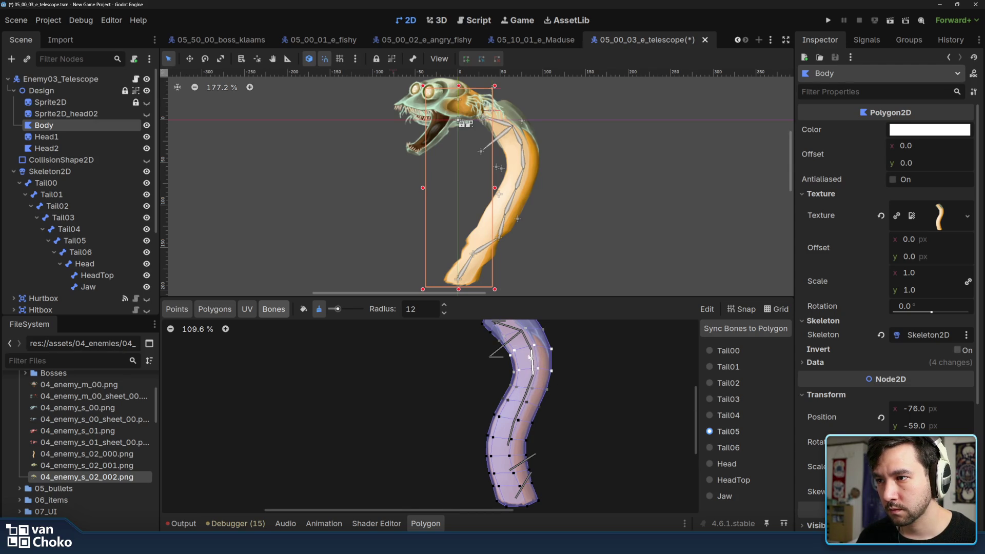
drag(531, 357, 531, 380)
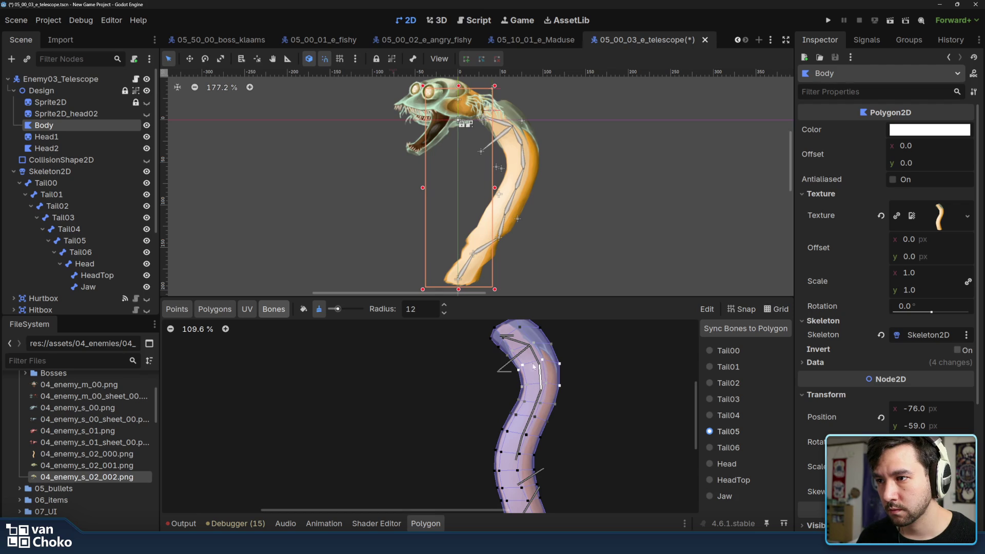
click(304, 309)
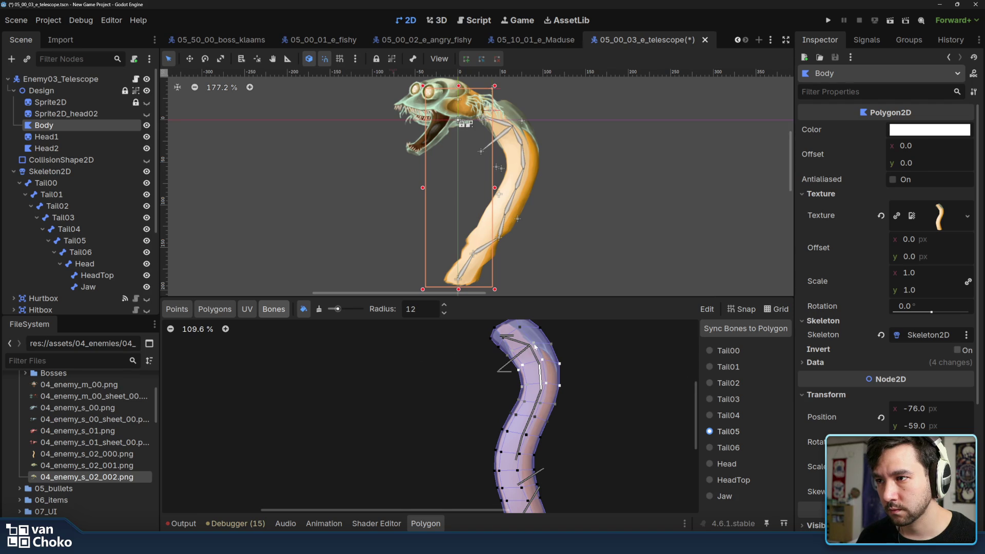
click(319, 309)
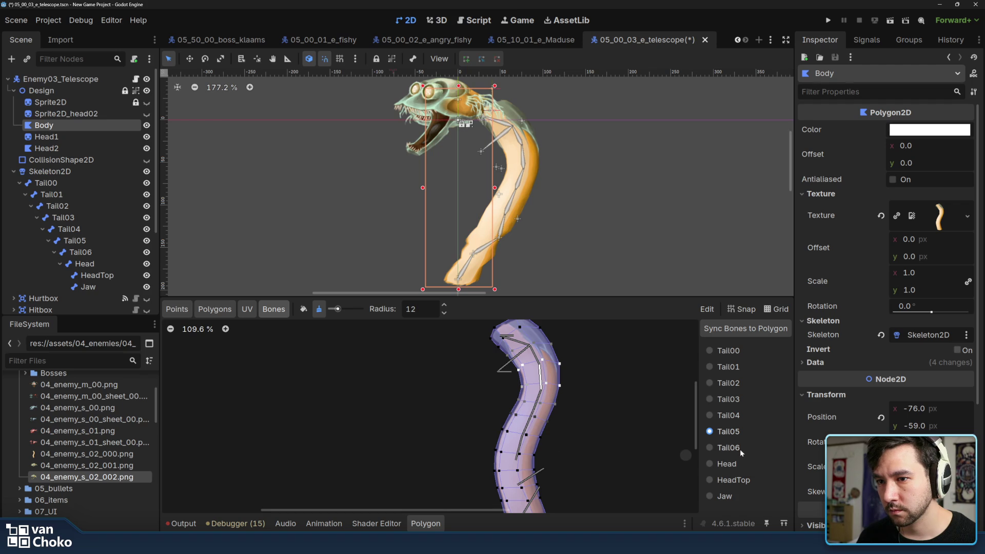
click(731, 416)
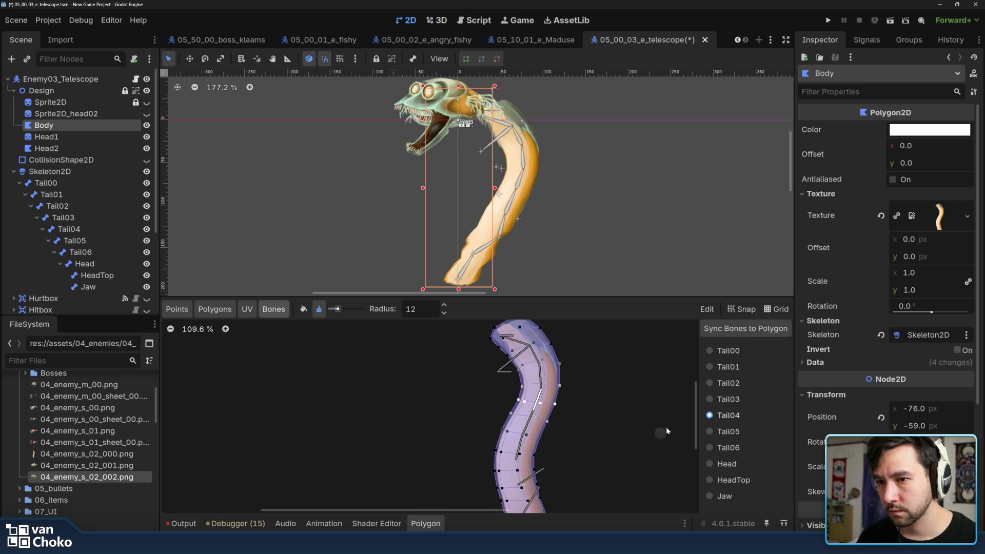
click(728, 399)
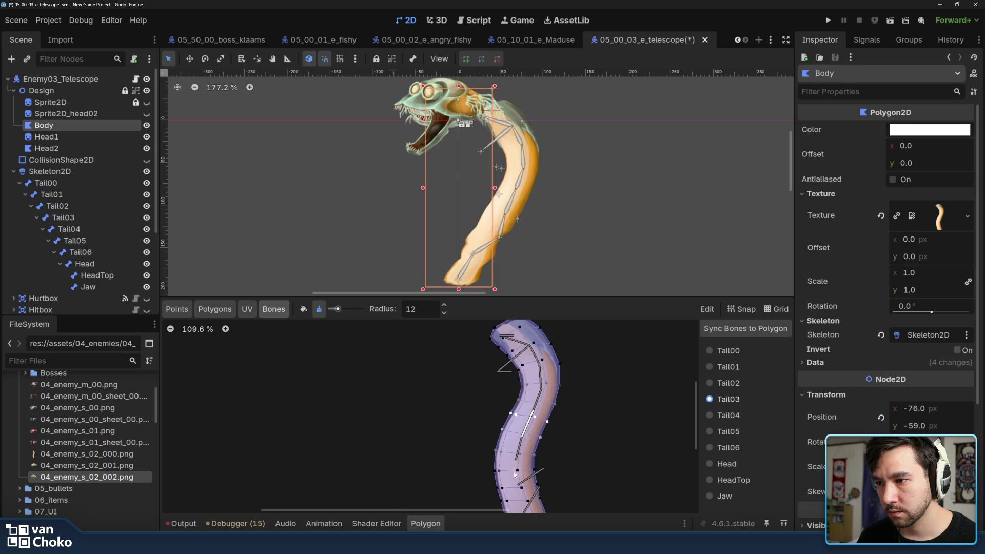
- Paint Tail02's influence onto the lower part of the Body mesh
click(731, 415)
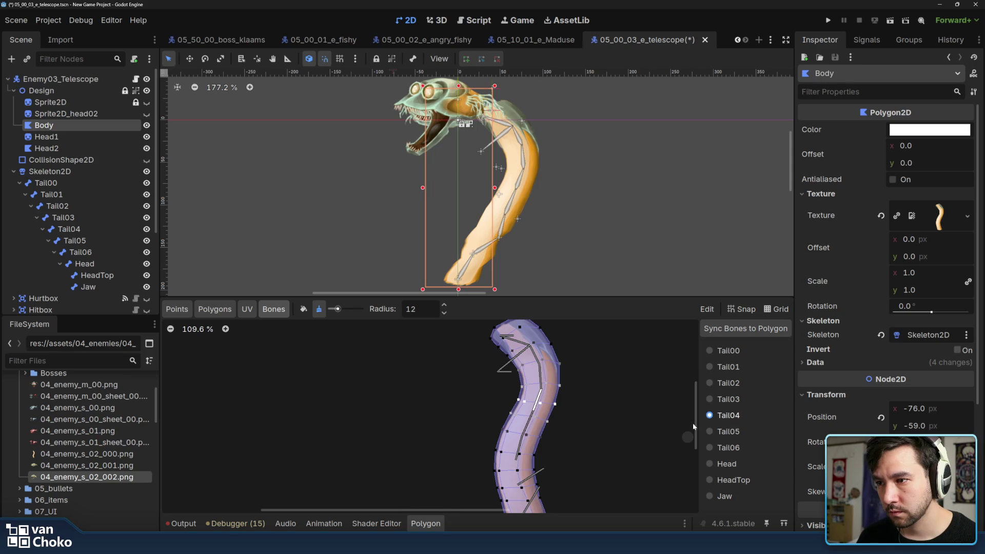
click(728, 399)
click(729, 383)
scroll(605, 428, down, 2)
scroll(604, 428, left, 2)
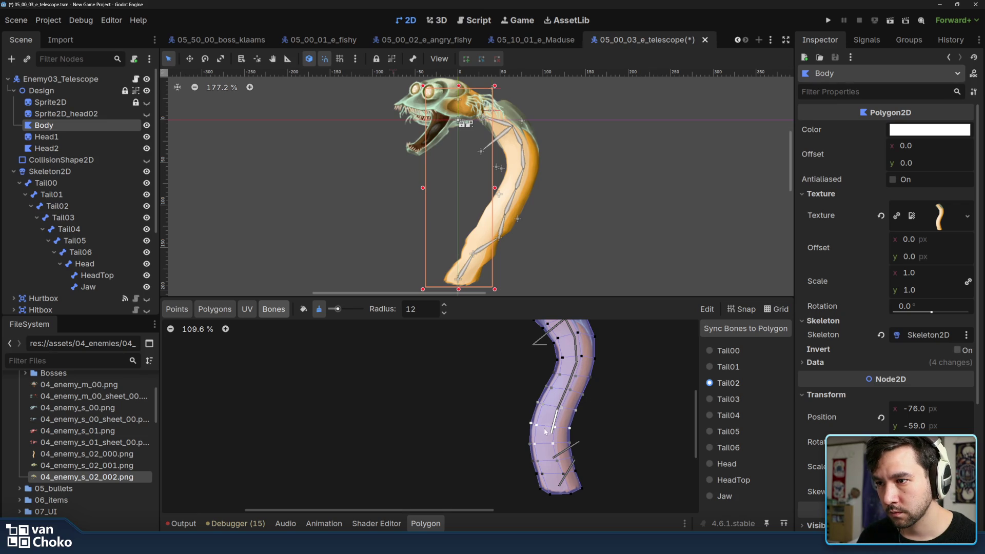
drag(552, 448, 547, 462)
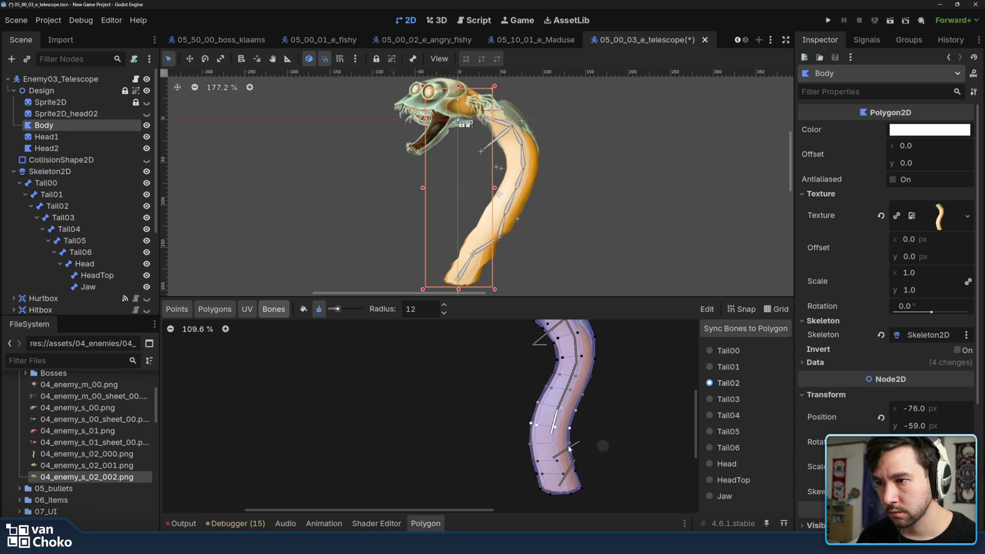
- Refine Tail01 weights on the lower tail and Tail00 weights at the tail tip
click(737, 400)
click(731, 367)
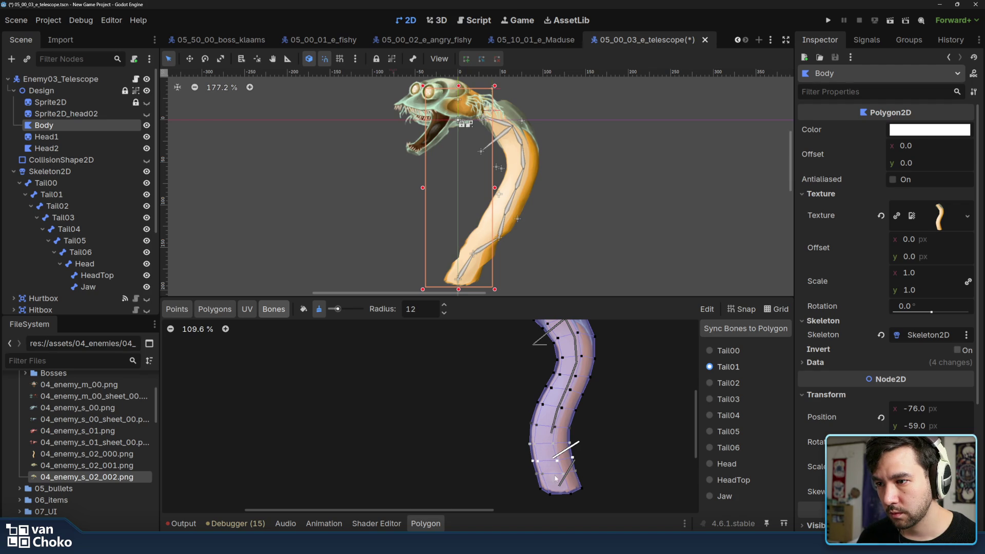
click(728, 351)
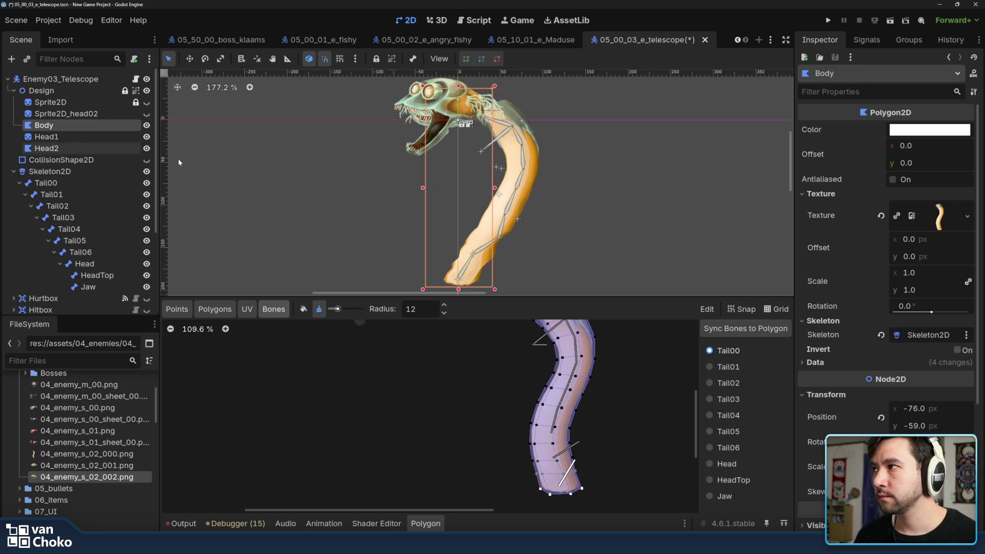
click(79, 123)
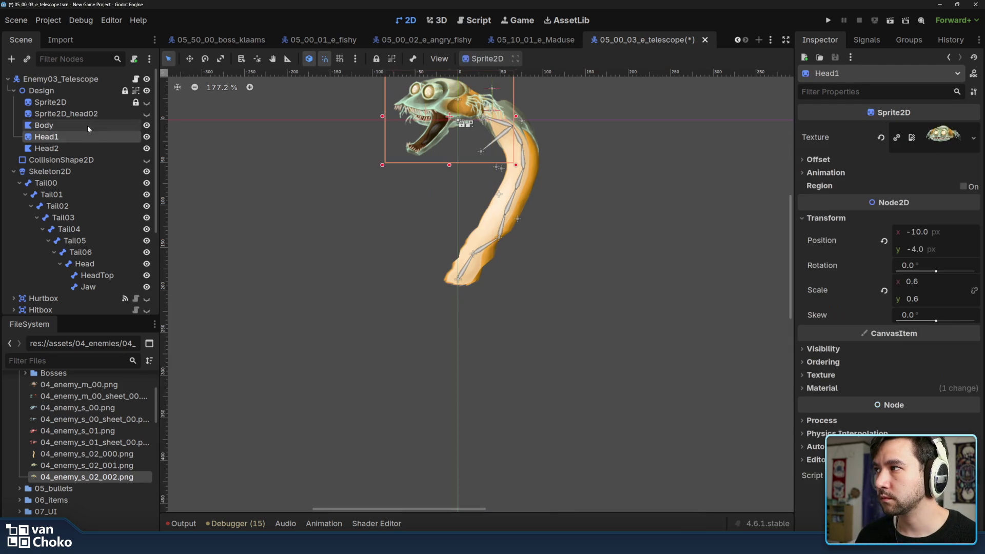
- Rotate Tail01, Tail04 and Tail05 to check how the Body mesh bends
click(88, 126)
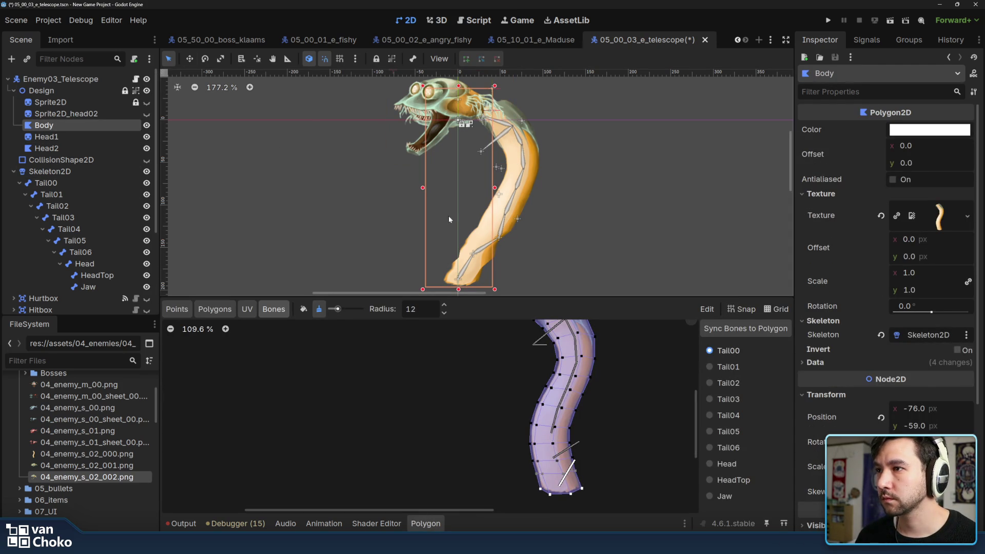
click(472, 254)
mouse_move(472, 254)
mouse_down()
mouse_move(440, 253)
mouse_move(465, 252)
mouse_move(473, 222)
mouse_move(442, 239)
mouse_move(465, 230)
mouse_move(440, 234)
mouse_move(448, 212)
mouse_move(423, 211)
mouse_move(480, 177)
mouse_move(478, 227)
mouse_move(390, 177)
mouse_move(460, 190)
mouse_move(411, 179)
mouse_move(430, 154)
mouse_move(383, 128)
mouse_move(359, 139)
mouse_move(448, 163)
mouse_move(413, 170)
mouse_move(481, 179)
mouse_move(441, 175)
mouse_move(452, 188)
mouse_move(388, 135)
mouse_up()
click(451, 179)
click(94, 171)
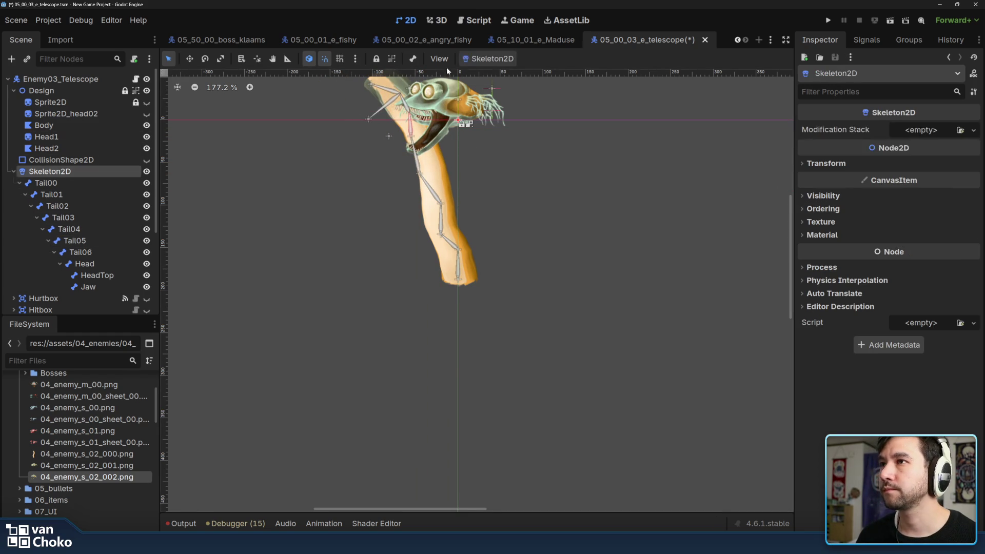
- Reset the skeleton to rest pose and open the Head2 polygon for weight editing
click(491, 58)
click(515, 78)
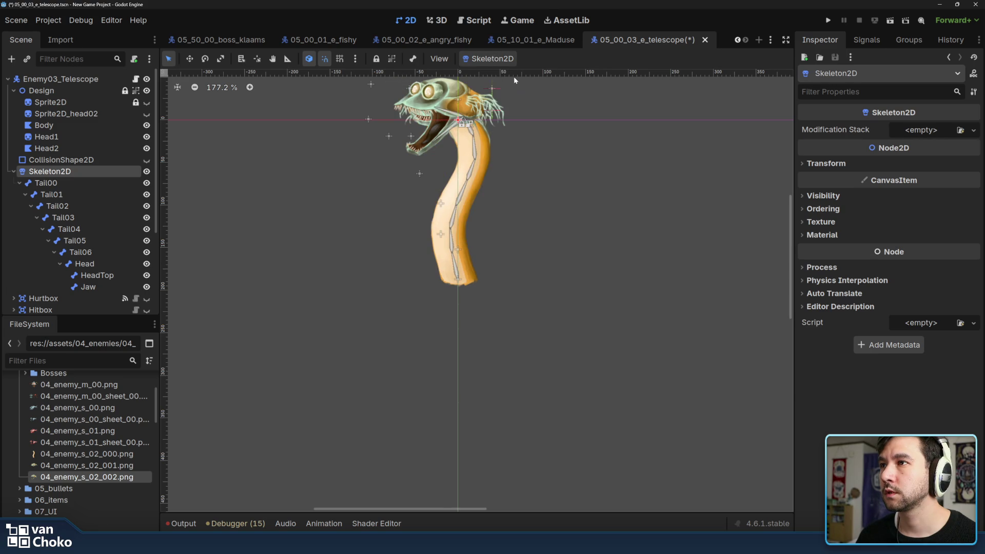
scroll(523, 267, up, 4)
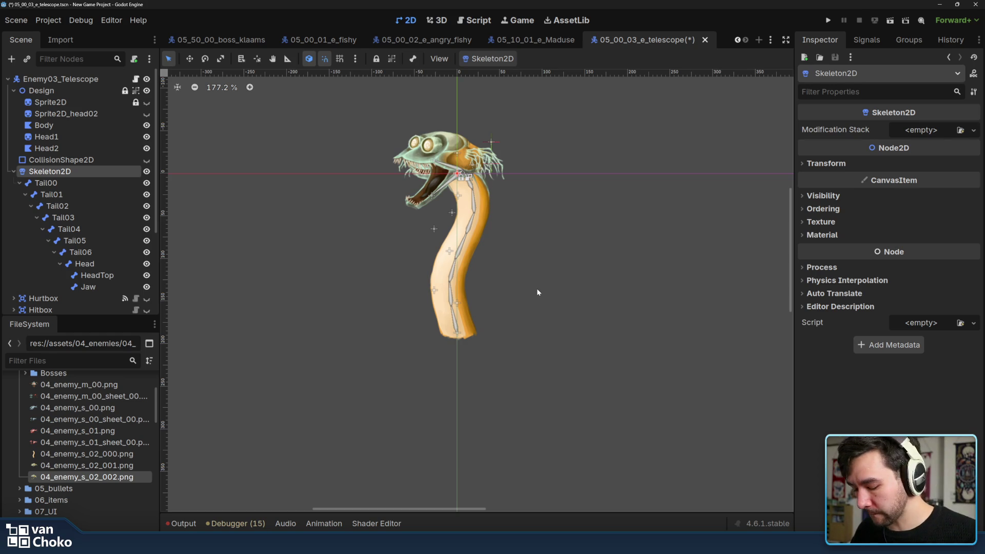
click(67, 184)
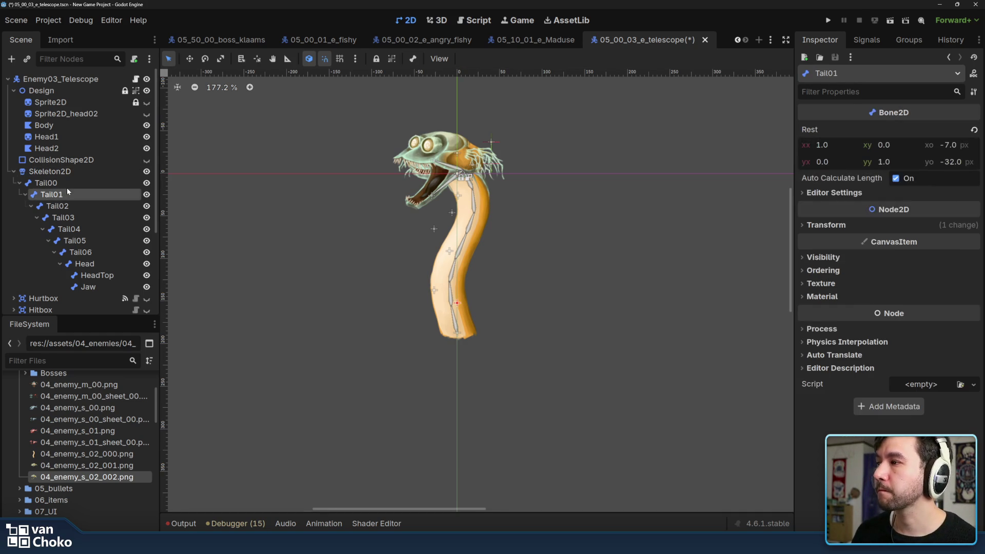
click(72, 172)
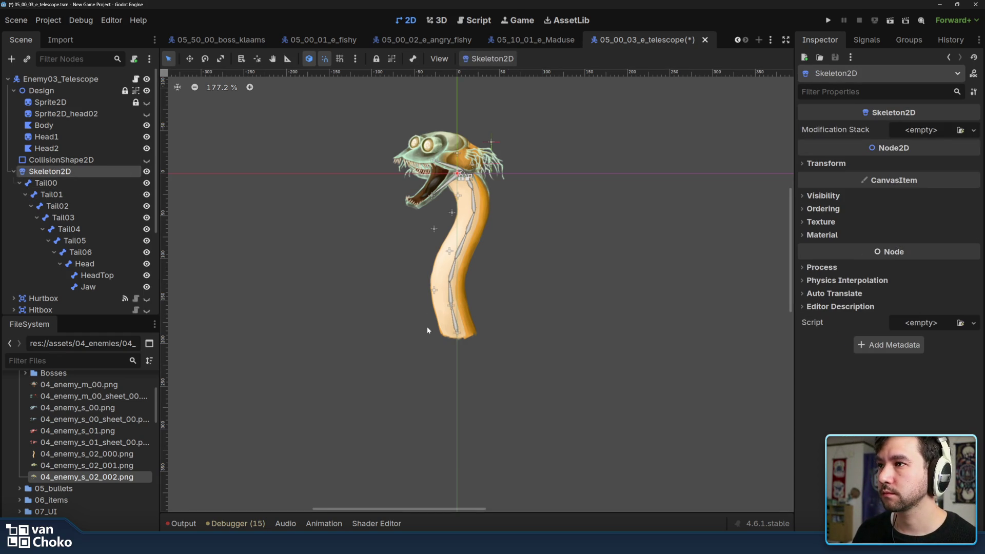
click(62, 149)
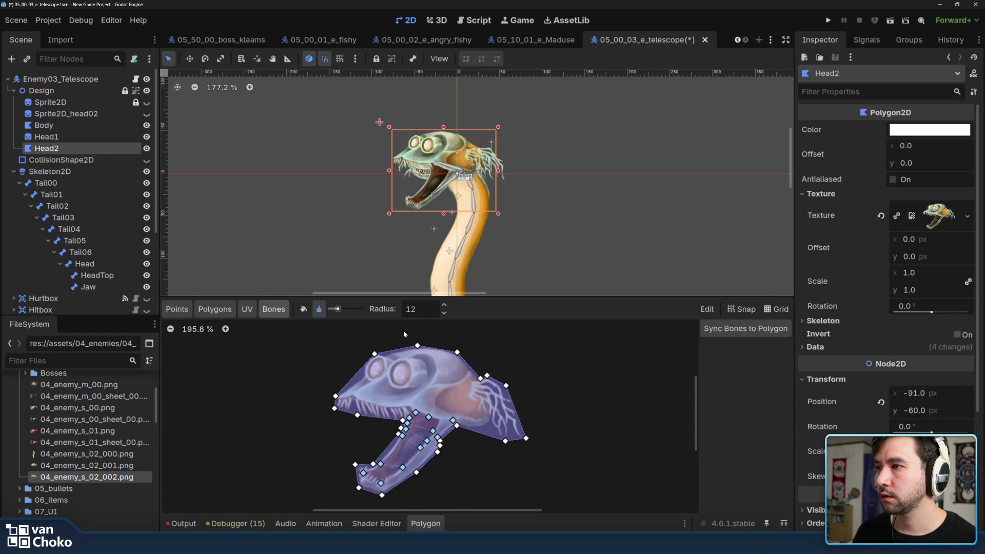
- Assign Skeleton2D to Head2, sync its bones, and select the Head bone
click(303, 309)
click(745, 329)
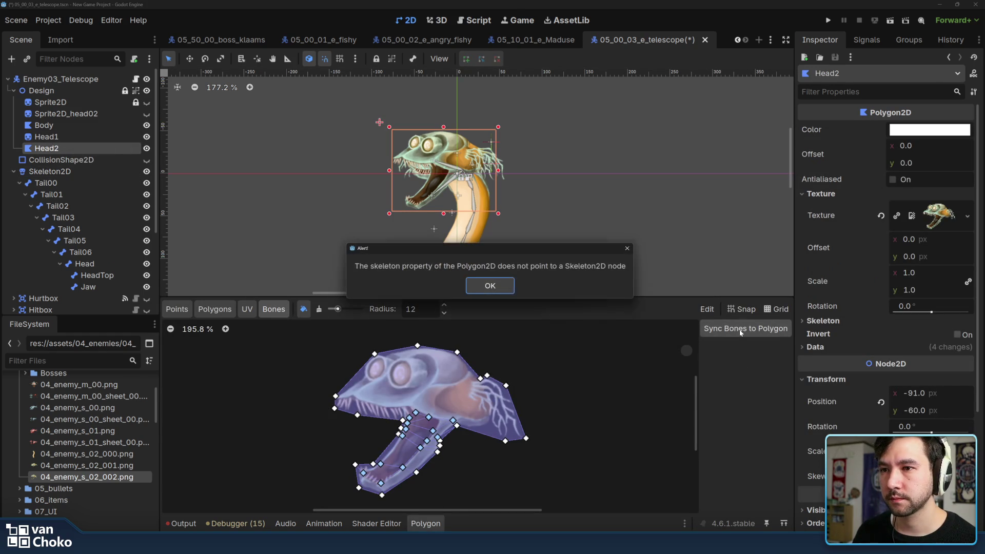
click(494, 284)
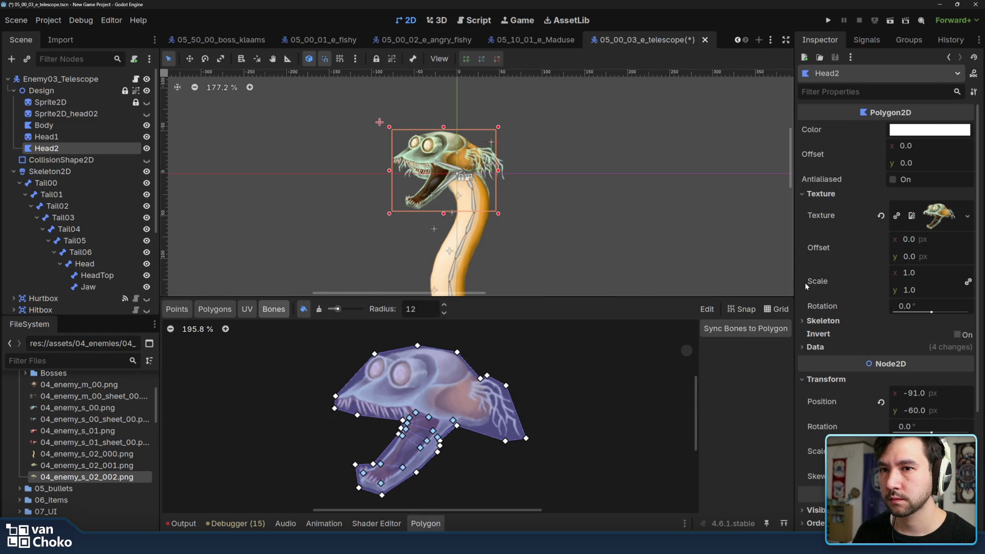
click(821, 320)
click(923, 335)
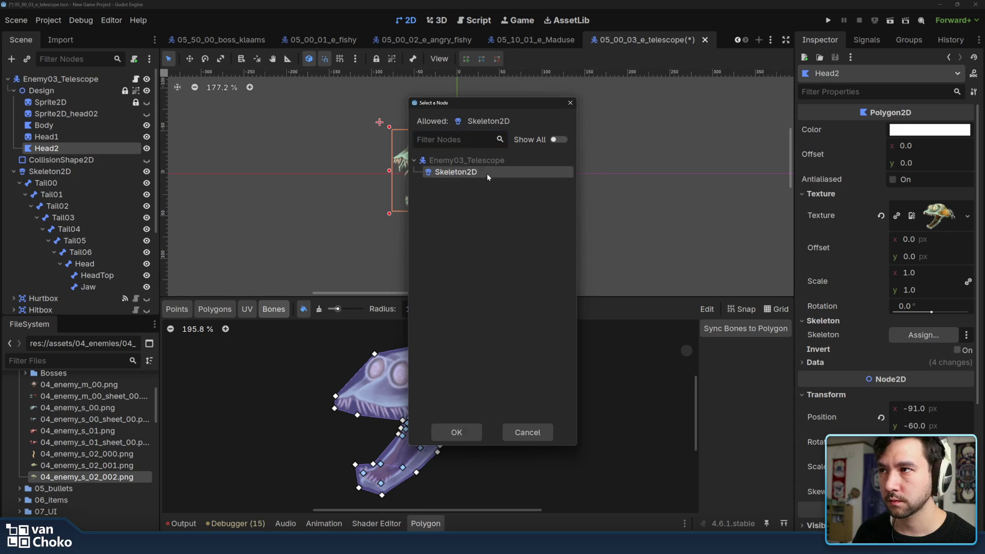
double_click(488, 174)
click(739, 331)
scroll(576, 413, down, 5)
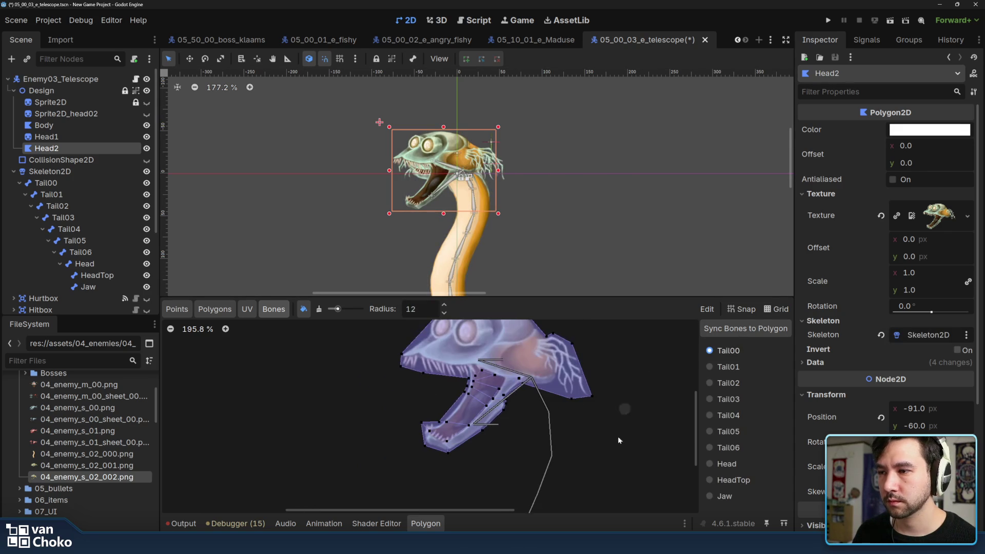
click(724, 464)
- Paint HeadTop weights across the head top at maximum strength, then Jaw weights on the lower jaw
scroll(584, 413, up, 3)
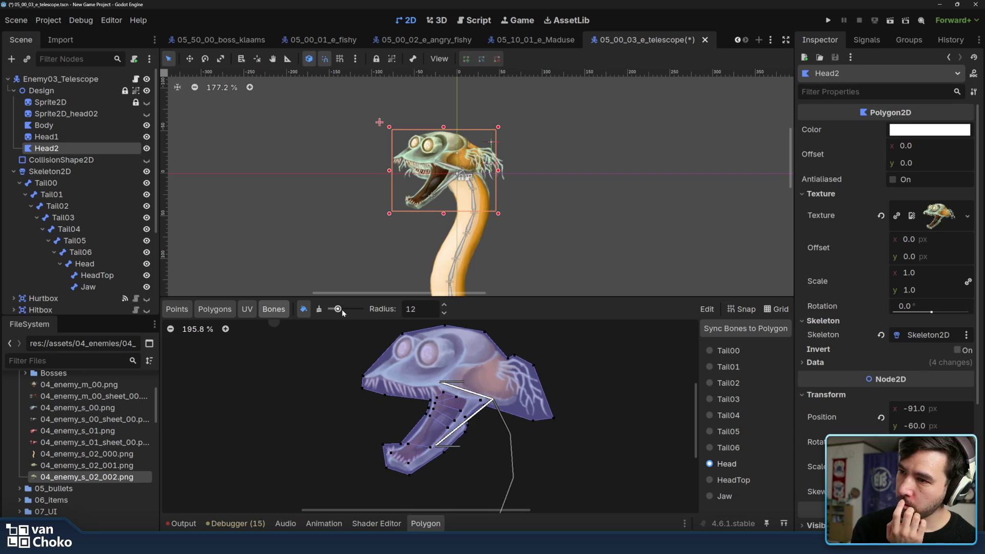
click(732, 482)
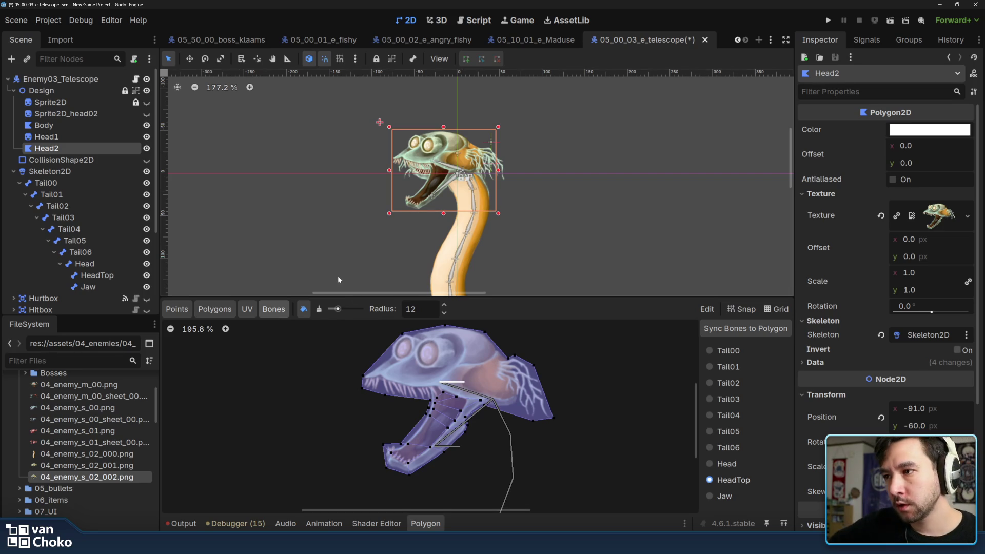
drag(343, 311, 360, 310)
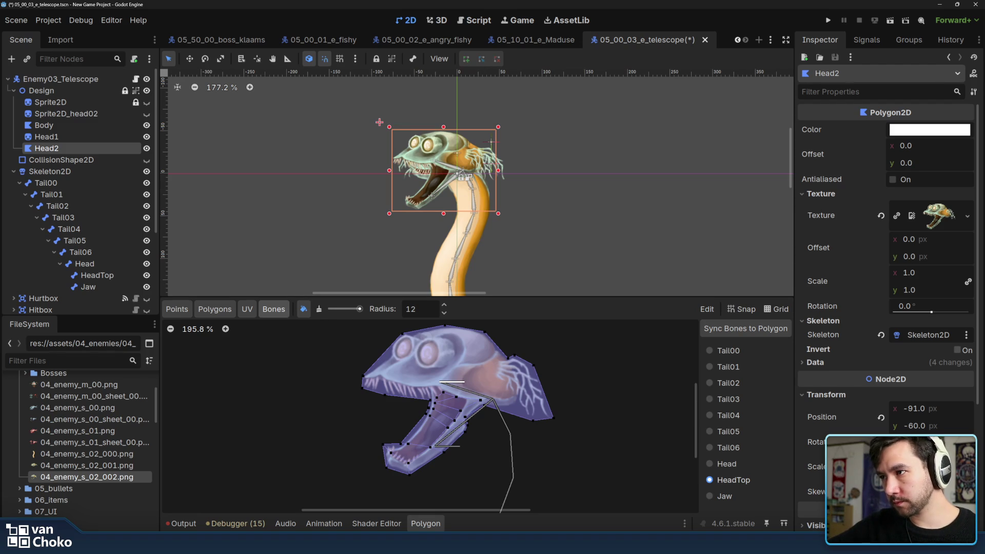
mouse_move(400, 345)
mouse_down()
mouse_move(451, 327)
mouse_move(479, 329)
mouse_move(547, 388)
mouse_move(533, 419)
mouse_move(465, 393)
mouse_move(418, 396)
mouse_move(362, 380)
mouse_up()
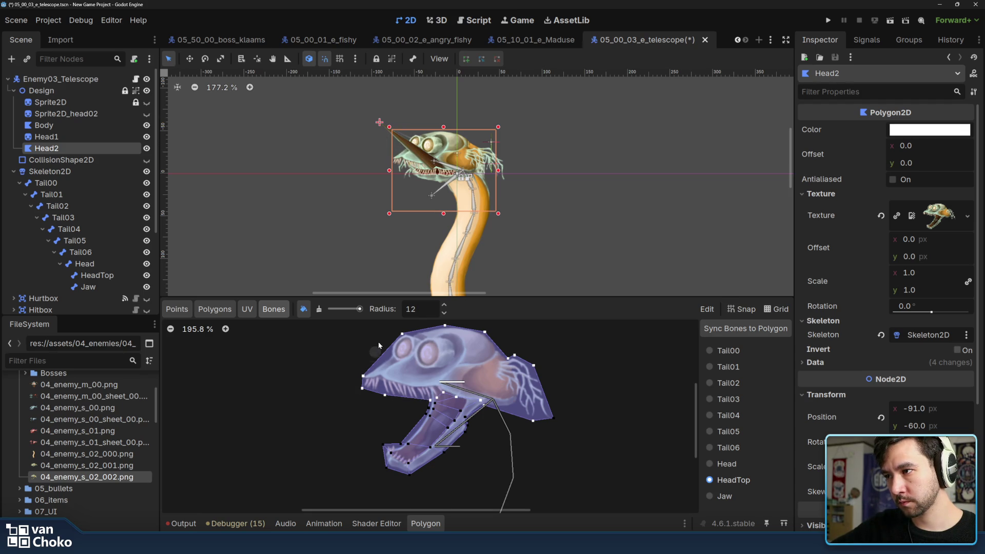
click(725, 496)
mouse_move(413, 464)
mouse_down()
mouse_move(408, 446)
mouse_move(418, 439)
mouse_move(477, 444)
mouse_move(480, 420)
mouse_move(453, 404)
mouse_up()
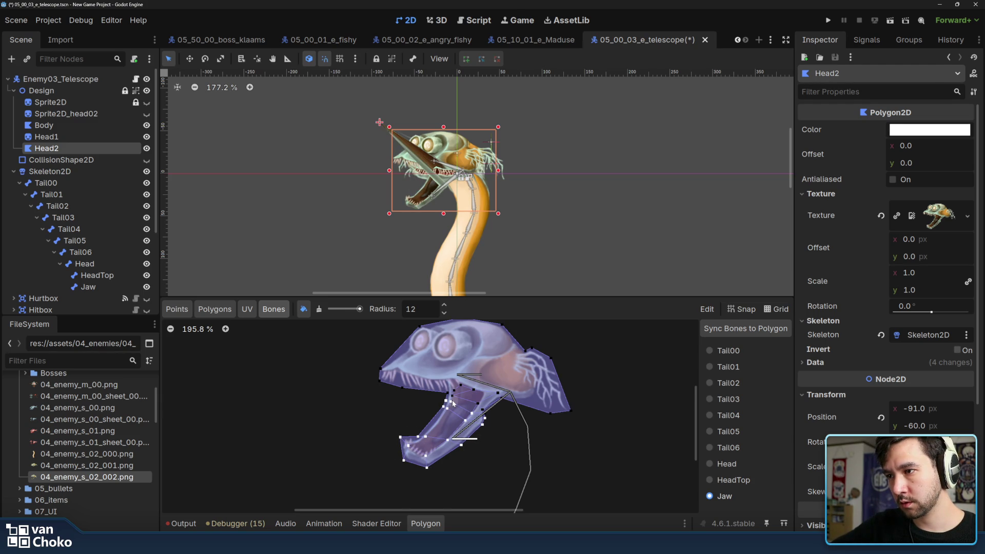
- Add more Jaw weight to the lower-jaw vertices at maximum paint strength
click(453, 401)
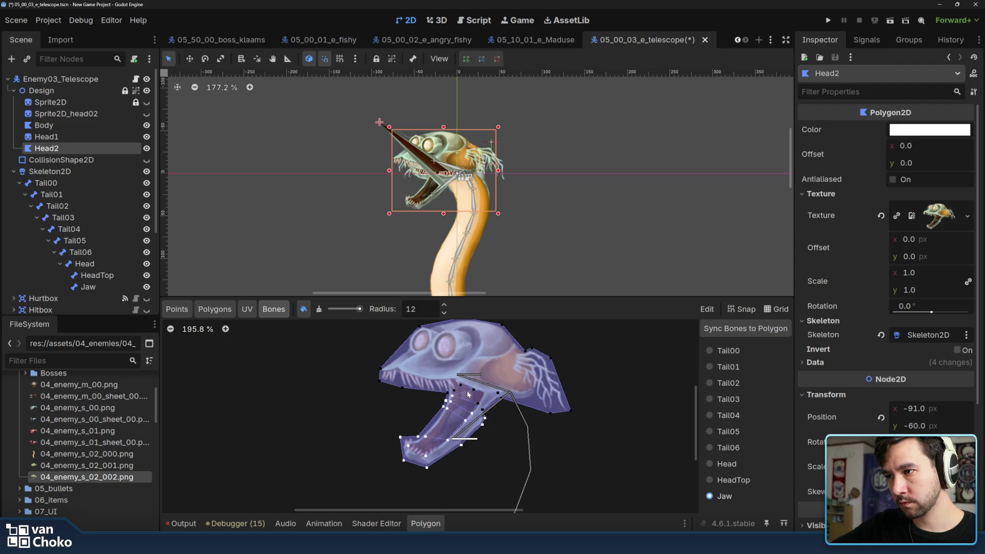
click(345, 309)
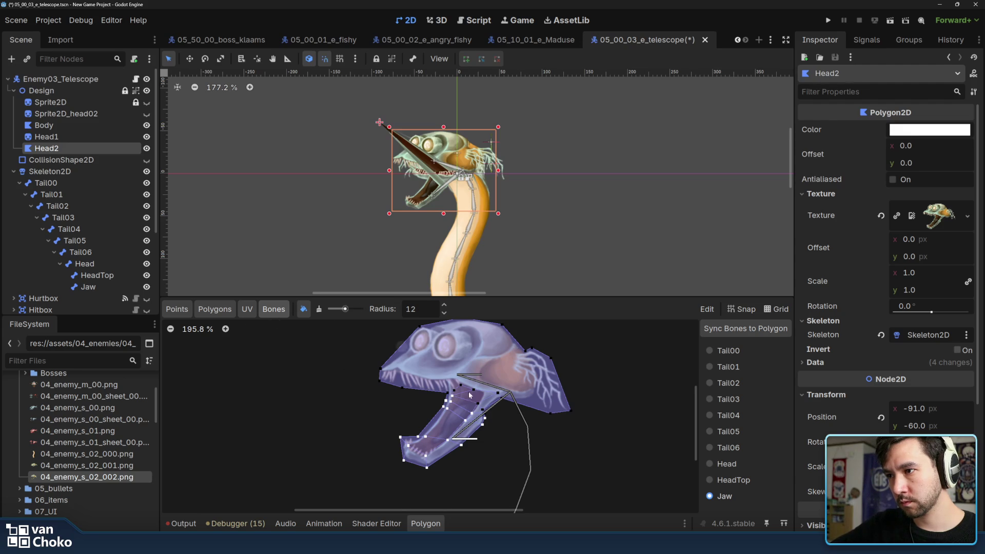
mouse_move(358, 312)
mouse_down()
mouse_move(349, 309)
mouse_move(390, 308)
mouse_up()
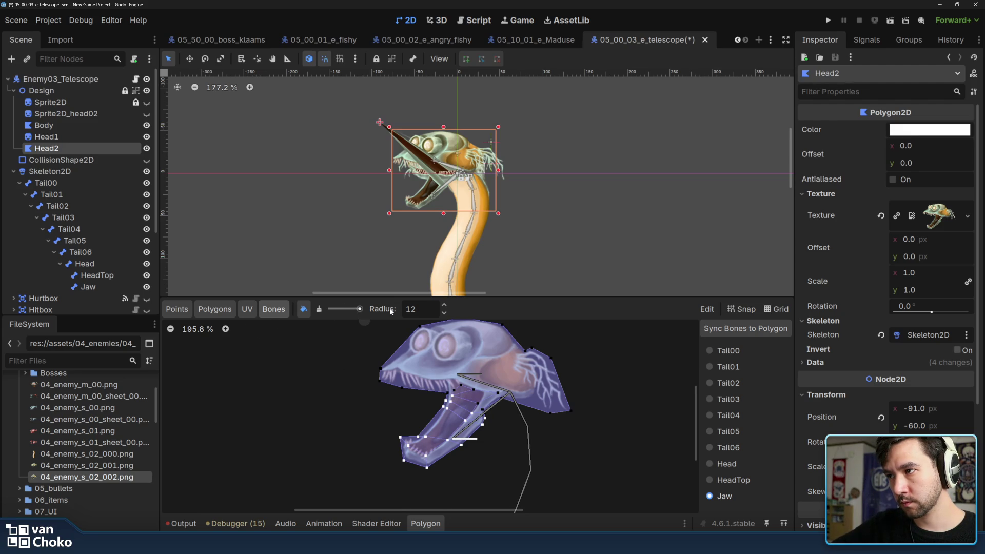
drag(478, 396, 487, 414)
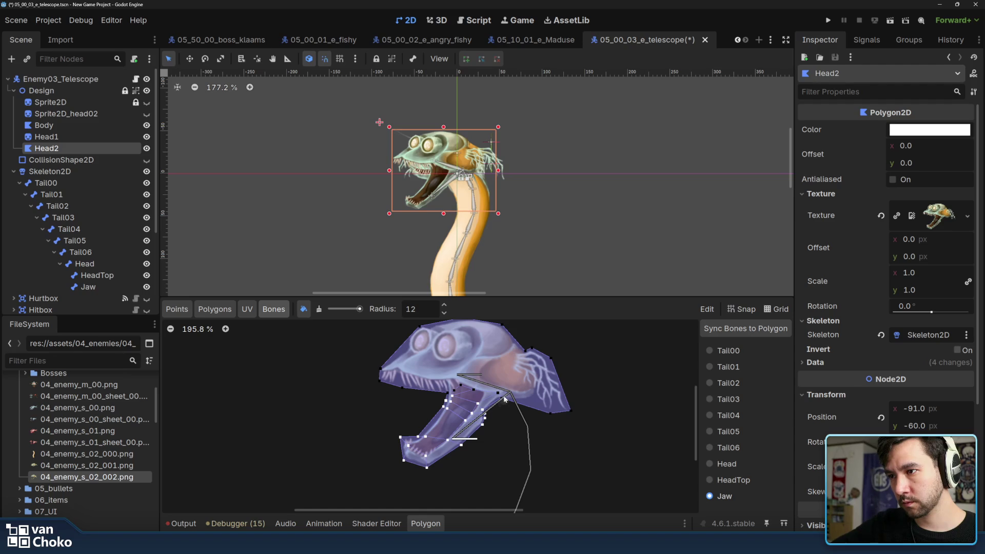
- Switch to the Head bone and adjust its paint strength to cover the Head2 mesh
click(731, 468)
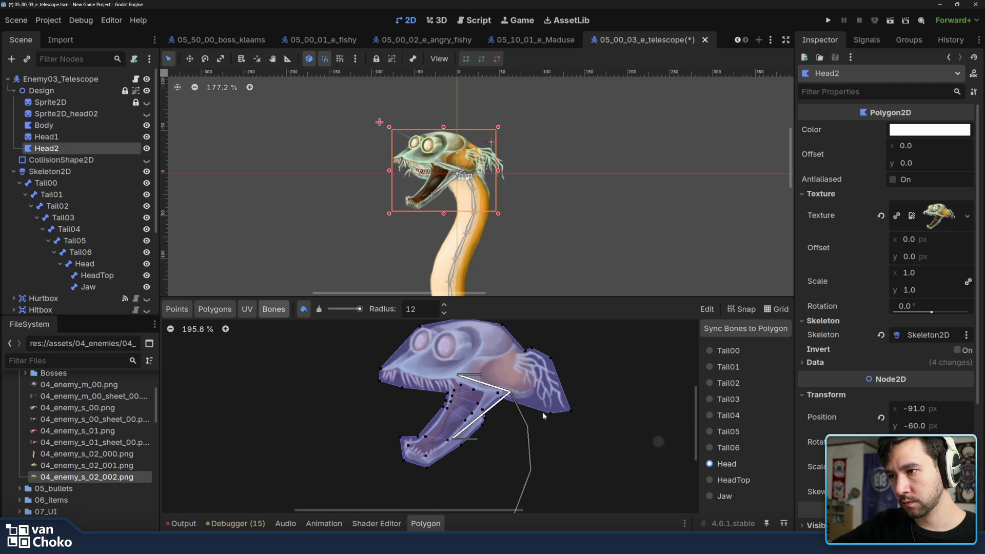
click(346, 309)
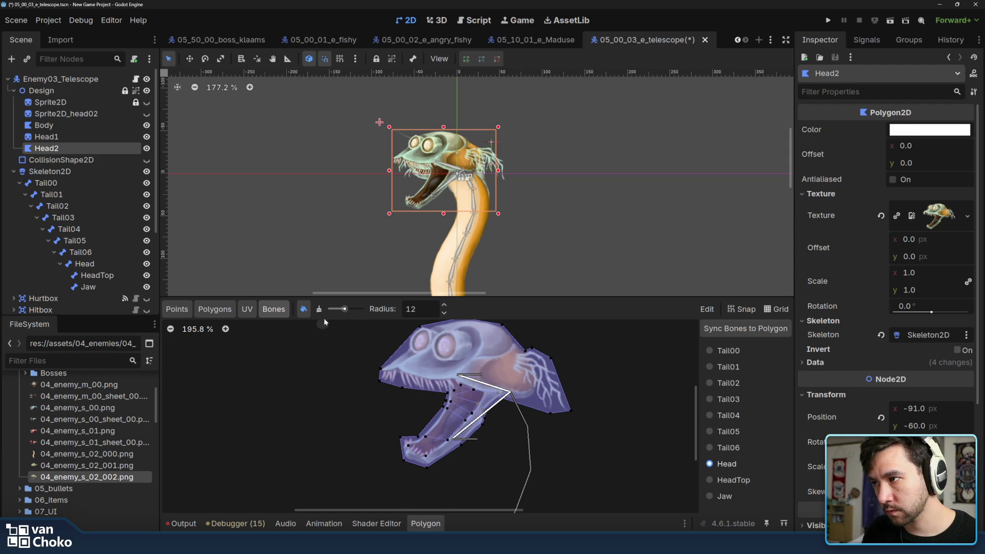
drag(345, 310, 348, 310)
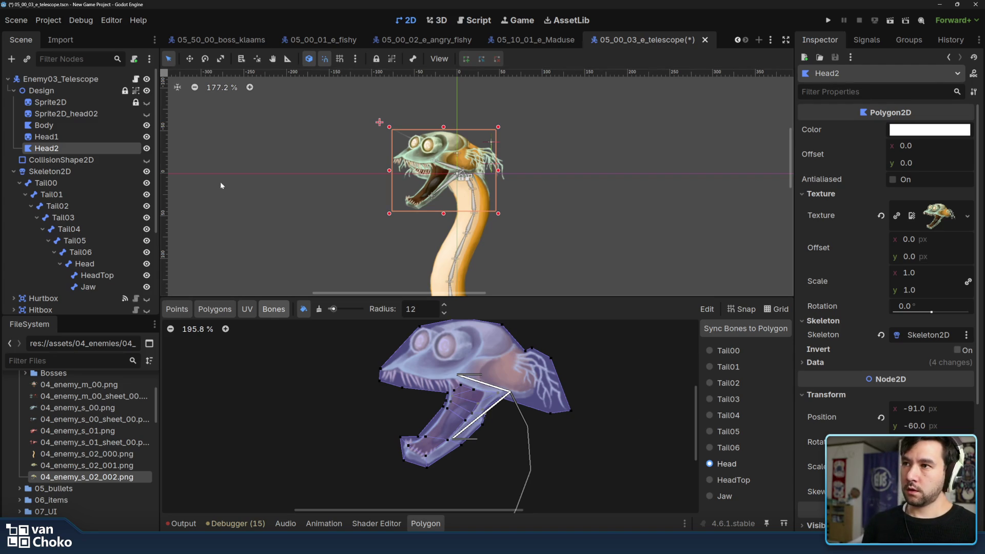
scroll(335, 142, up, 3)
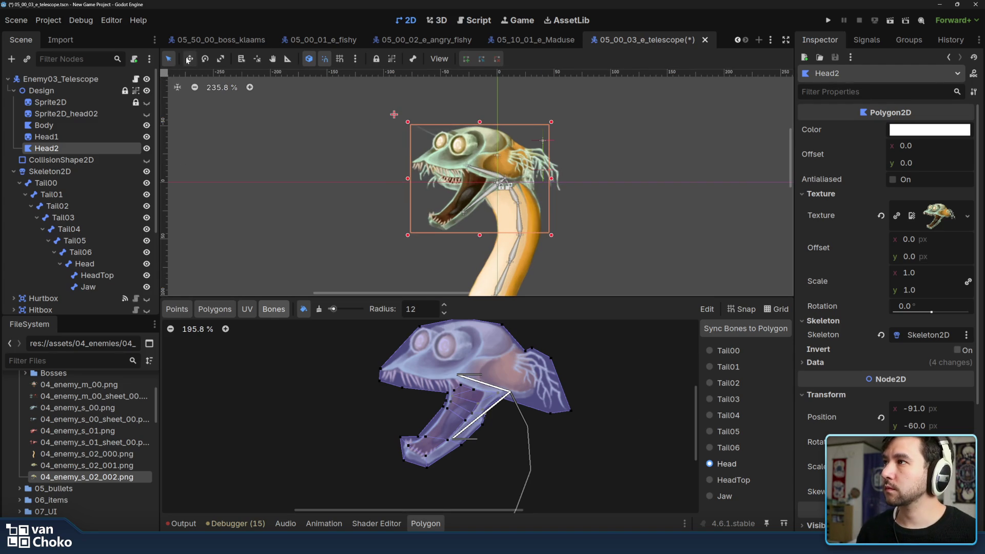
- Move and rotate the Jaw bone to test opening and closing the mouth
click(409, 180)
mouse_move(467, 215)
mouse_down()
mouse_move(465, 265)
mouse_move(468, 180)
mouse_move(473, 335)
mouse_move(471, 210)
mouse_up()
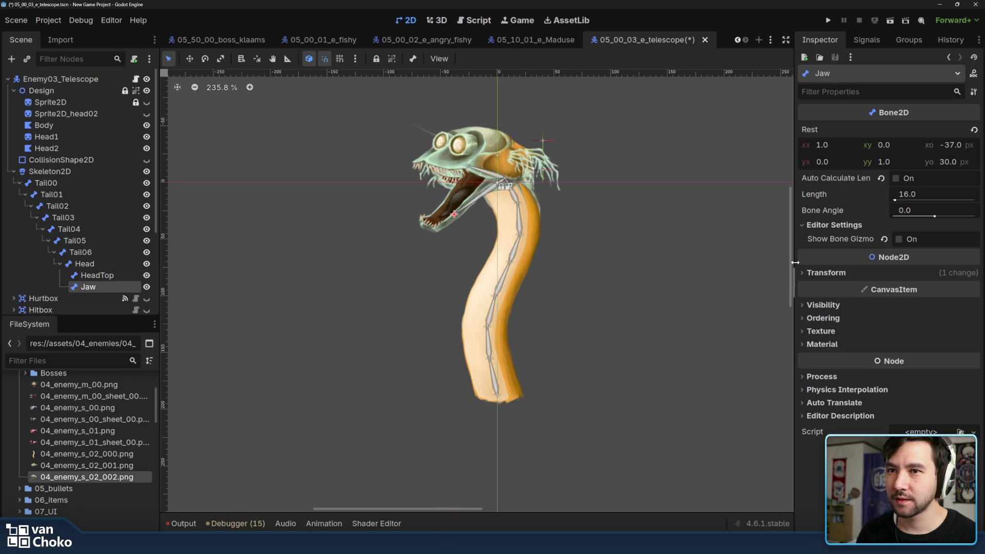
click(843, 273)
drag(931, 326, 938, 326)
drag(456, 216, 448, 197)
drag(936, 327, 934, 327)
mouse_move(448, 196)
mouse_down()
mouse_move(463, 195)
mouse_move(462, 206)
mouse_up()
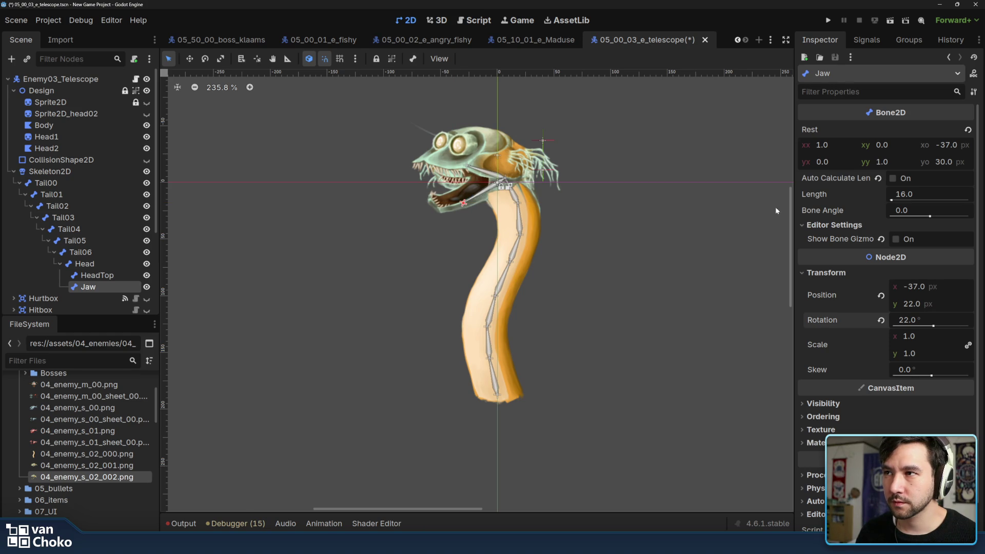
drag(934, 327, 937, 327)
mouse_move(464, 205)
mouse_down()
mouse_move(448, 155)
mouse_move(463, 202)
mouse_up()
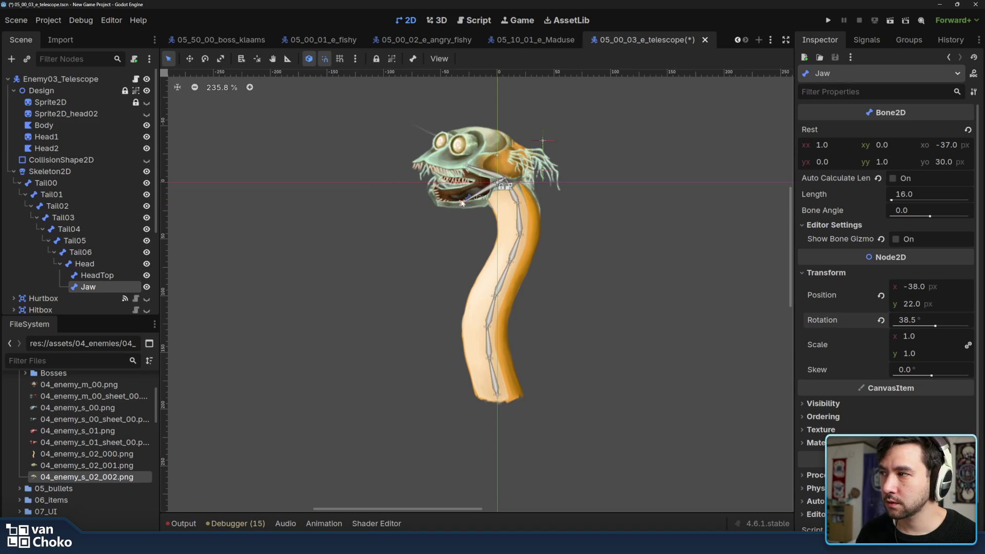
- Place Jaw above HeadTop in the Scene tree and reset its rotation to 0°
drag(108, 288, 105, 274)
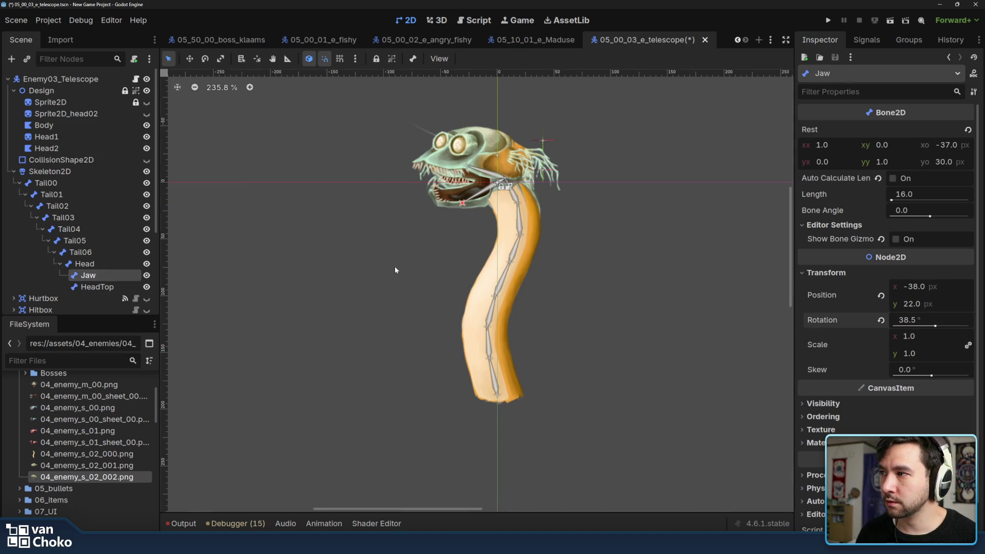
mouse_move(460, 183)
mouse_down()
mouse_move(482, 170)
mouse_move(486, 146)
mouse_move(467, 216)
mouse_move(454, 196)
mouse_up()
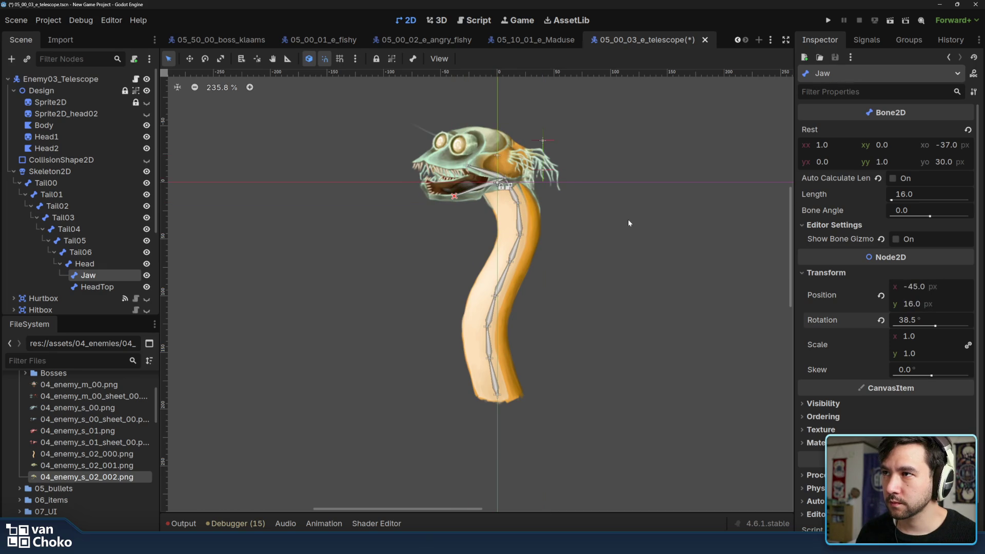
click(881, 320)
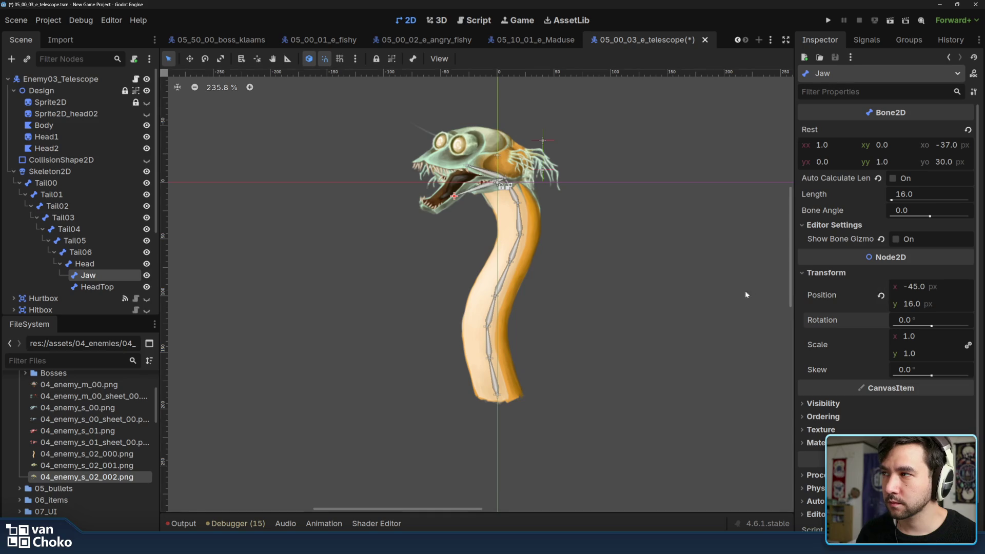
click(60, 171)
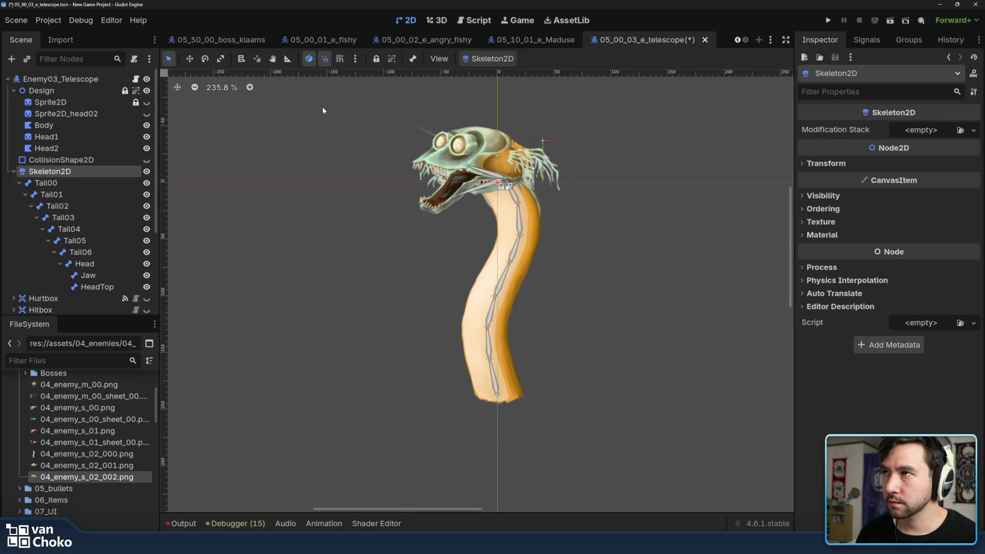
- Reset the skeleton to its rest pose and recentre the fish in the view
click(491, 60)
click(506, 77)
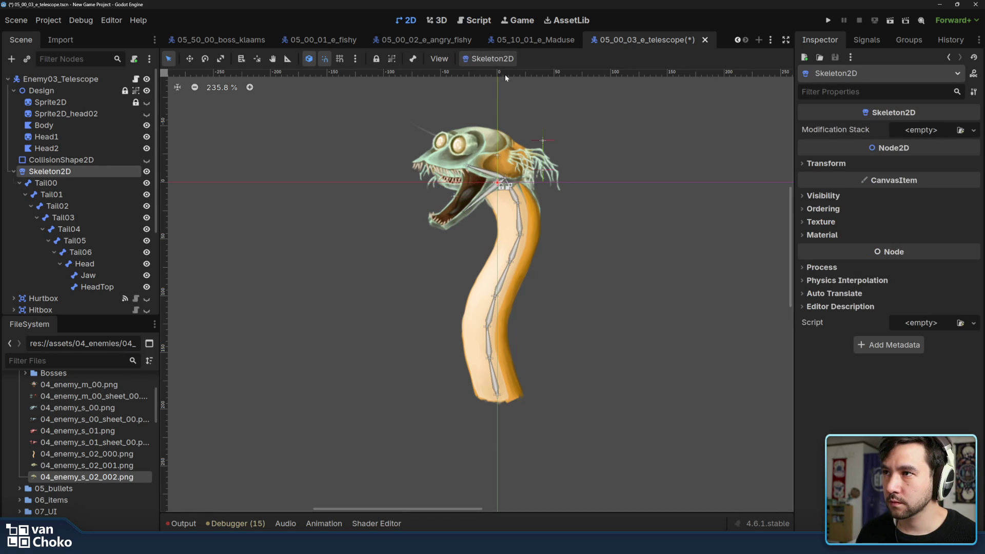
scroll(584, 249, up, 3)
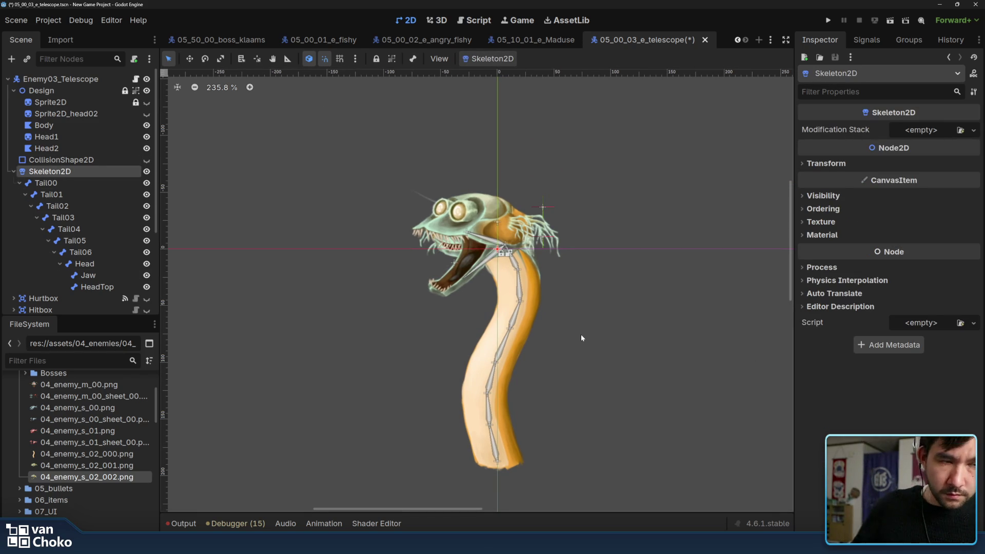
drag(441, 308, 455, 307)
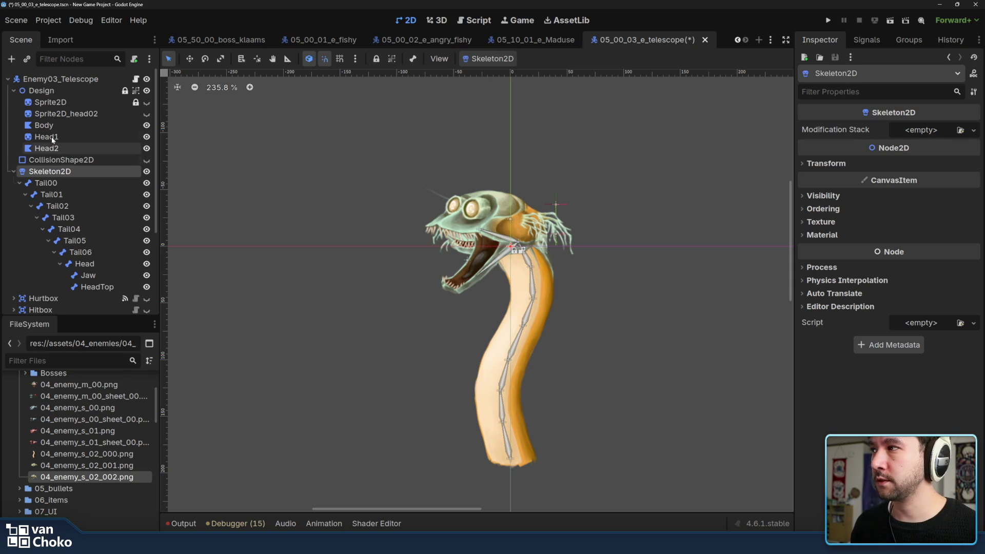
- Toggle Head1 and Head2 visibility to compare the heads, then select Head2
click(148, 149)
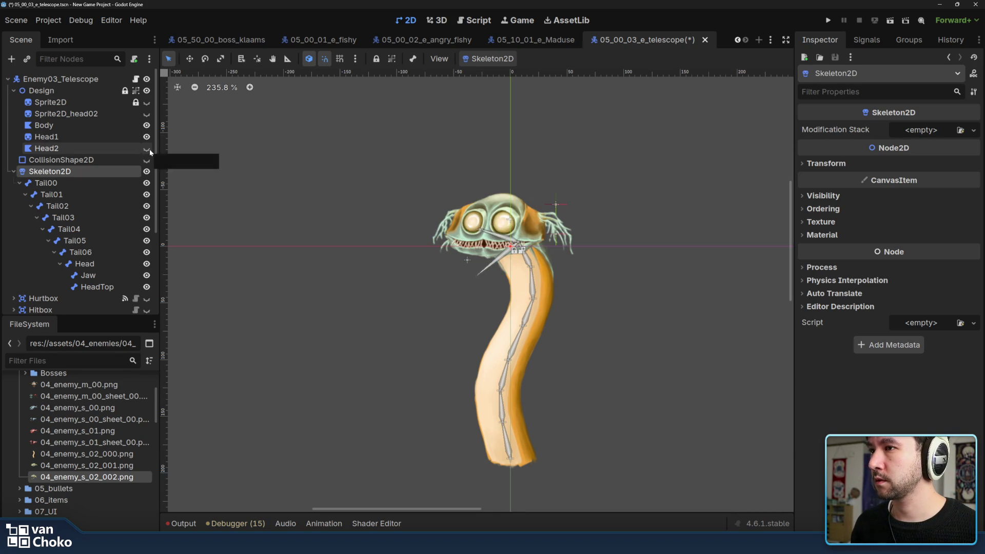
click(150, 149)
click(151, 137)
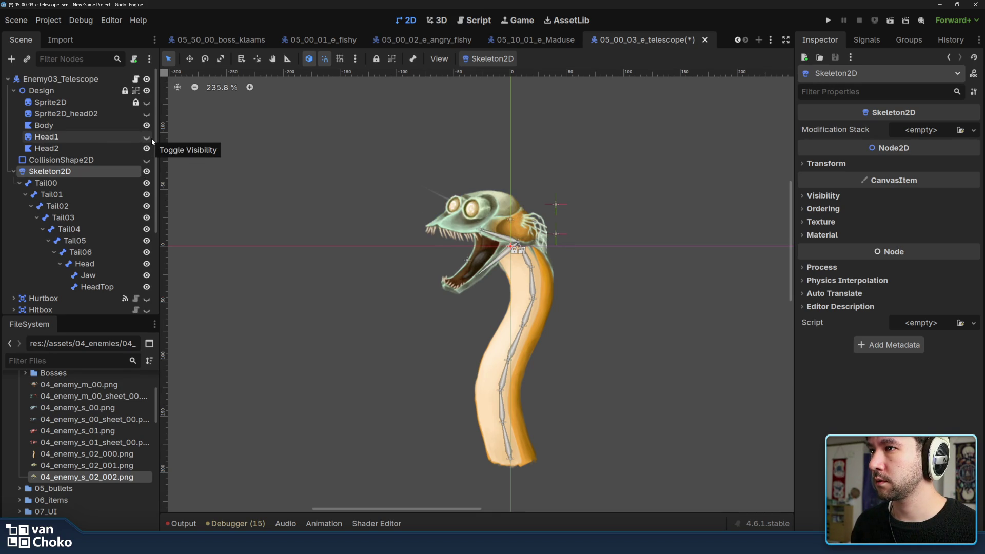
click(87, 148)
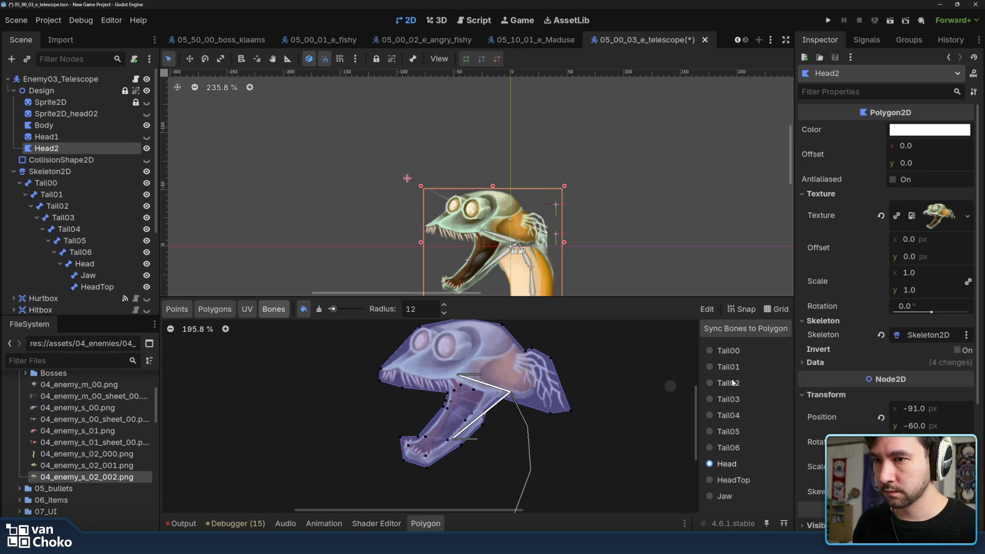
- Paint full-strength HeadTop bone weights onto the upper head vertices of Head2
click(733, 483)
scroll(621, 399, down, 2)
scroll(620, 400, up, 2)
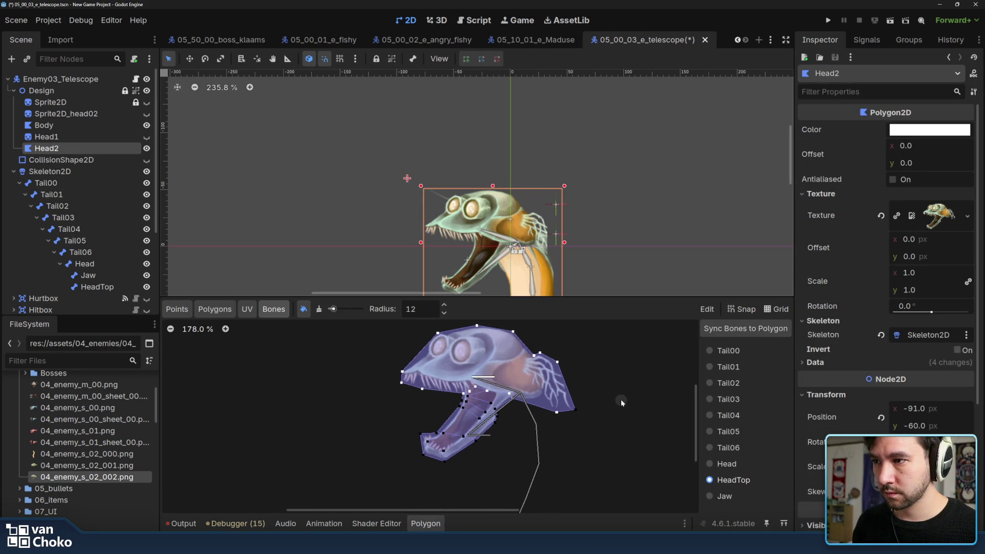
click(727, 464)
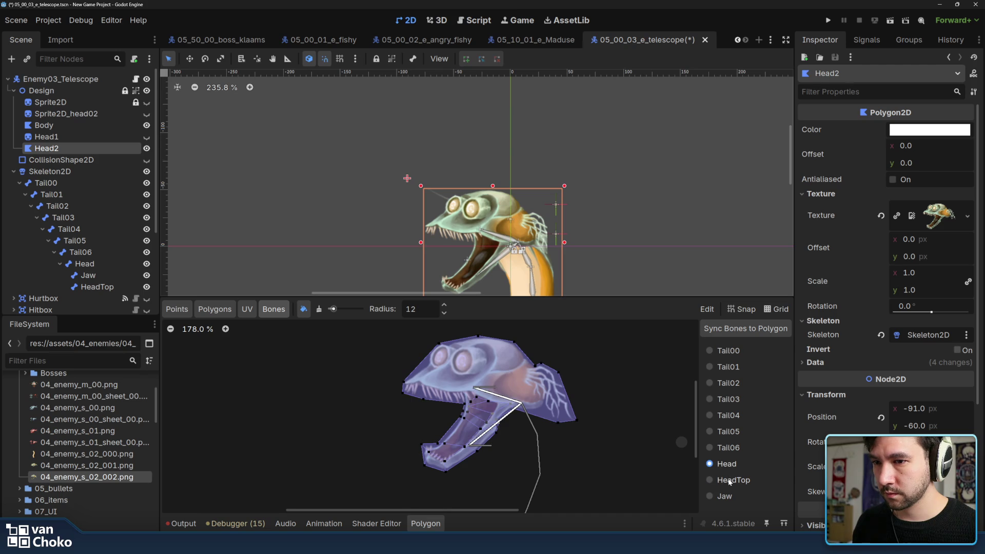
click(729, 481)
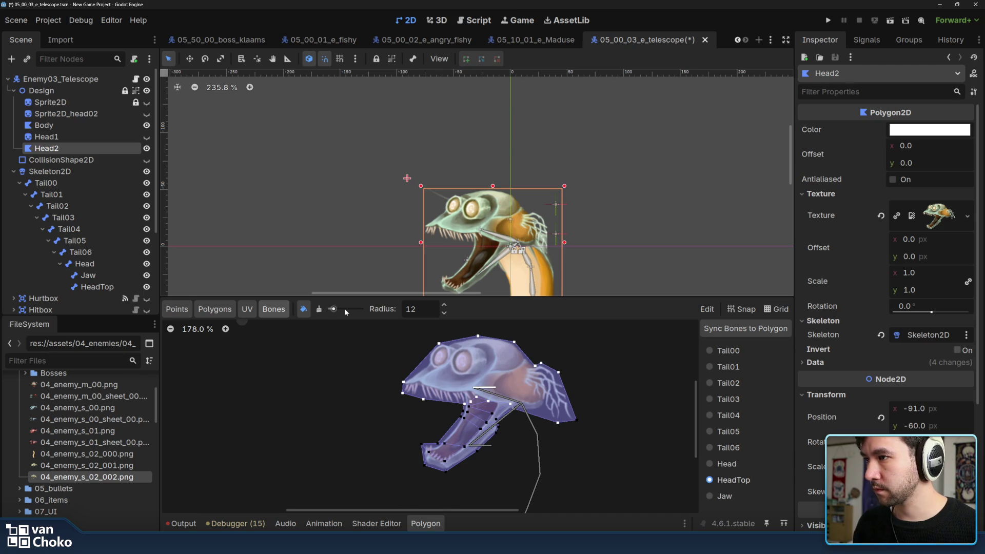
drag(340, 310, 360, 309)
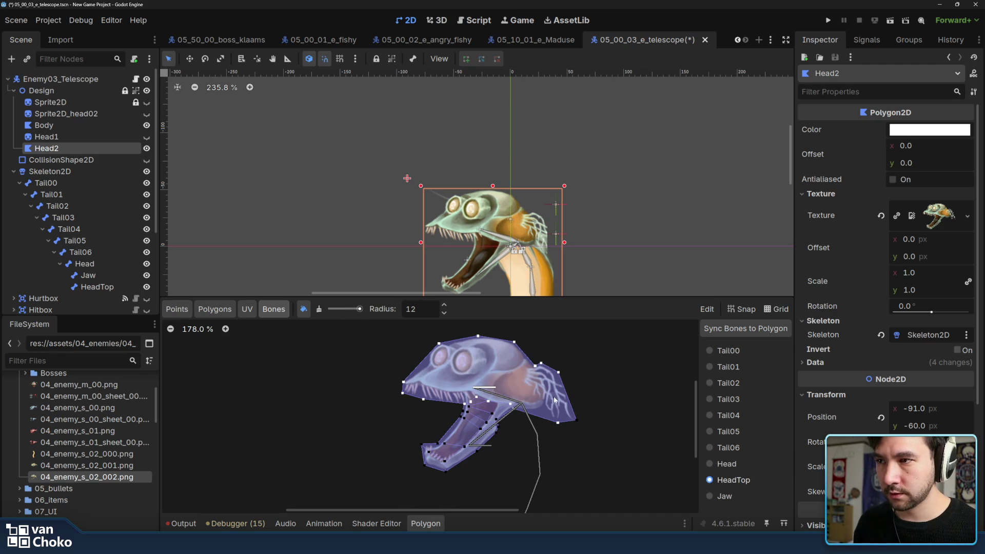
click(579, 420)
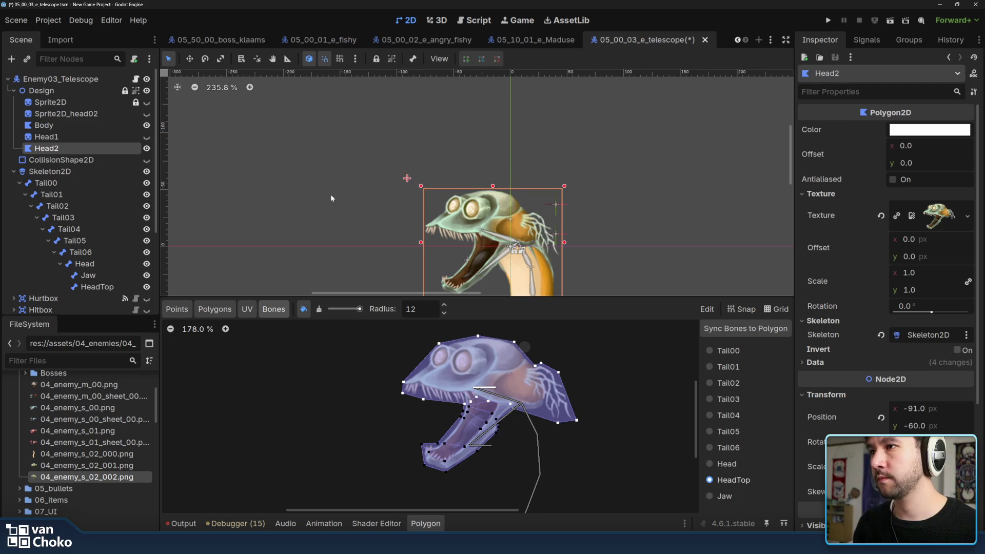
- Move the Jaw bone below HeadTop under the Head bone
scroll(331, 198, down, 2)
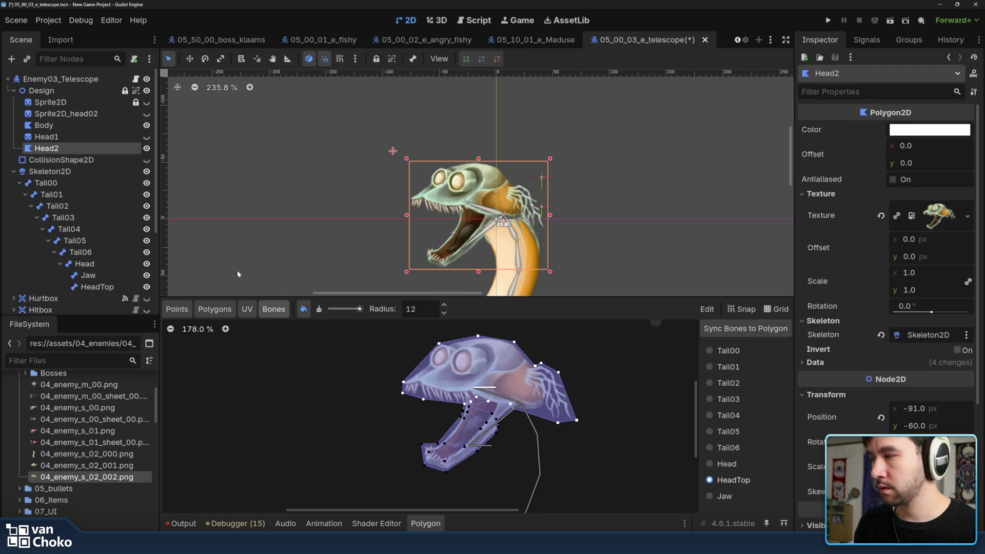
click(94, 277)
drag(95, 277, 98, 293)
- Make the hidden Head1 sprite in the Design group visible
click(48, 173)
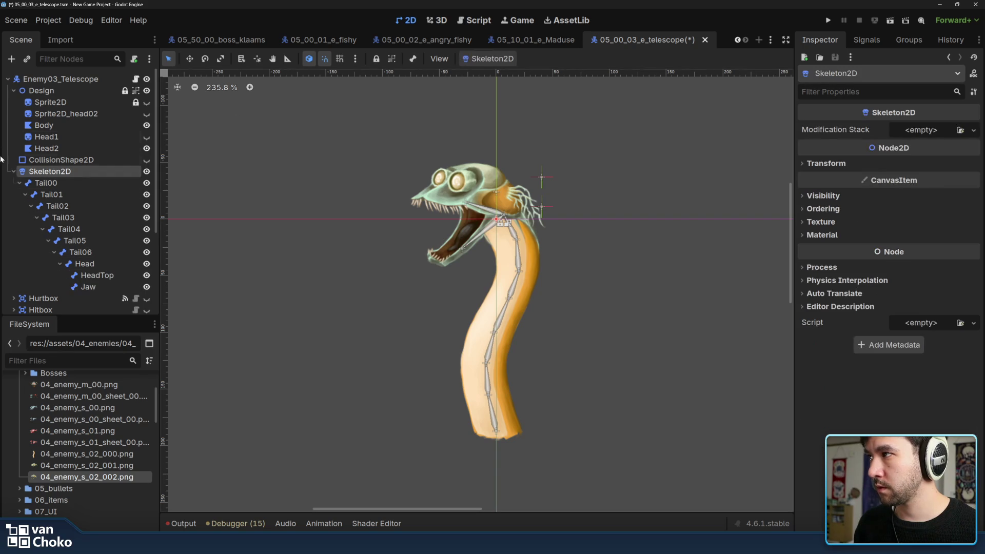
click(67, 147)
click(67, 137)
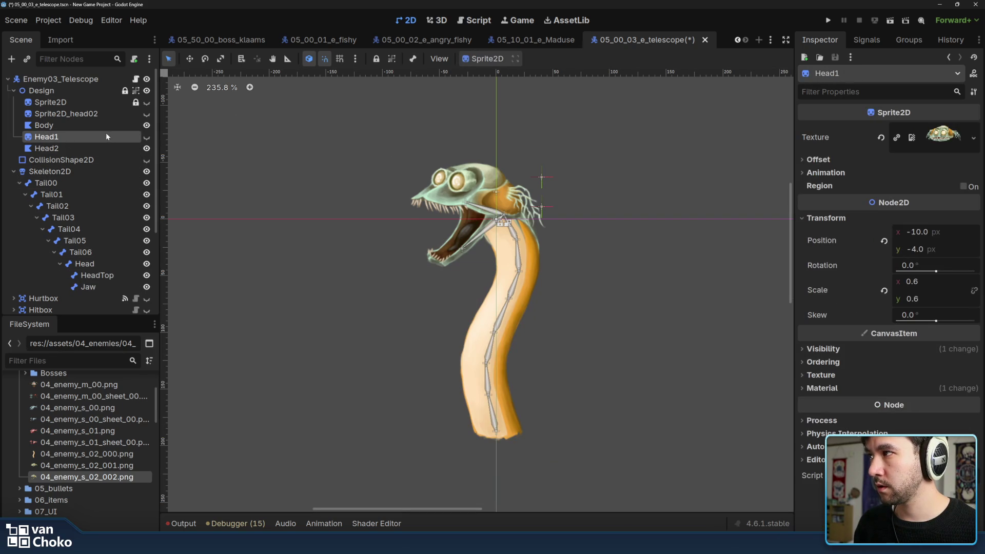
click(108, 112)
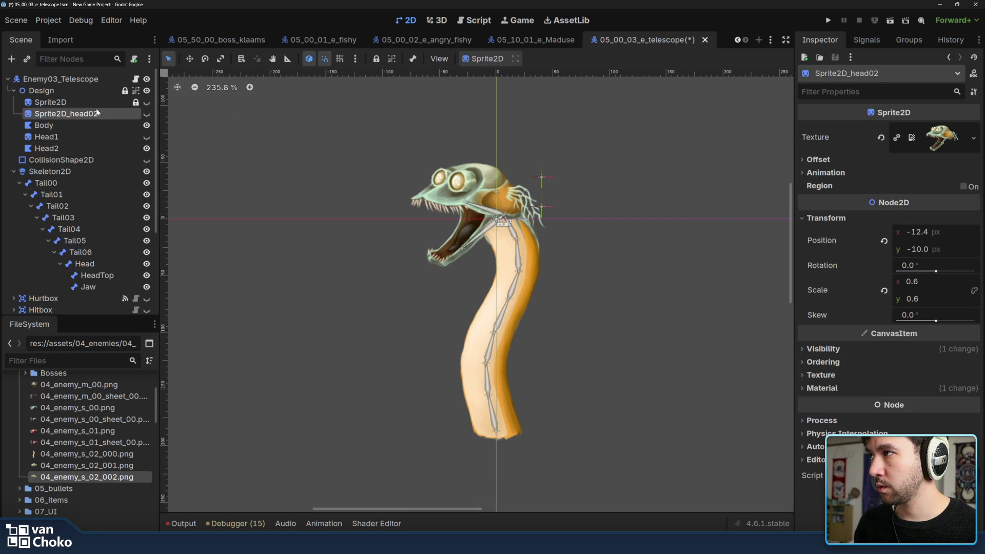
click(19, 92)
click(14, 91)
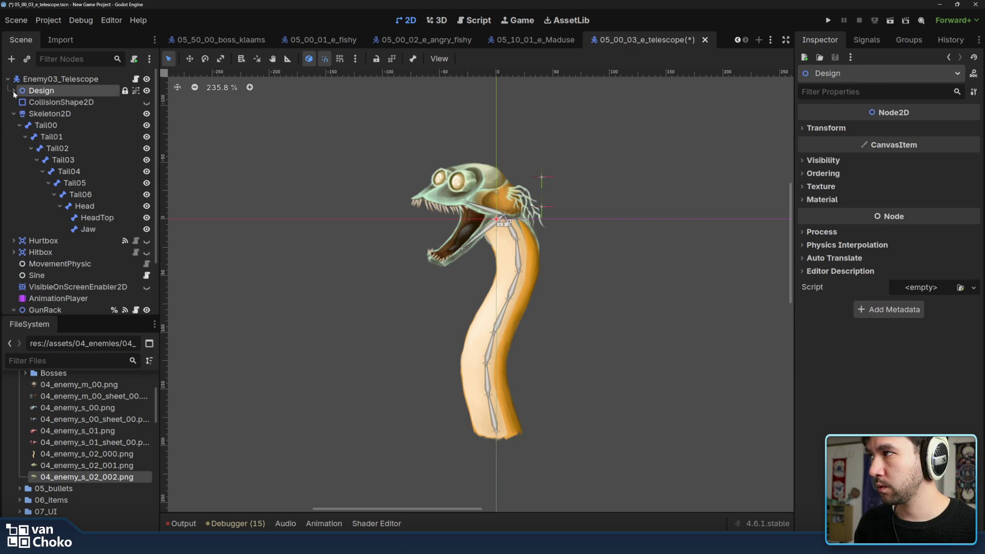
click(15, 93)
click(16, 93)
click(13, 91)
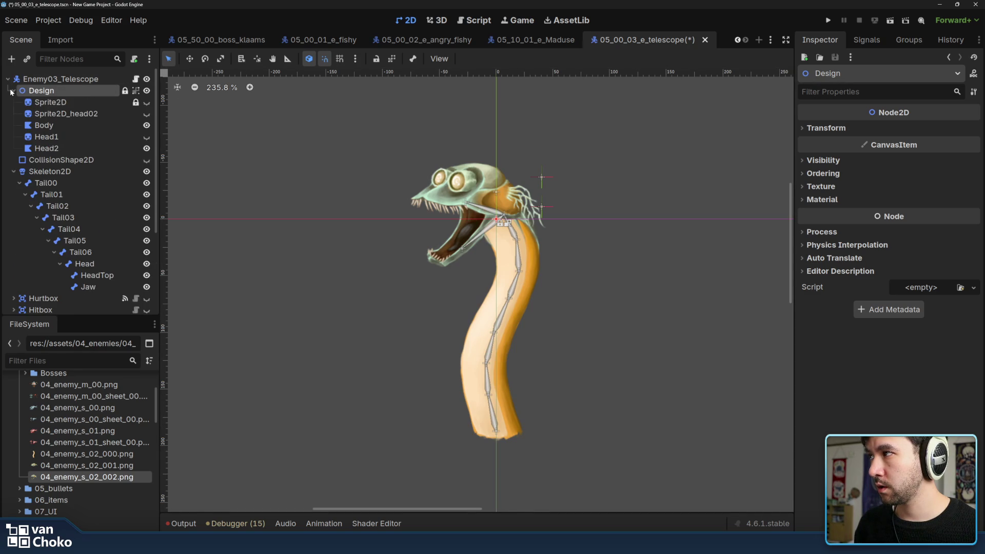
click(146, 137)
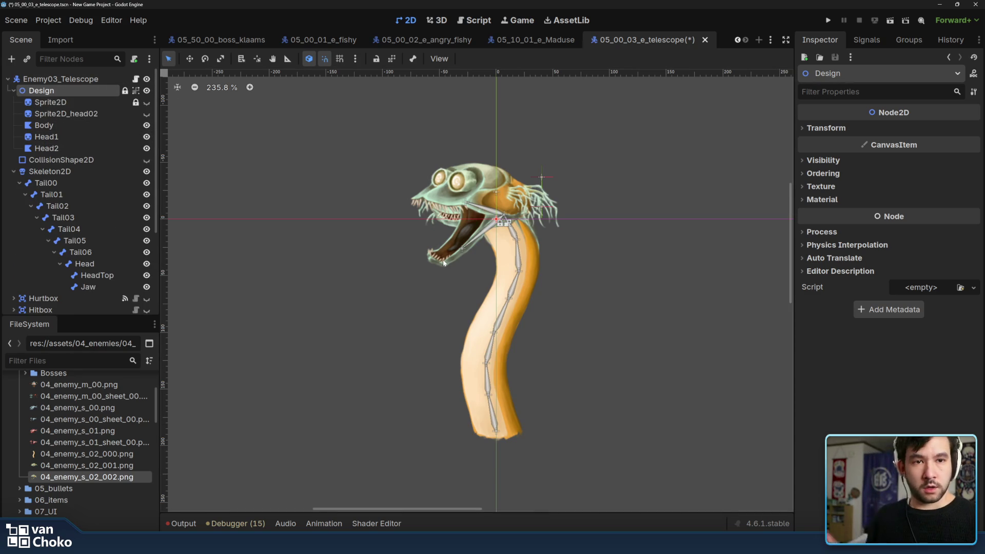
- Reparent the Head1 sprite under the HeadTop bone
click(72, 136)
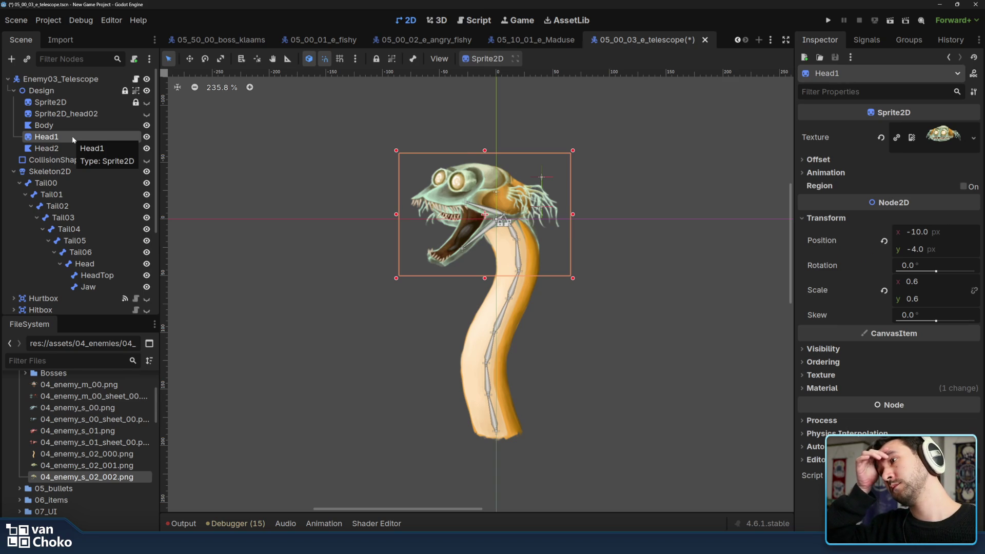
drag(72, 137, 116, 275)
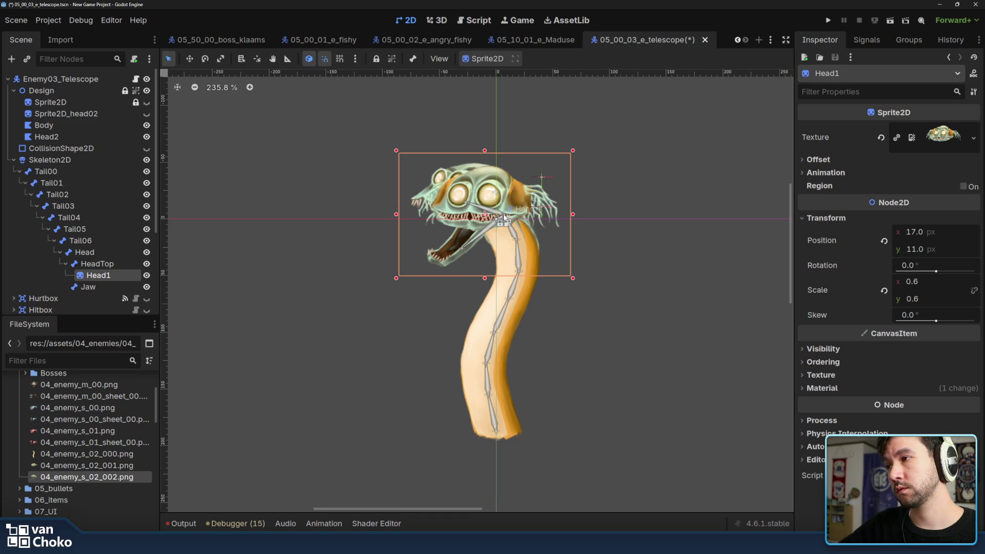
click(303, 205)
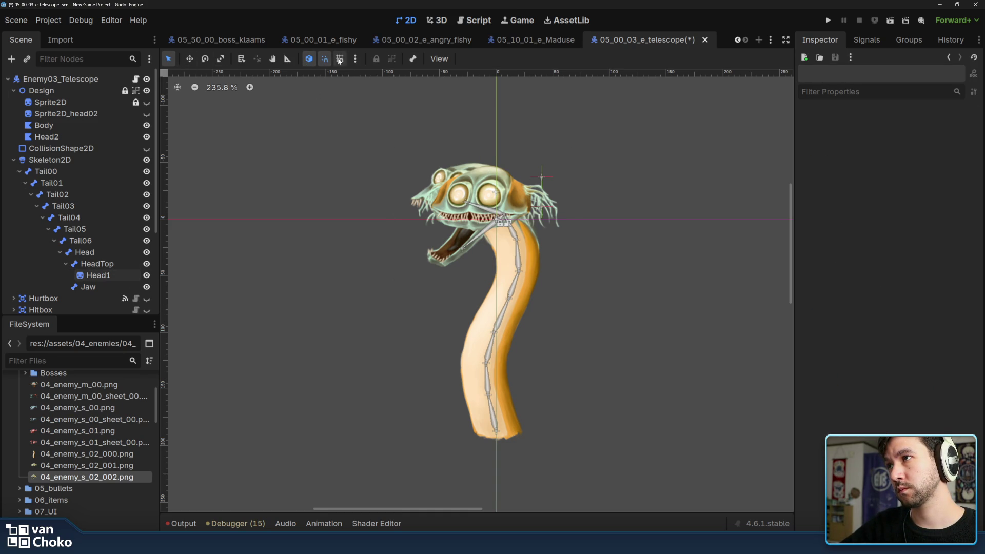
- Lock Head1 in place and pull the Head bone to test the rig
click(97, 264)
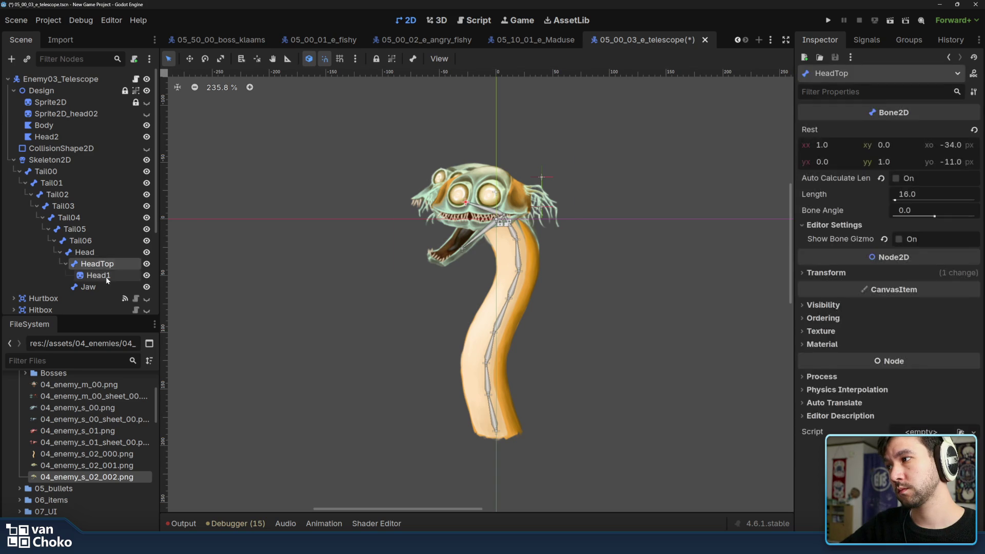
click(103, 275)
click(376, 58)
click(358, 153)
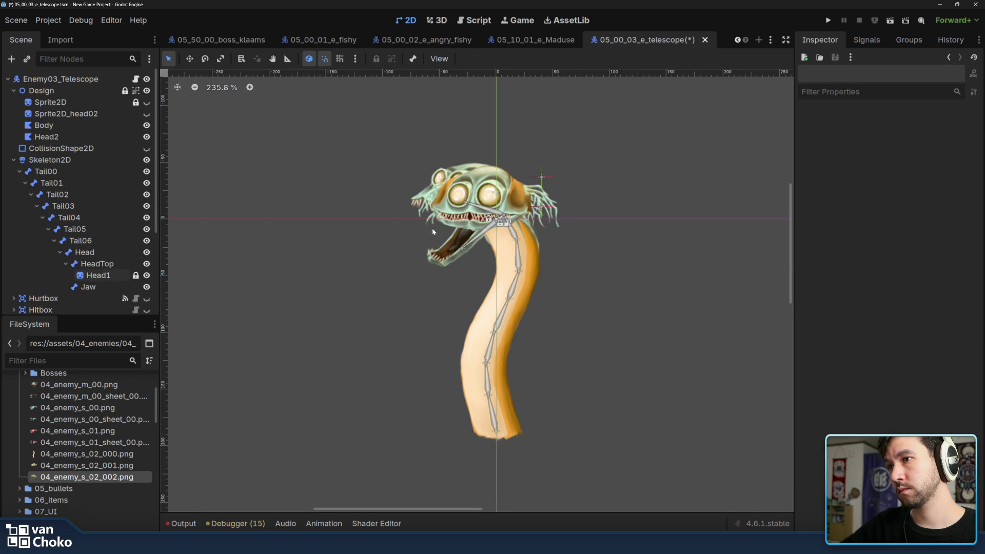
mouse_move(505, 215)
mouse_down()
mouse_move(474, 262)
mouse_move(475, 207)
mouse_move(473, 241)
mouse_move(503, 169)
mouse_move(508, 229)
mouse_move(516, 226)
mouse_move(488, 200)
mouse_move(511, 238)
mouse_move(521, 366)
mouse_move(544, 231)
mouse_move(502, 194)
mouse_move(500, 204)
mouse_up()
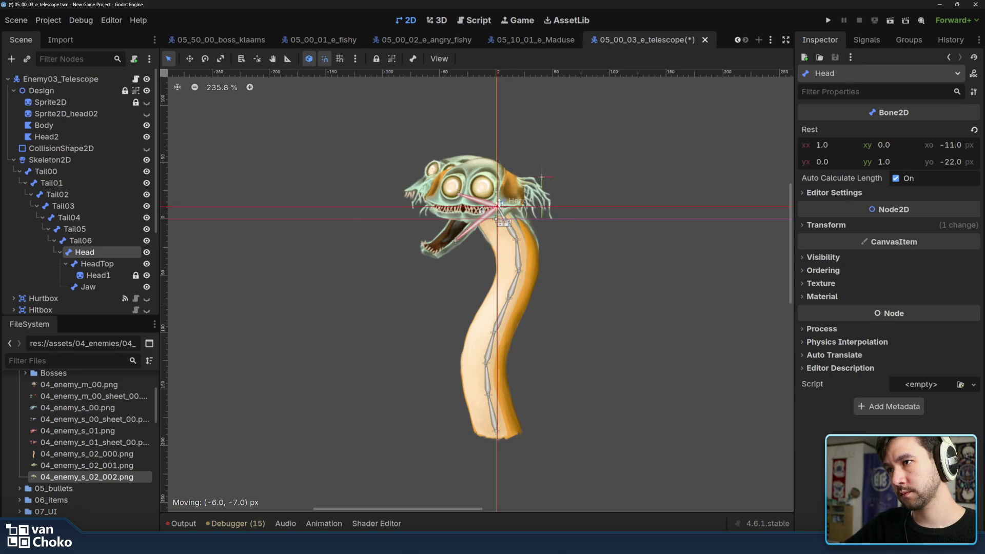
key(Escape)
click(638, 159)
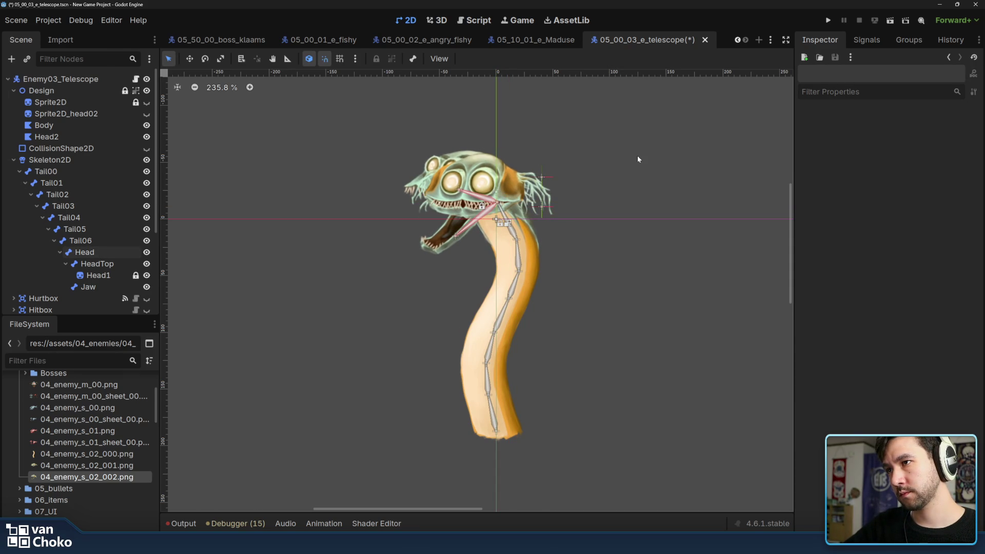
scroll(636, 154, down, 1)
scroll(643, 150, left, 1)
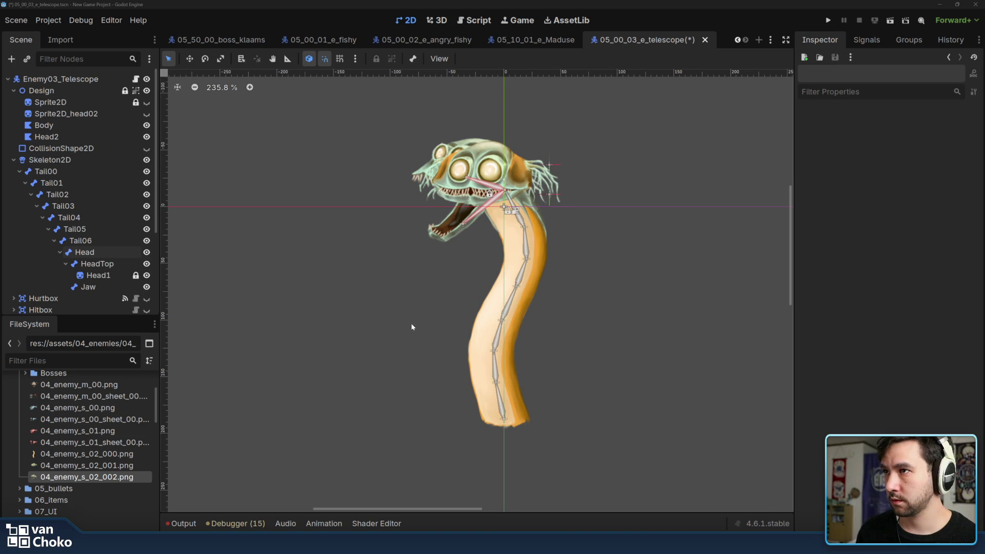
click(16, 161)
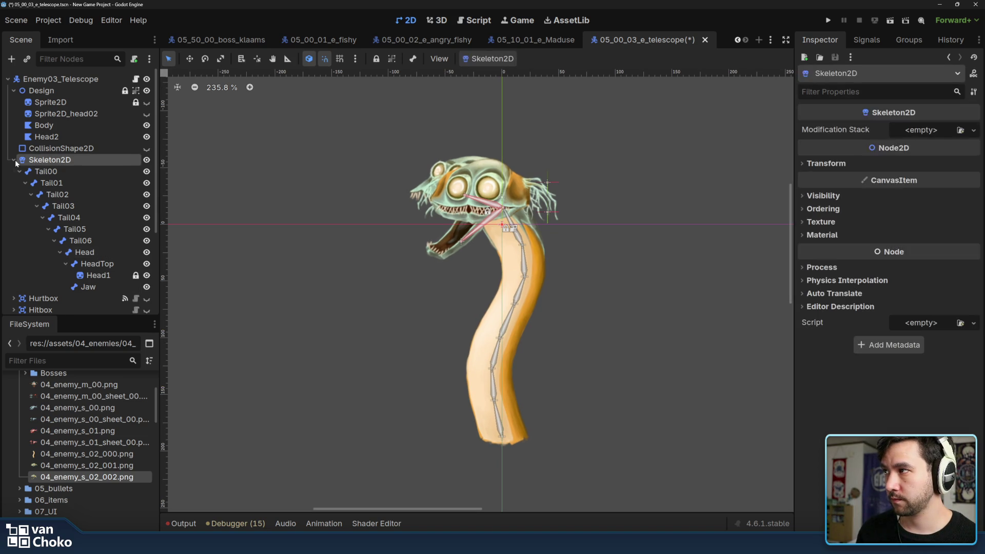
- Create a new animation named 'loop' in the AnimationPlayer
click(14, 160)
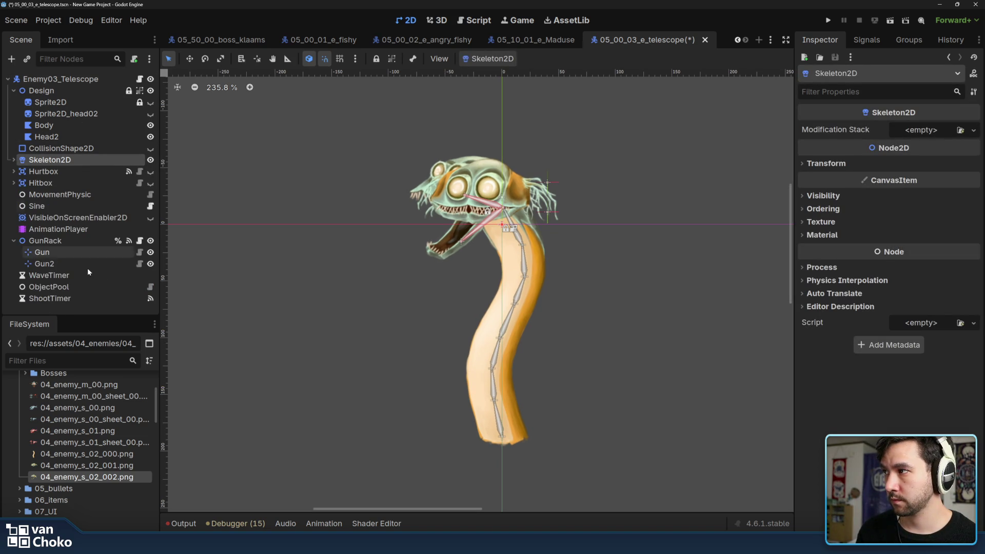
click(68, 230)
click(408, 352)
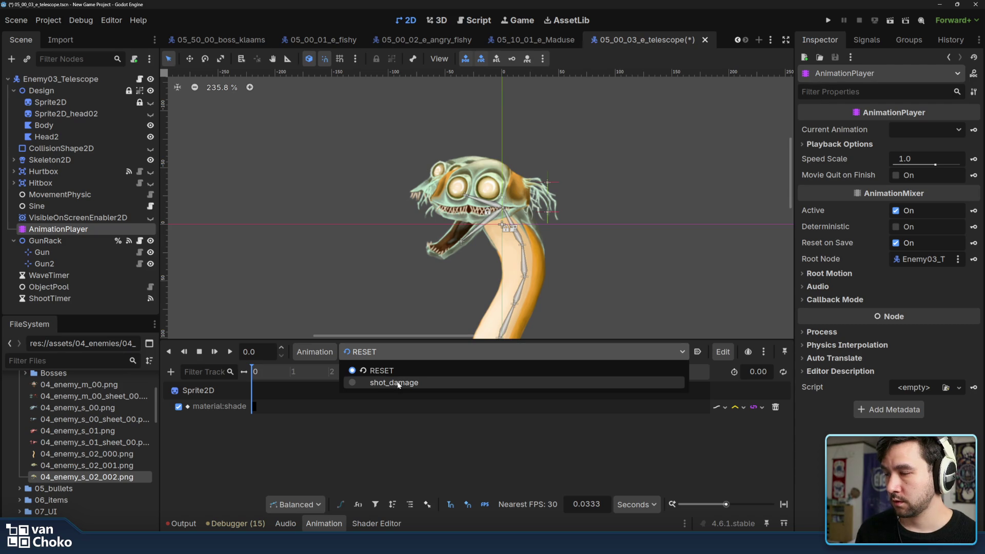
click(399, 385)
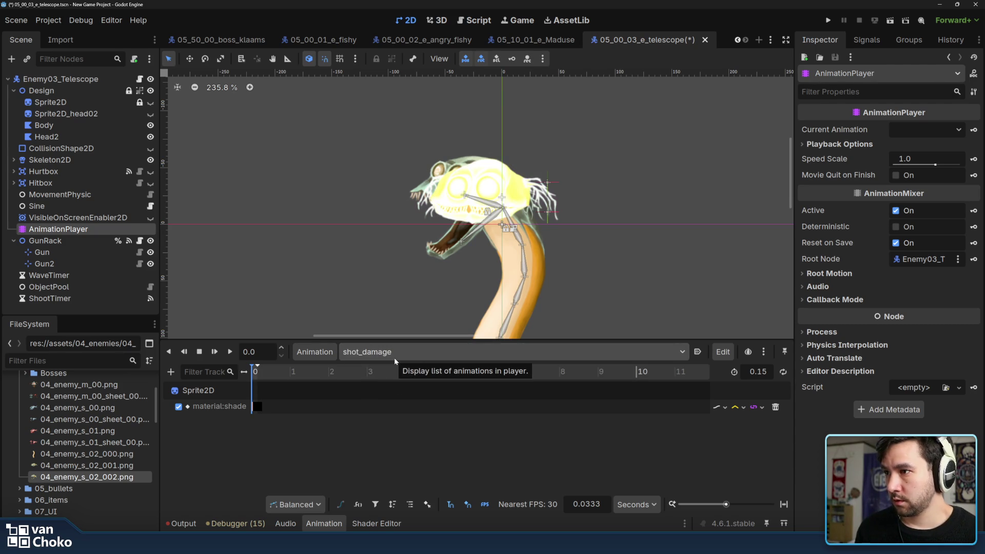
scroll(469, 252, down, 2)
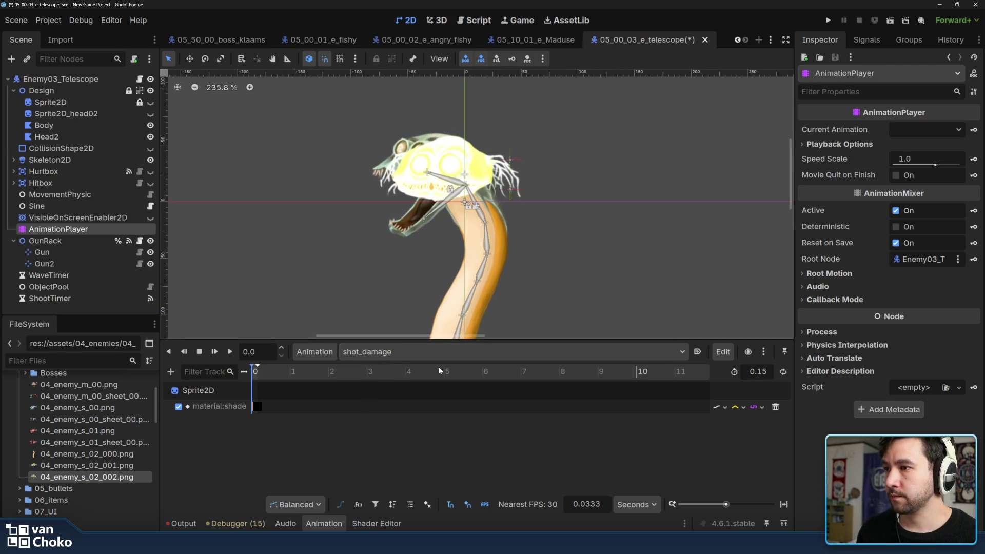
click(330, 352)
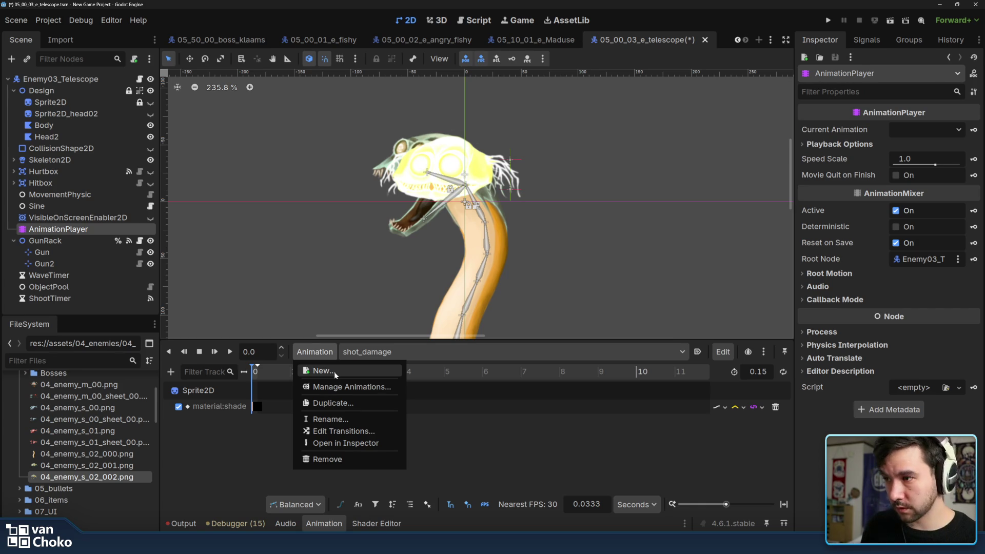
click(334, 372)
text(loop)
key(Return)
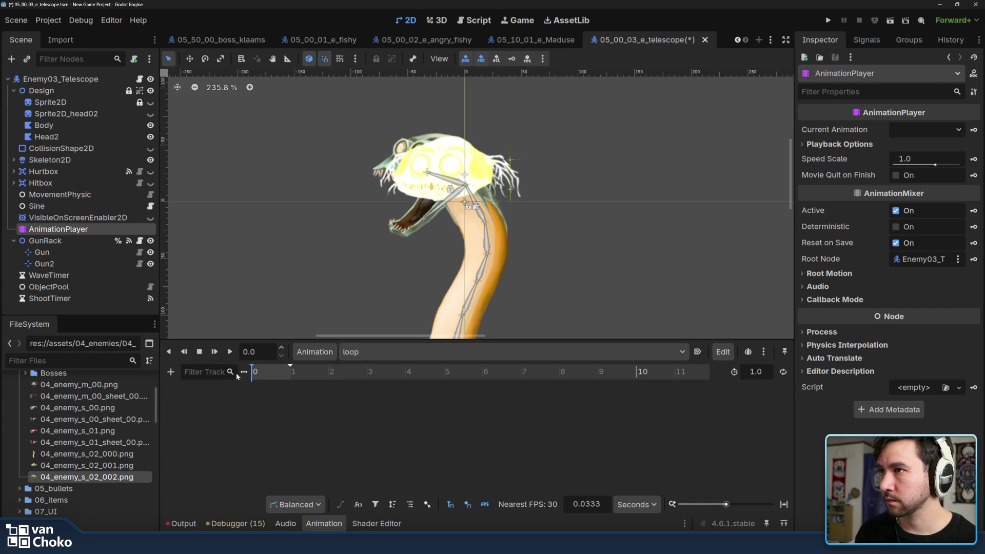
- Check RESET, return to the loop animation, and open the Body polygon
click(363, 350)
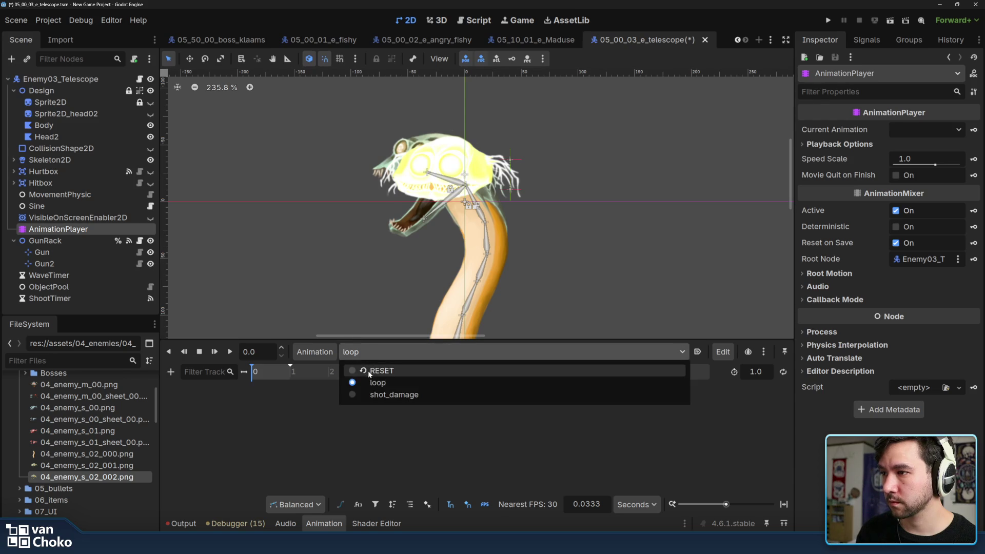
click(368, 370)
click(366, 354)
click(373, 385)
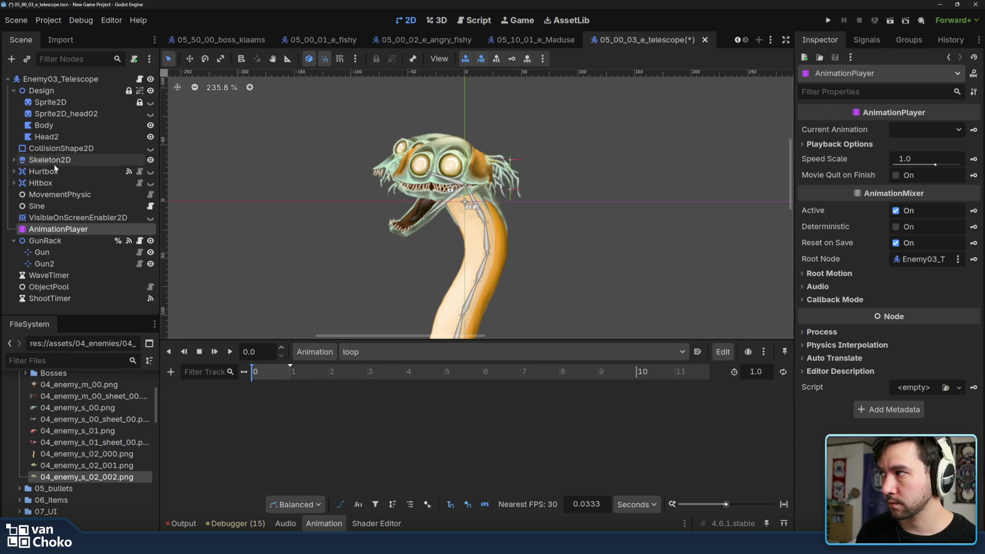
click(66, 125)
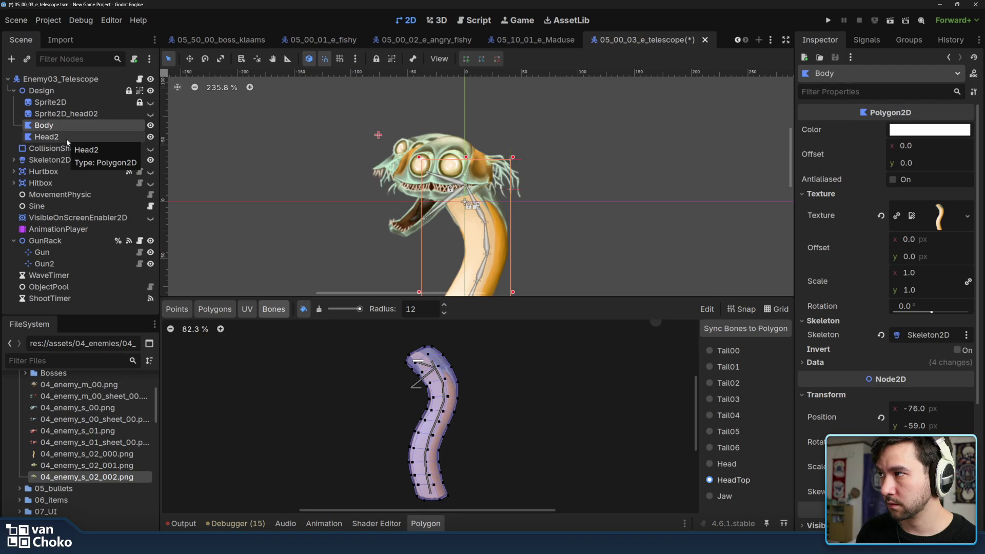
- Select the Design node and locate flash.tres in the FileSystem
click(66, 138)
click(31, 160)
click(15, 160)
click(15, 160)
click(41, 90)
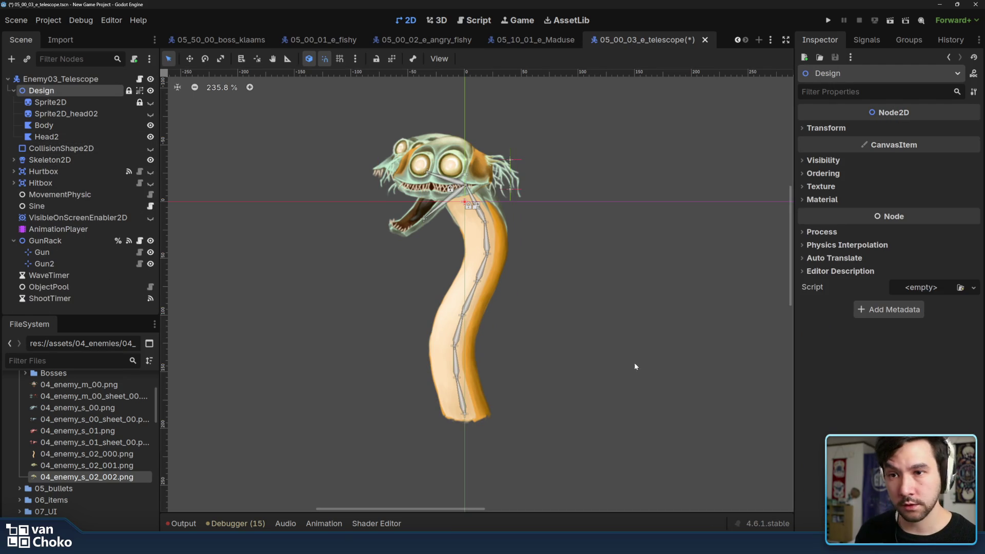
scroll(80, 444, down, 5)
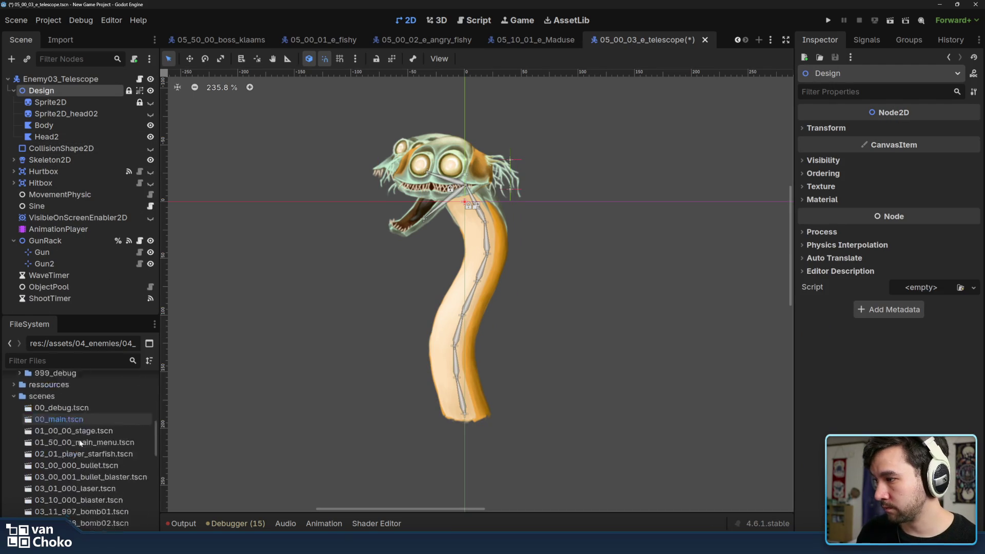
scroll(80, 444, down, 15)
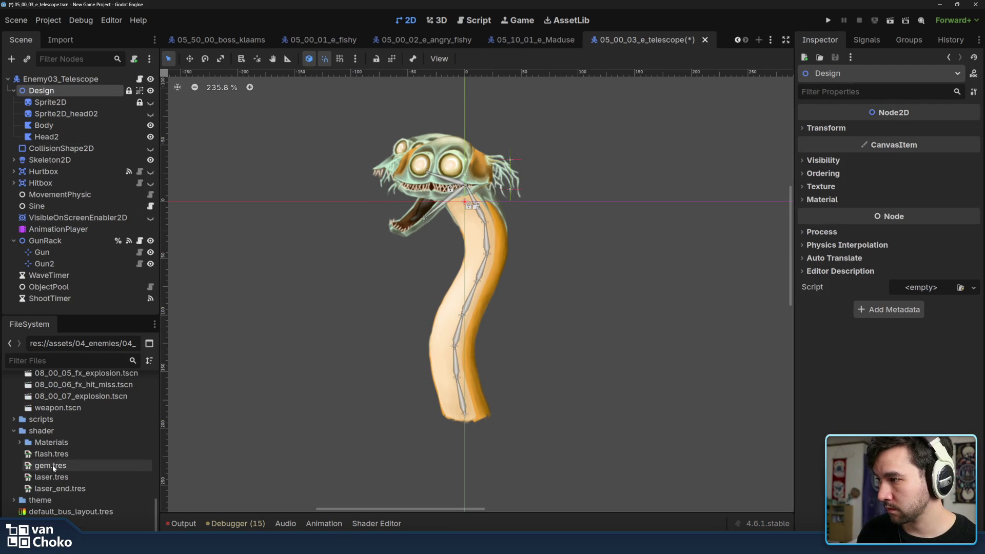
click(52, 454)
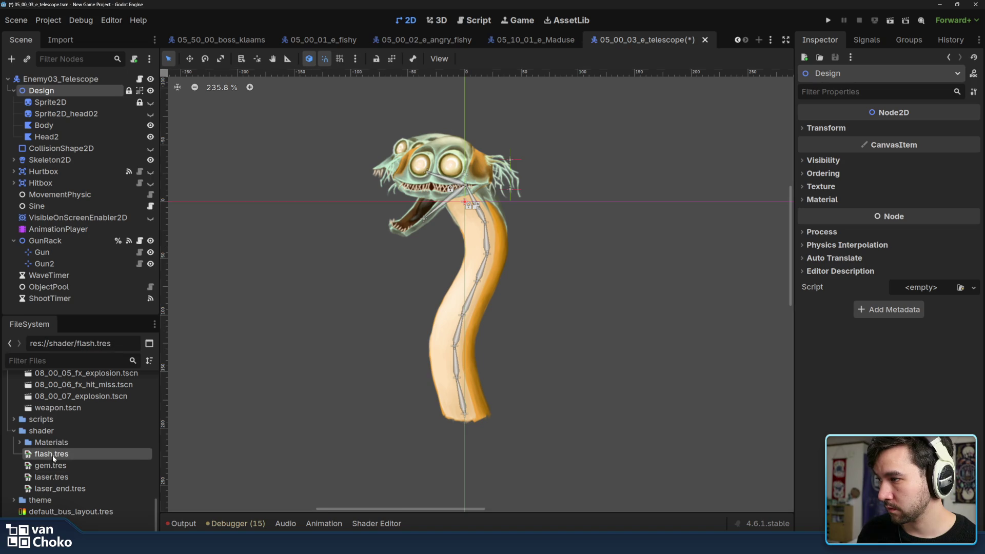
- Give Design a new ShaderMaterial using flash.tres and reveal its Flash Color parameter
click(823, 200)
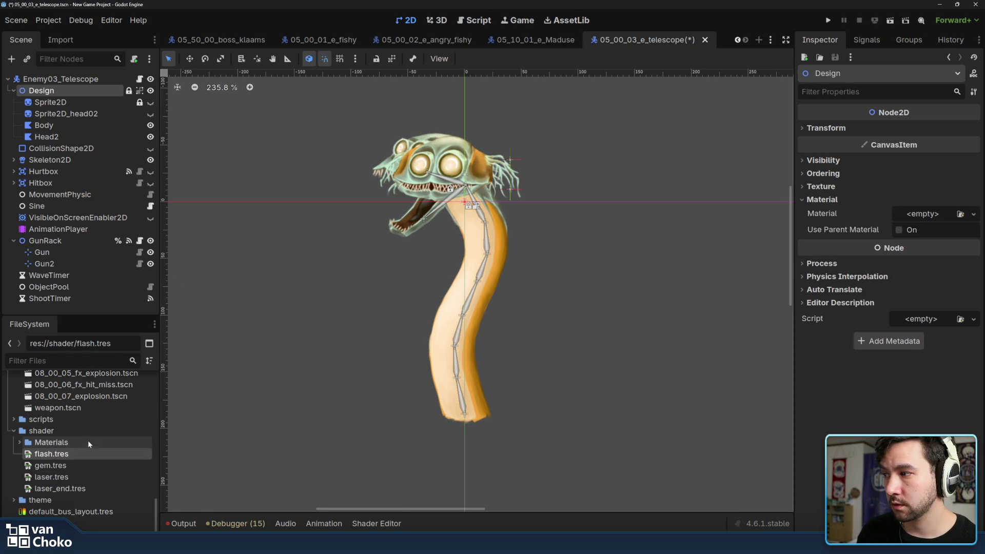
click(913, 213)
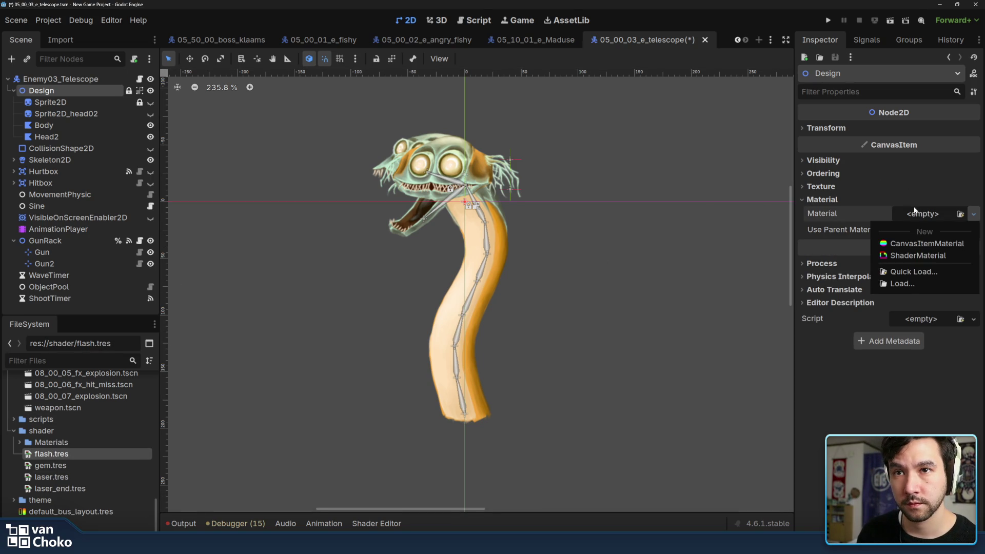
click(903, 255)
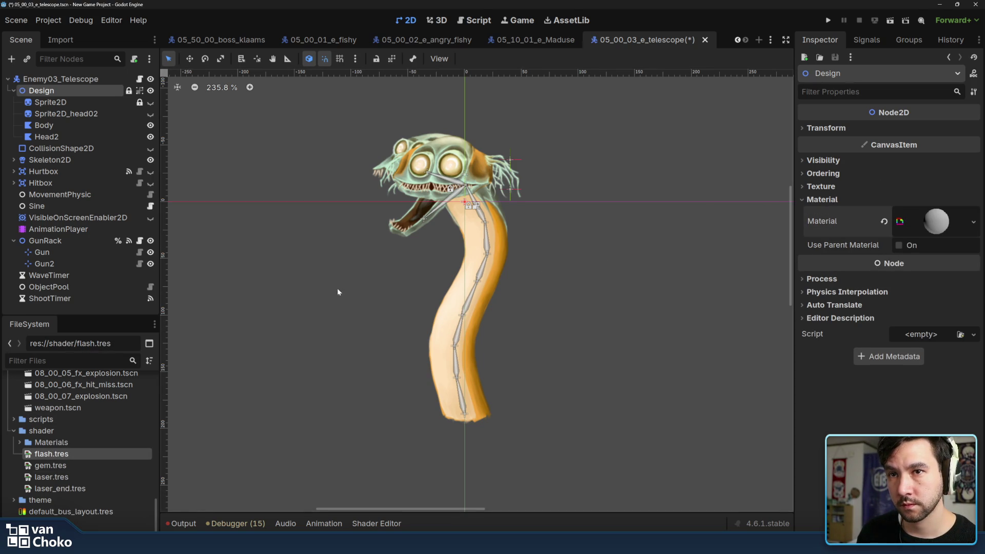
mouse_move(64, 456)
mouse_down()
mouse_move(622, 339)
mouse_move(883, 221)
mouse_move(930, 215)
mouse_up()
click(930, 216)
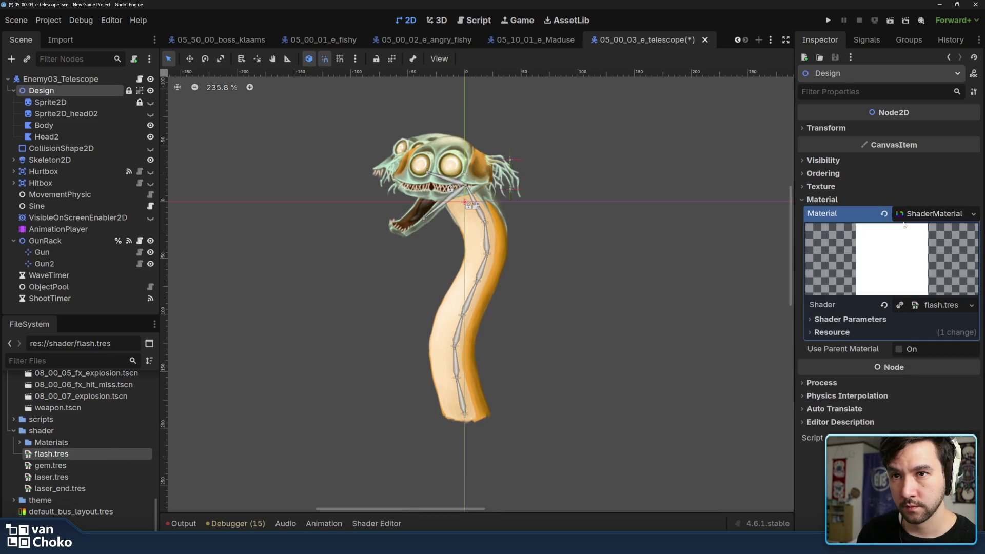
click(896, 319)
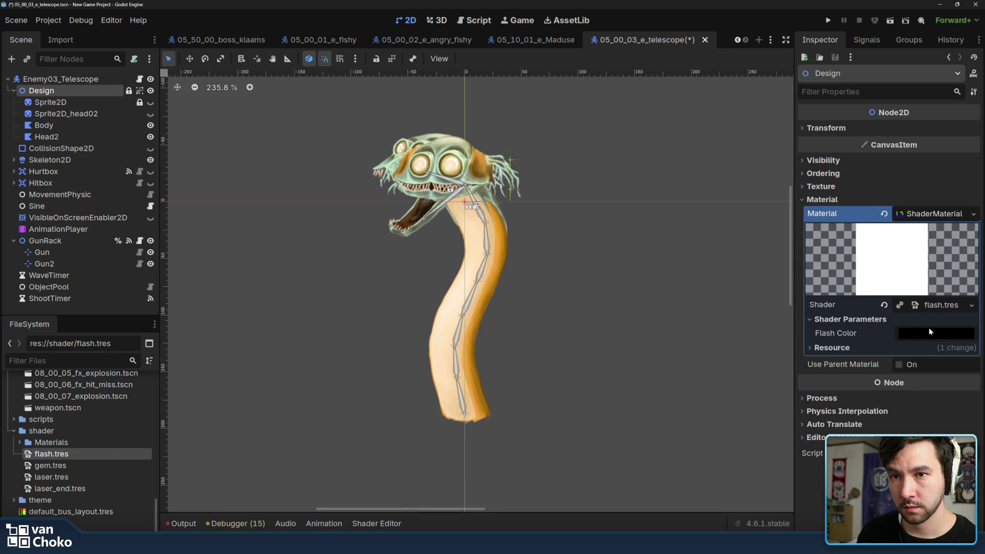
click(58, 229)
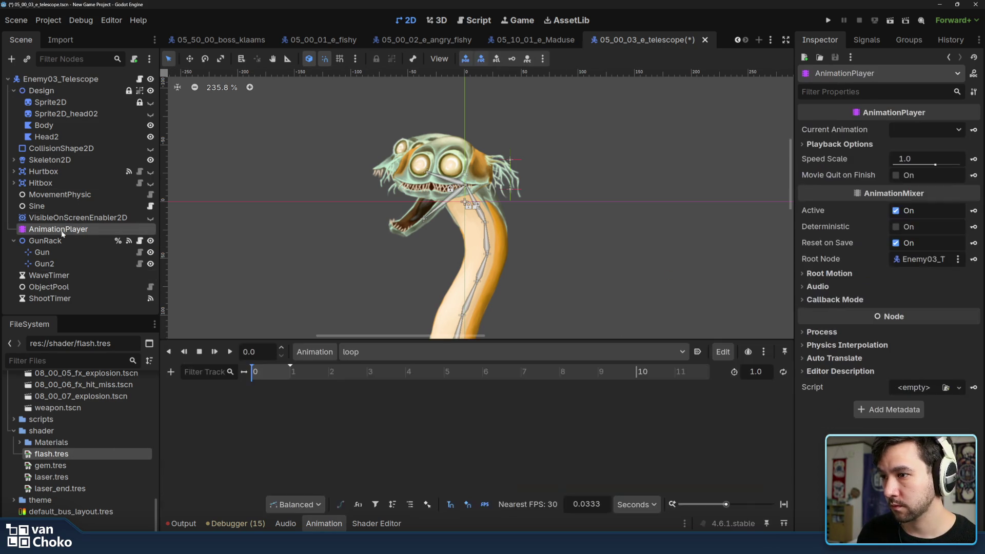
- In shot_damage, add a keyed Flash Color track for the Design node
click(381, 352)
click(380, 395)
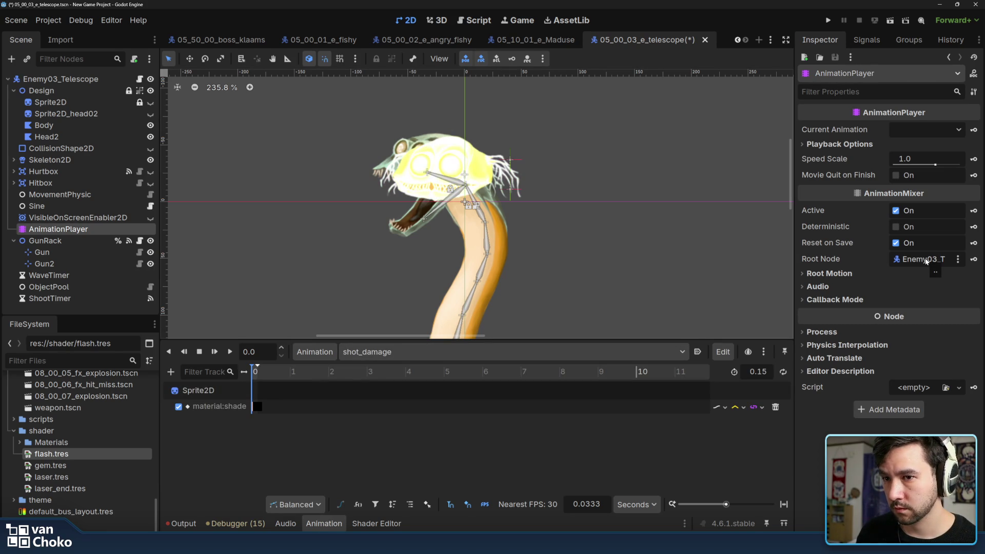
click(232, 352)
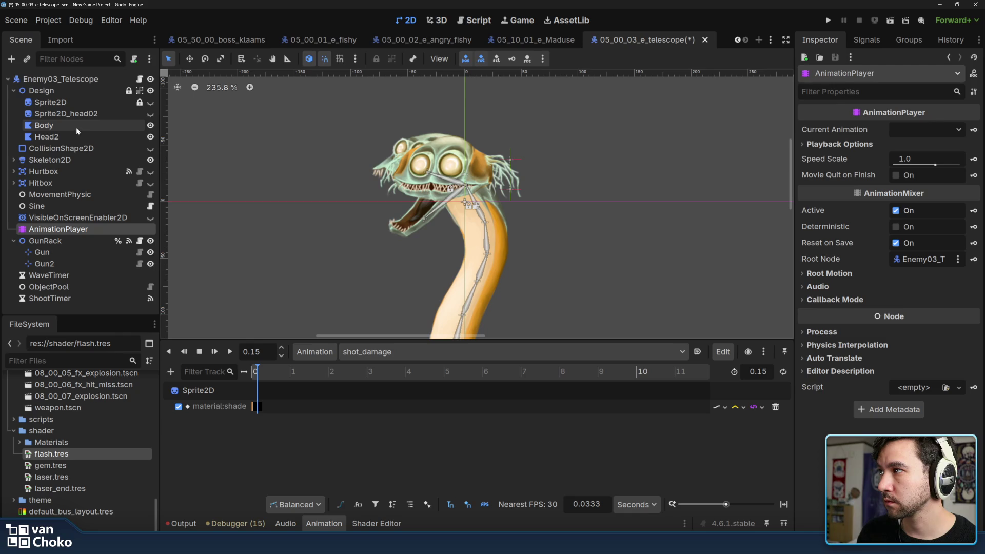
click(66, 91)
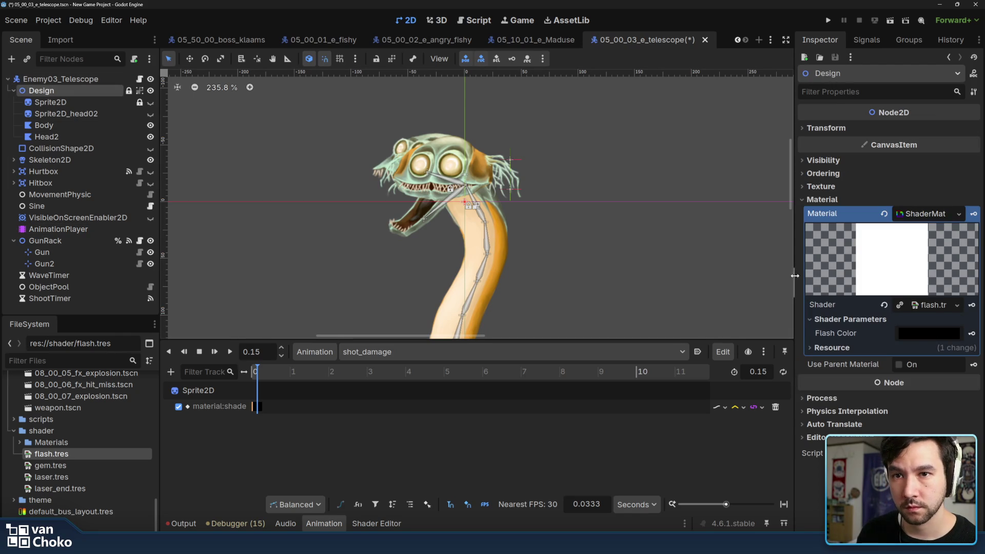
click(971, 334)
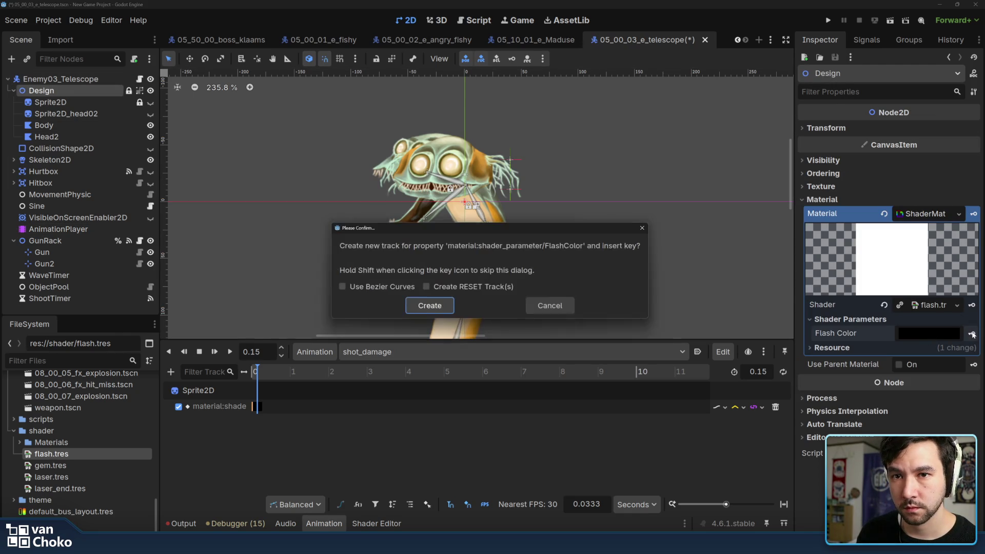
click(432, 309)
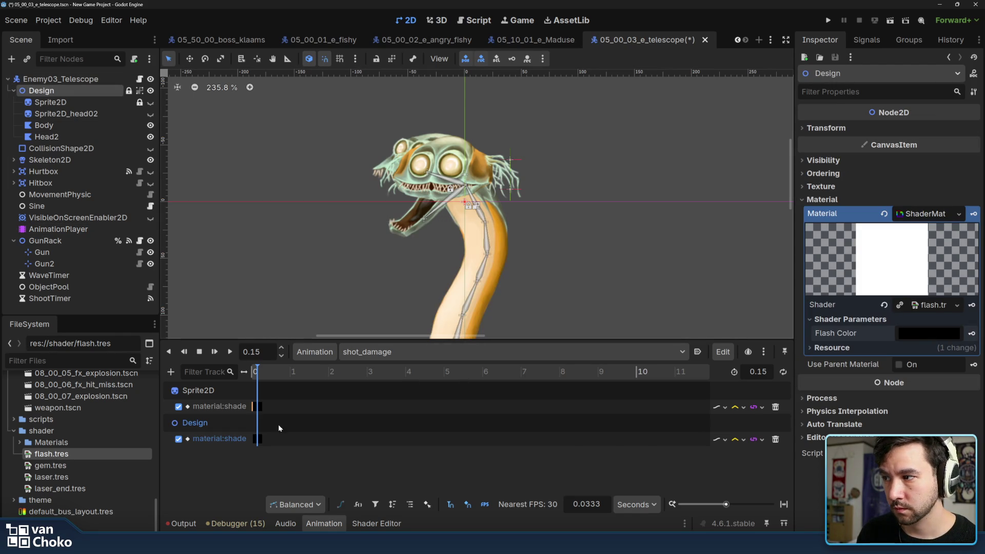
drag(731, 507, 745, 505)
- Paste the two Sprite2D flash keys onto the Design track at 0.0
drag(360, 408, 227, 403)
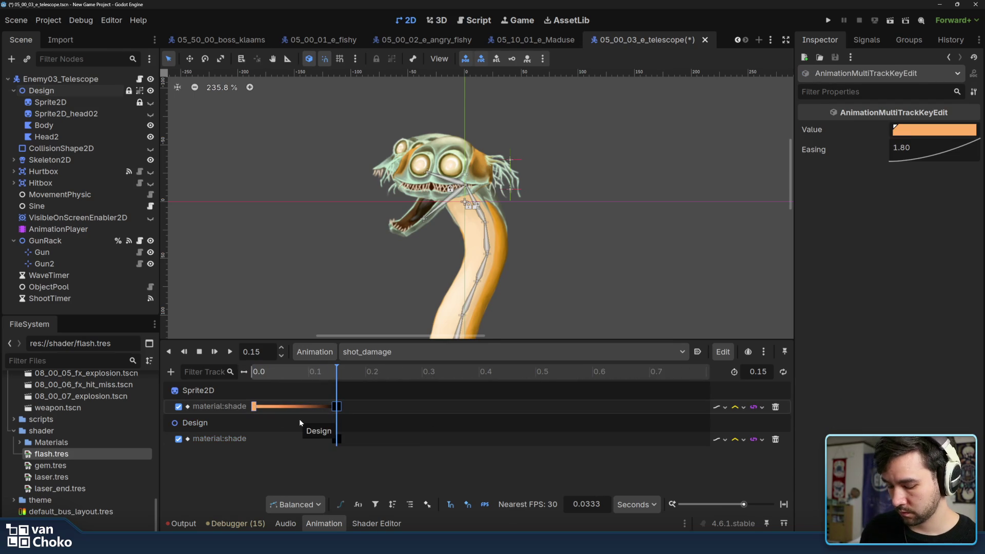
drag(307, 372, 252, 371)
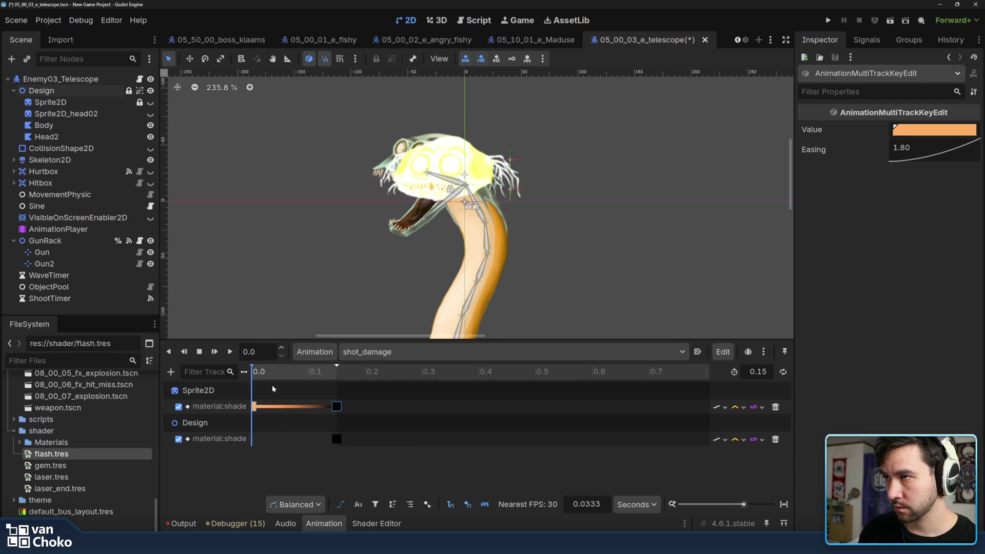
click(336, 439)
key(ctrl+v)
click(361, 451)
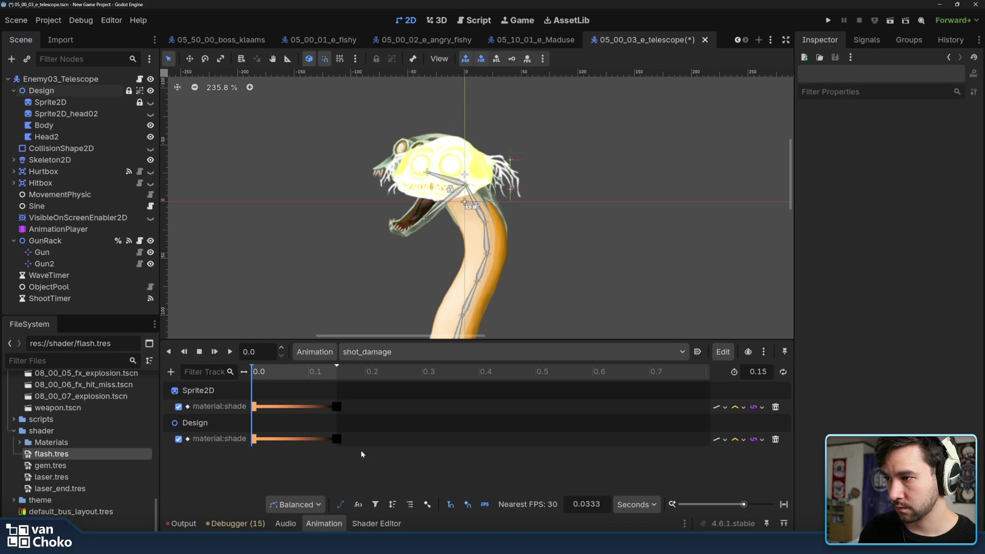
click(221, 391)
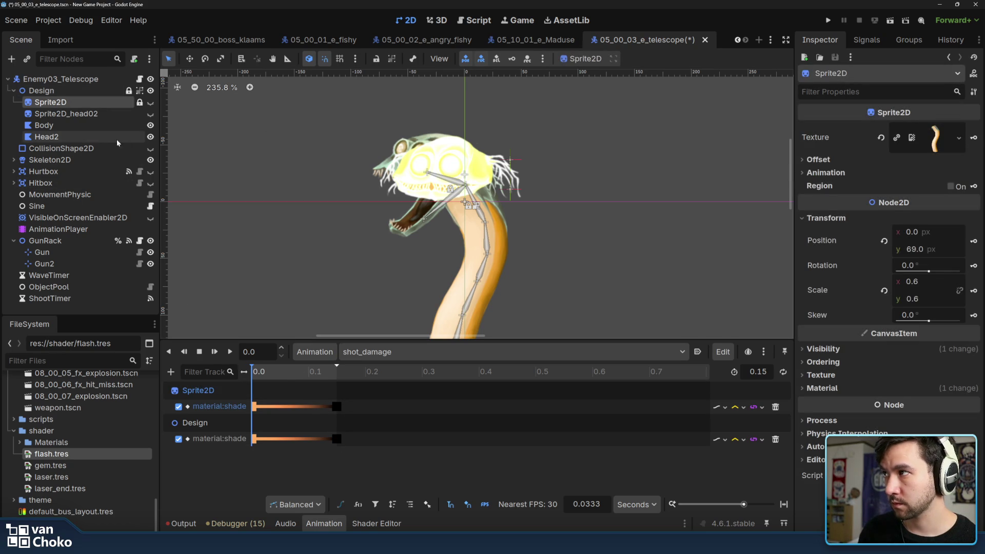
- Check that the Body and Head2 polygons have no material of their own
click(44, 125)
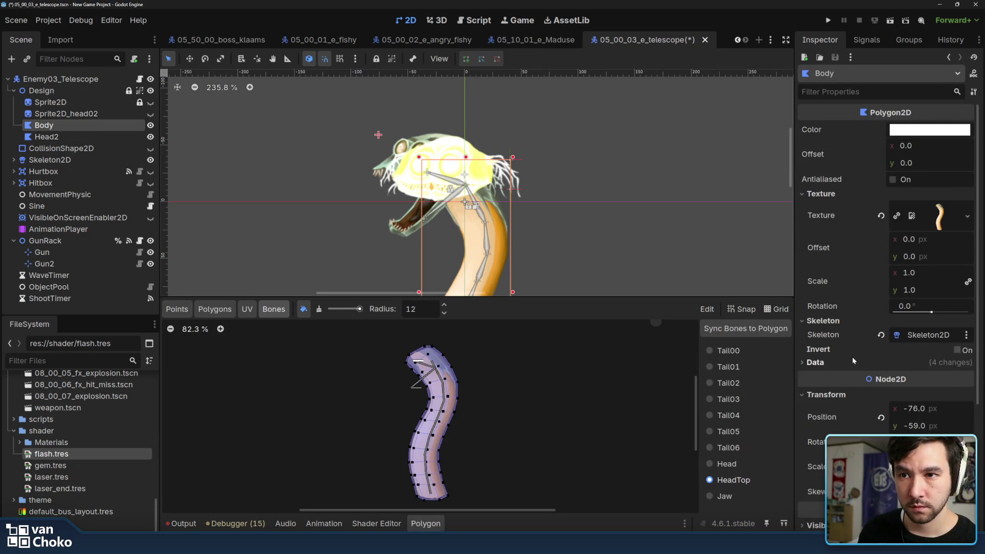
scroll(847, 390, down, 3)
click(843, 413)
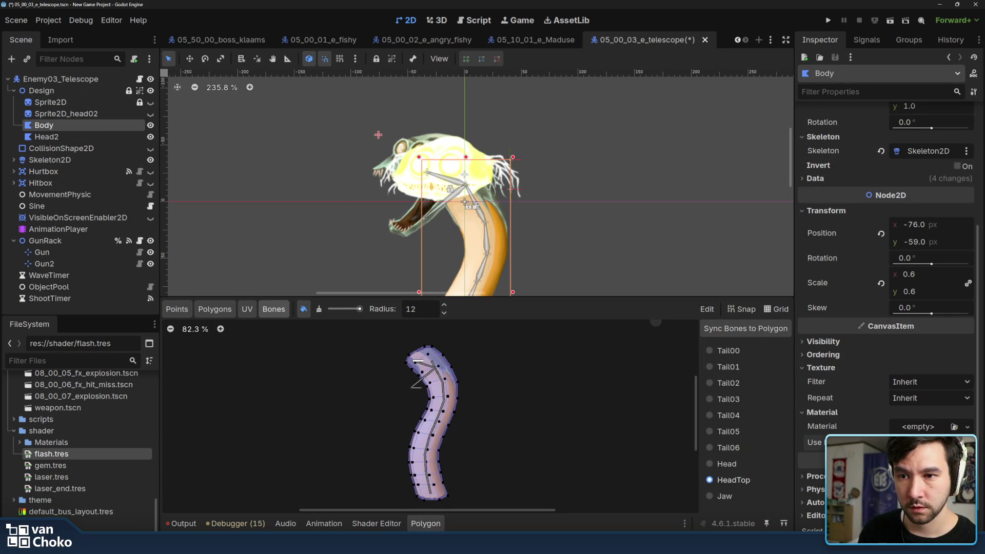
click(46, 136)
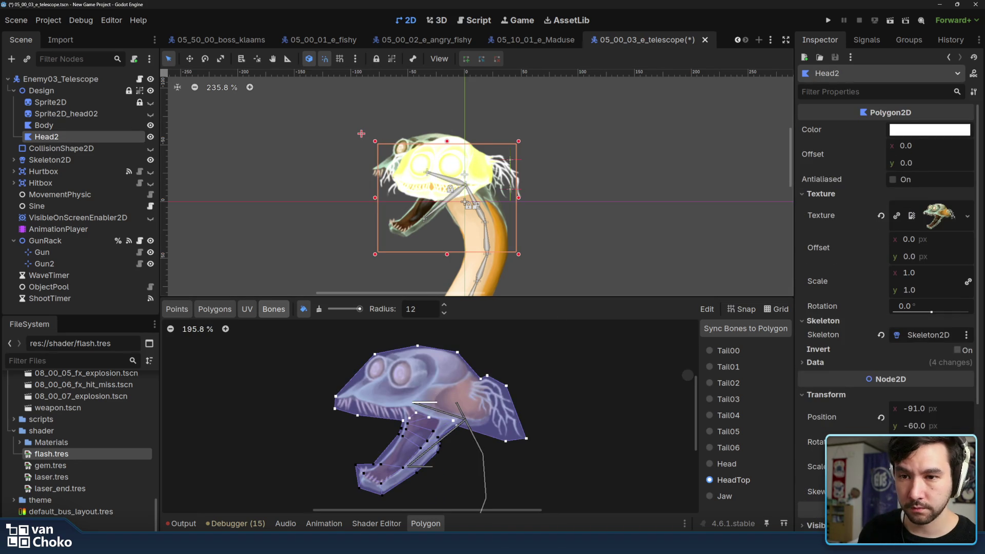
scroll(861, 362, down, 3)
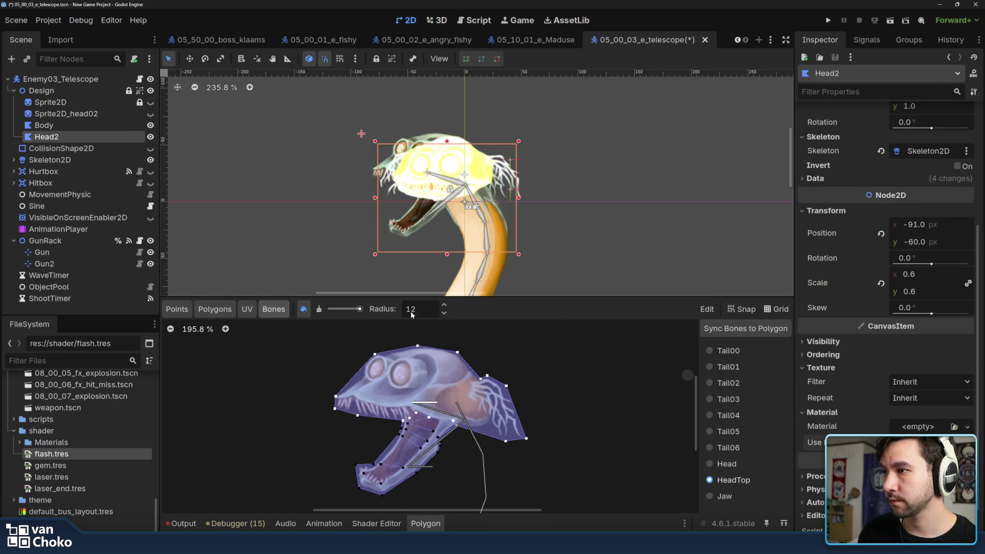
- Replay shot_damage to see the whole fish flash, then switch to loop
click(67, 229)
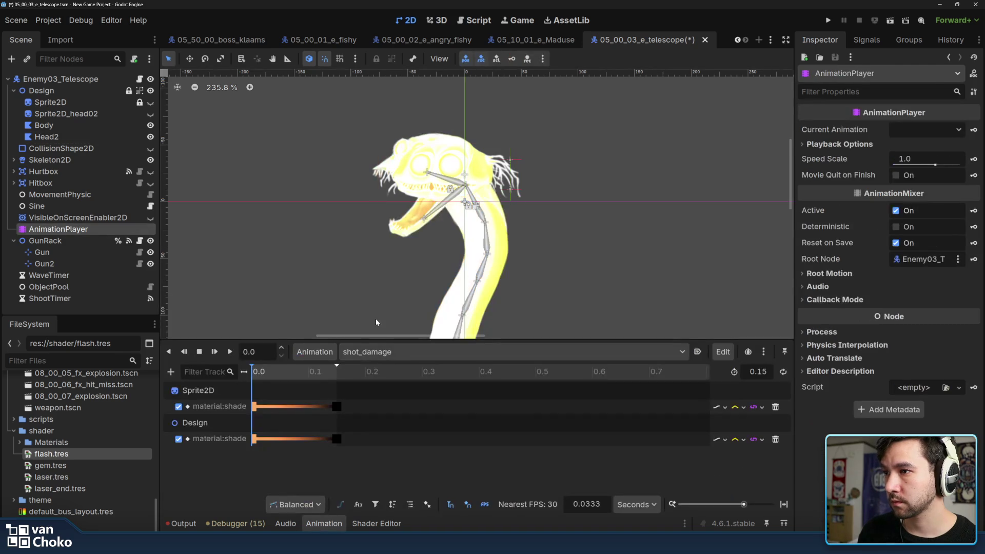
click(230, 352)
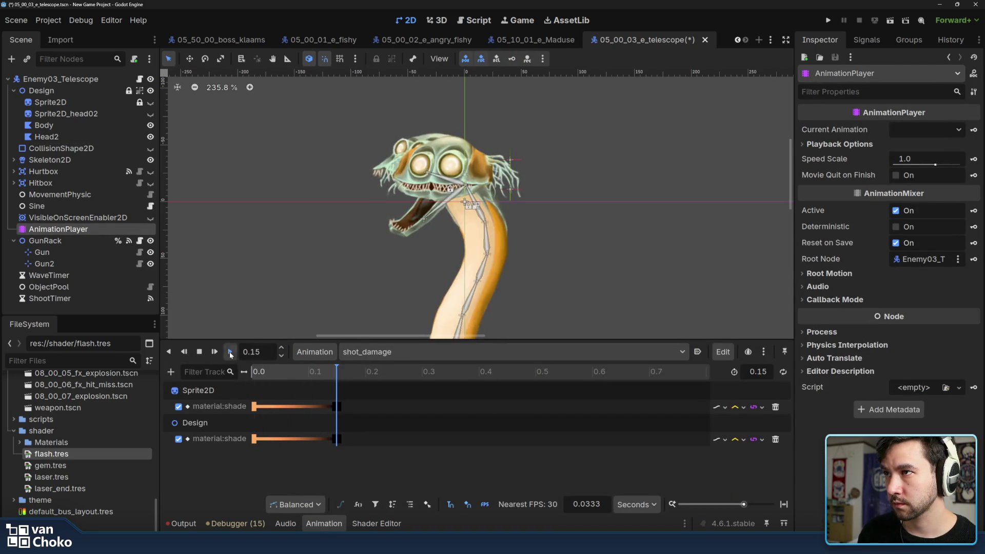
click(230, 353)
click(230, 352)
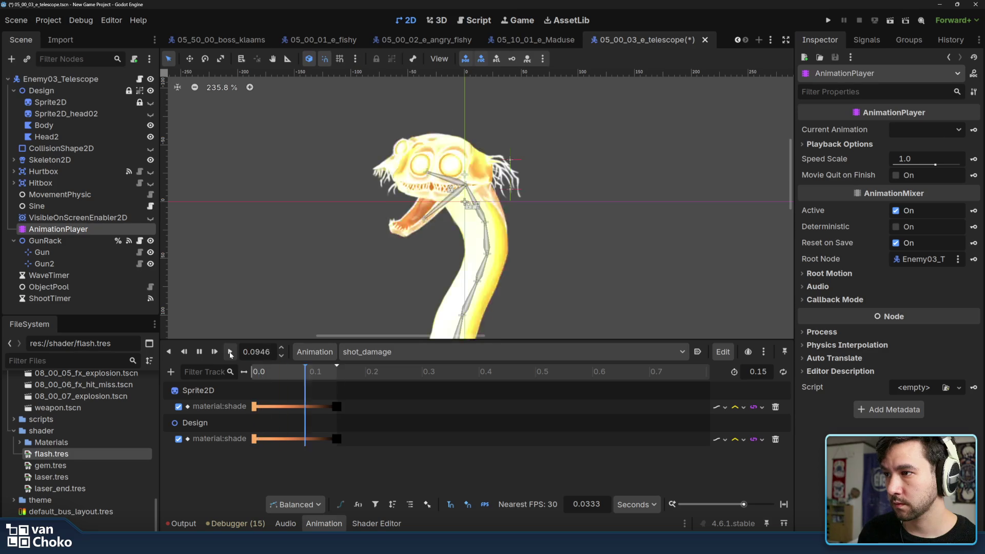
click(230, 352)
click(450, 352)
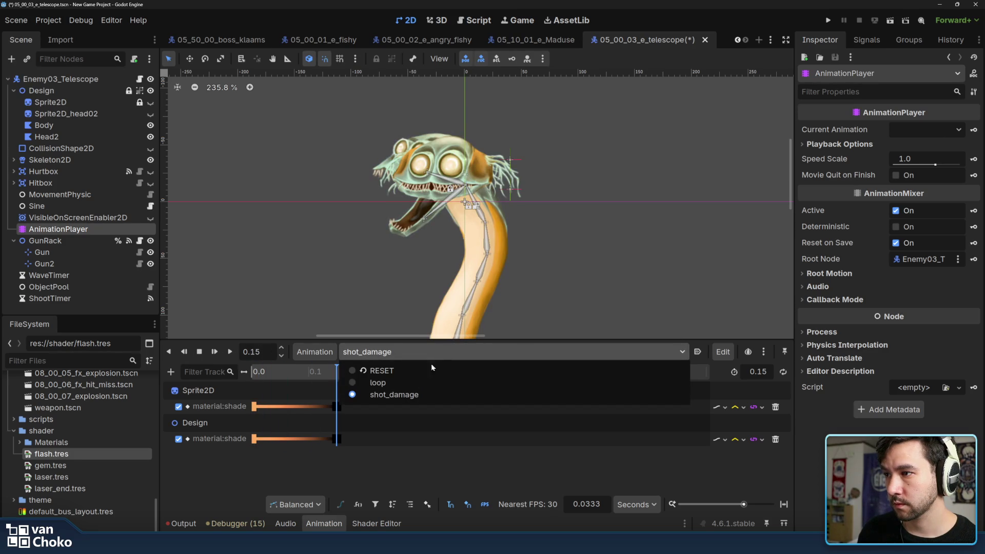
click(429, 380)
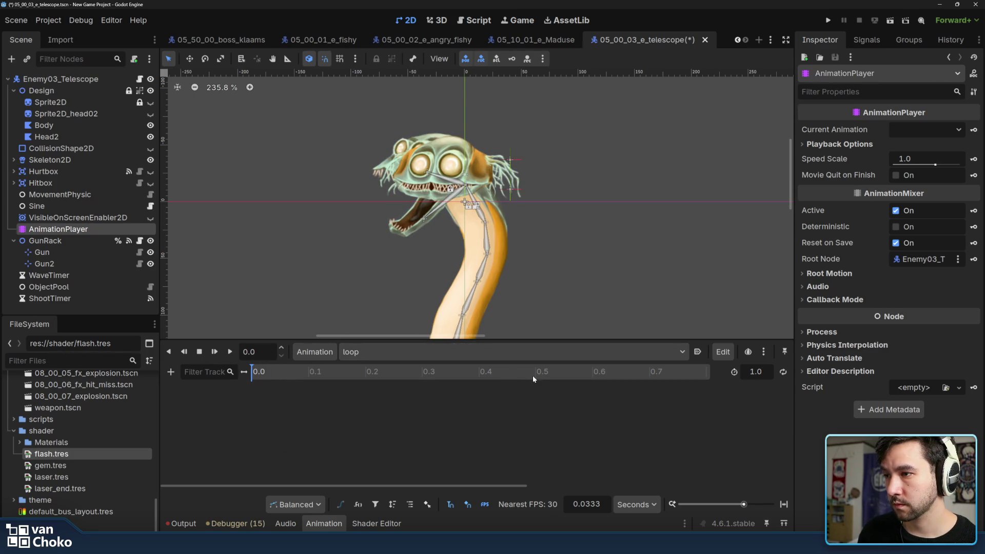
- Select Head2 with its Visibility properties shown and the Animation panel open
drag(745, 506, 741, 505)
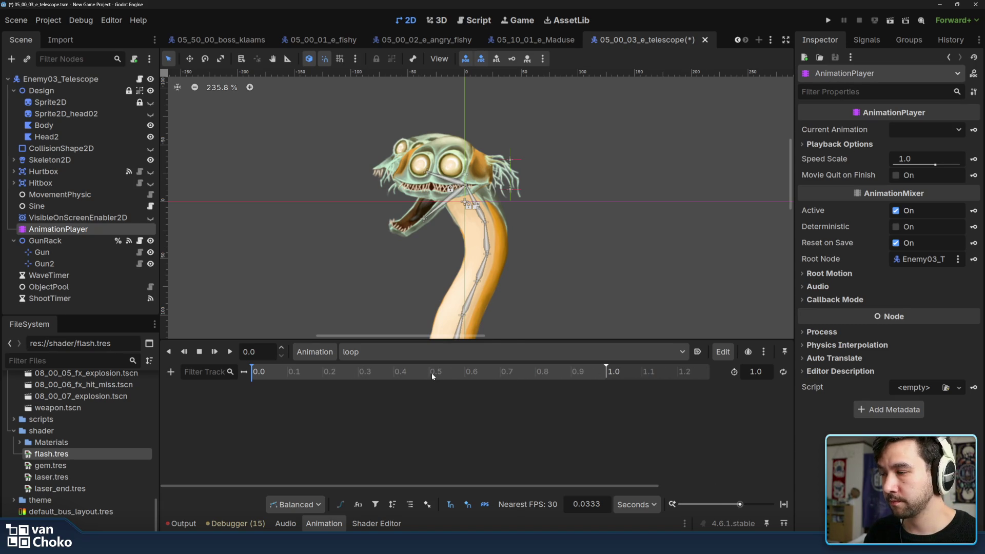
click(68, 137)
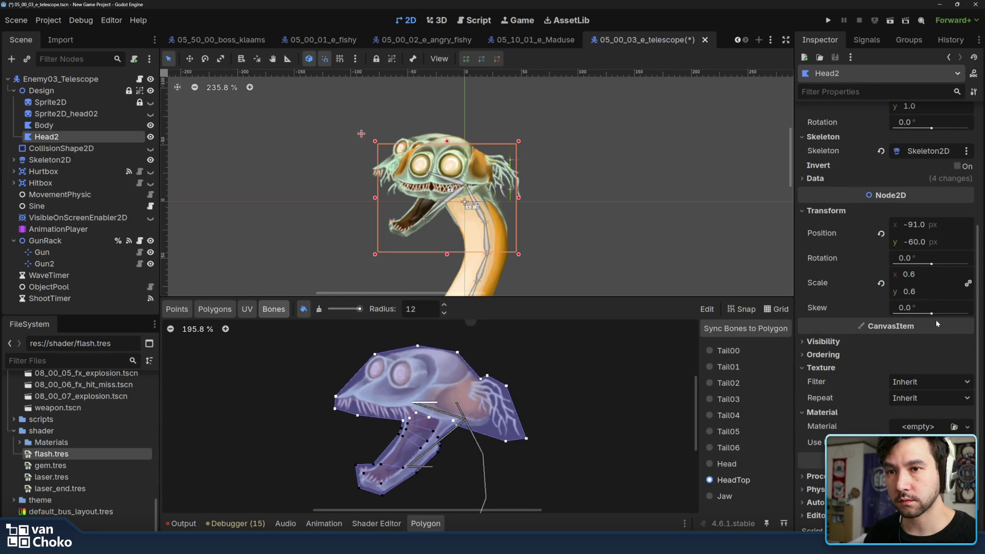
click(860, 342)
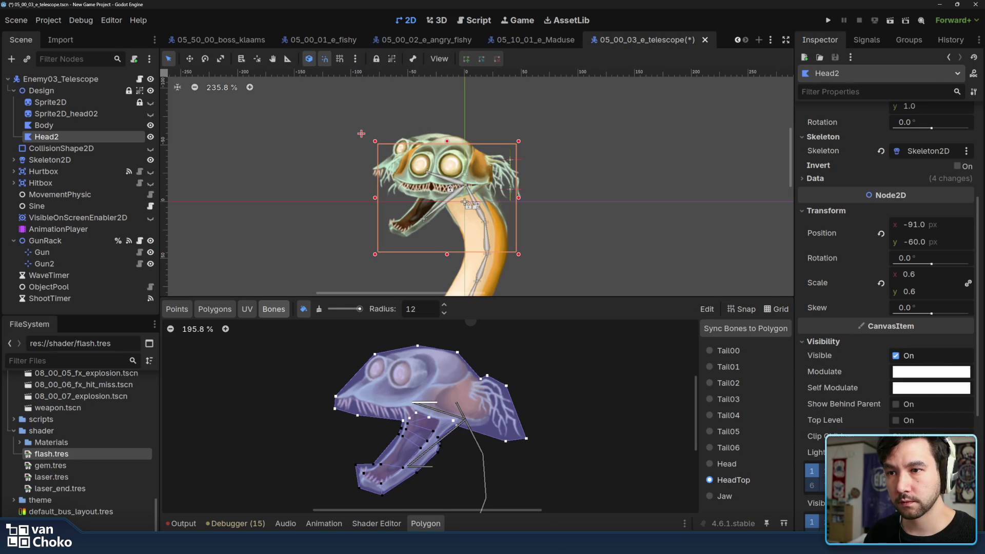
click(58, 229)
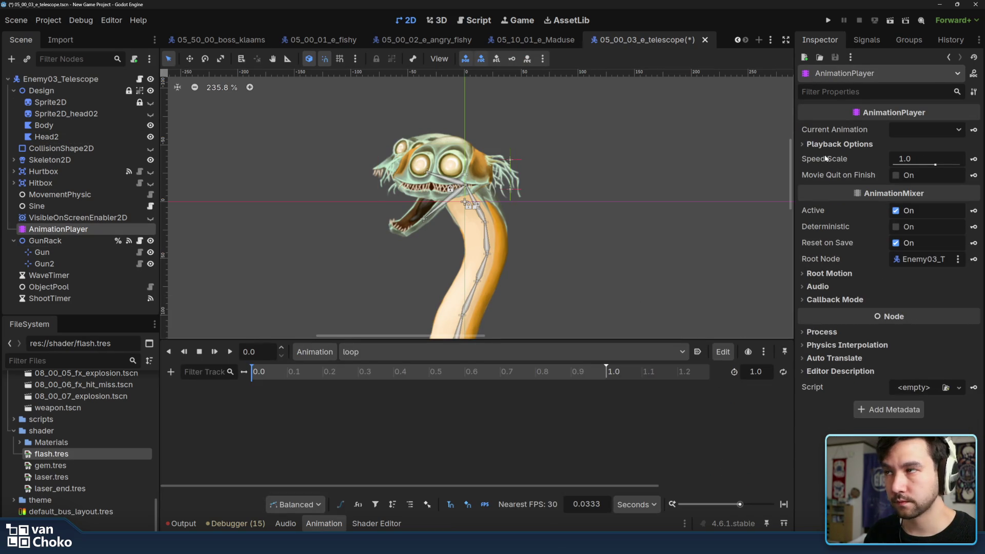
click(72, 138)
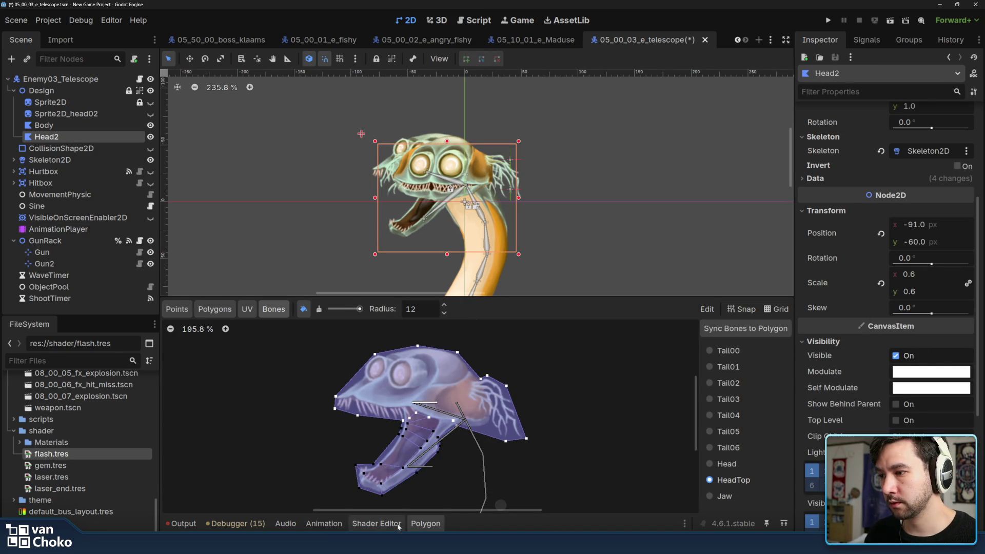
click(355, 523)
click(325, 524)
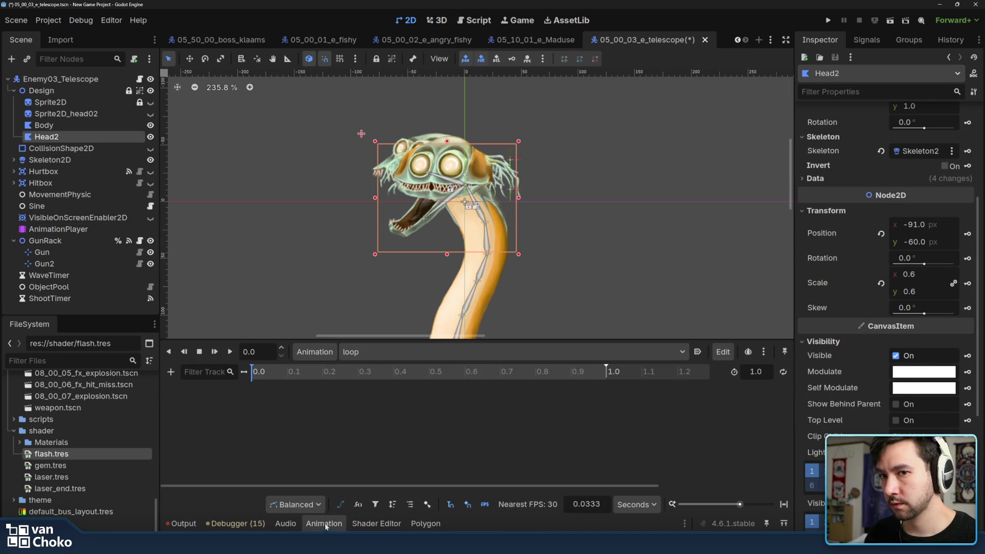
- Key Head2's Visible property in loop, set it off, and scrub the timeline
click(967, 358)
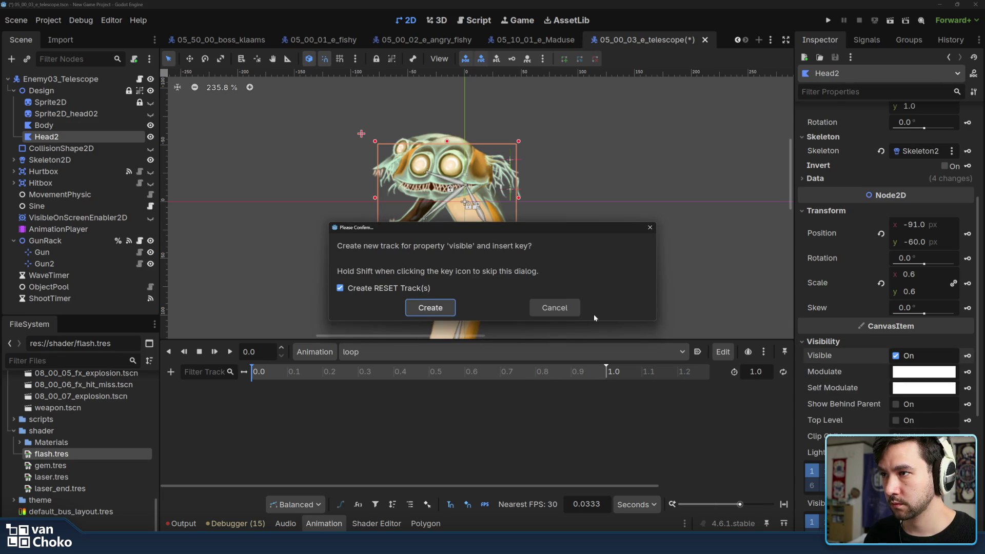
click(431, 308)
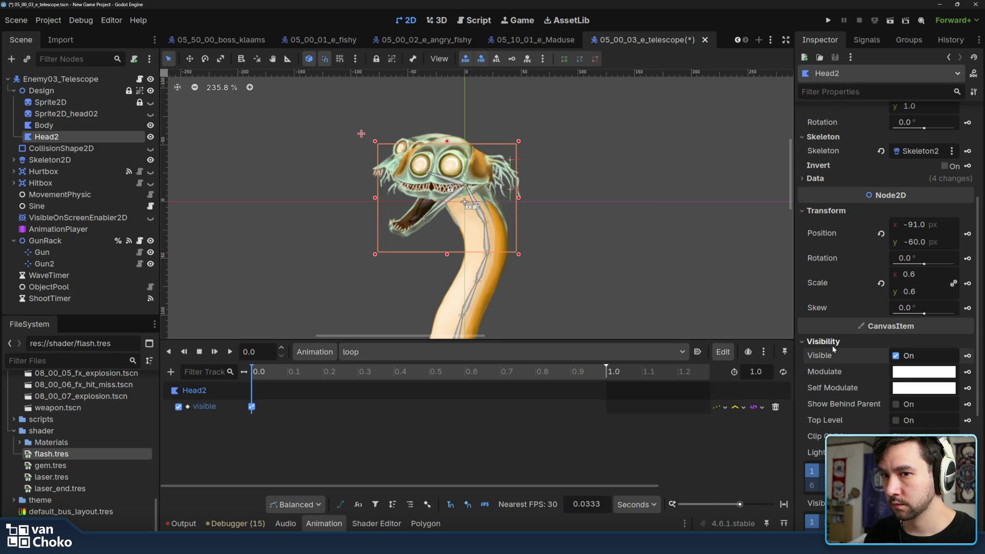
click(930, 355)
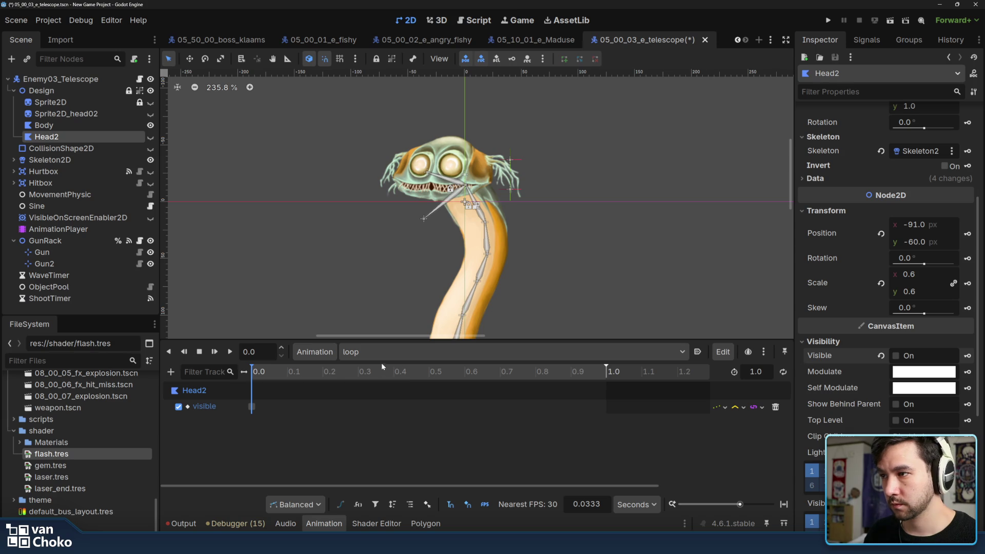
mouse_move(481, 372)
mouse_down()
mouse_move(644, 368)
mouse_move(236, 390)
mouse_up()
drag(672, 261, 670, 250)
scroll(667, 213, down, 2)
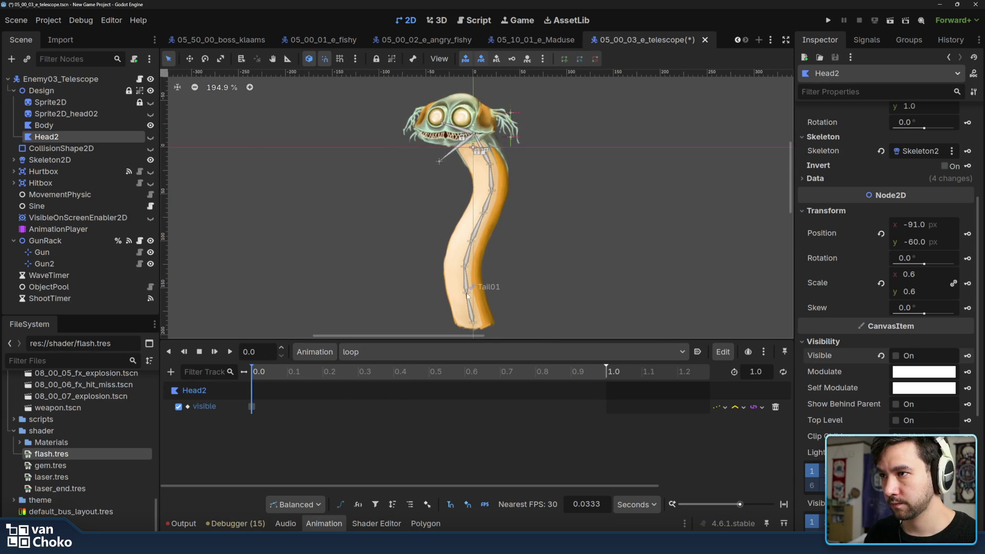
- Collapse the Design group and lock the Enemy03_Telescope root node
click(467, 294)
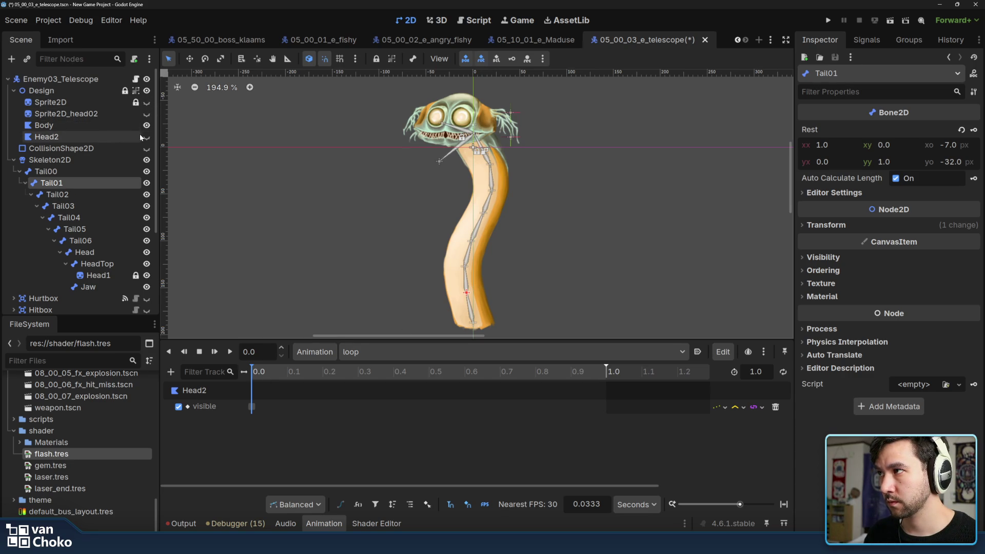
click(14, 91)
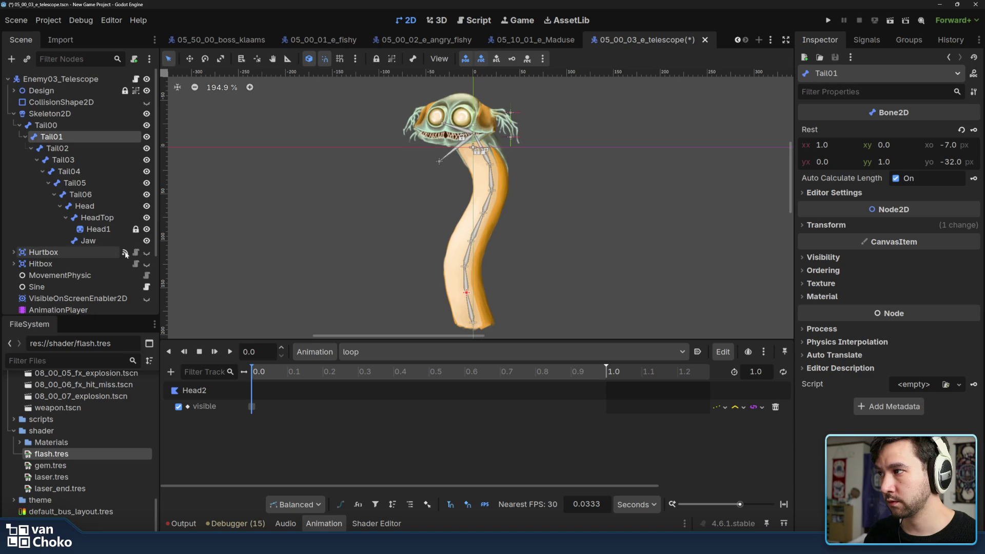
scroll(93, 256, down, 3)
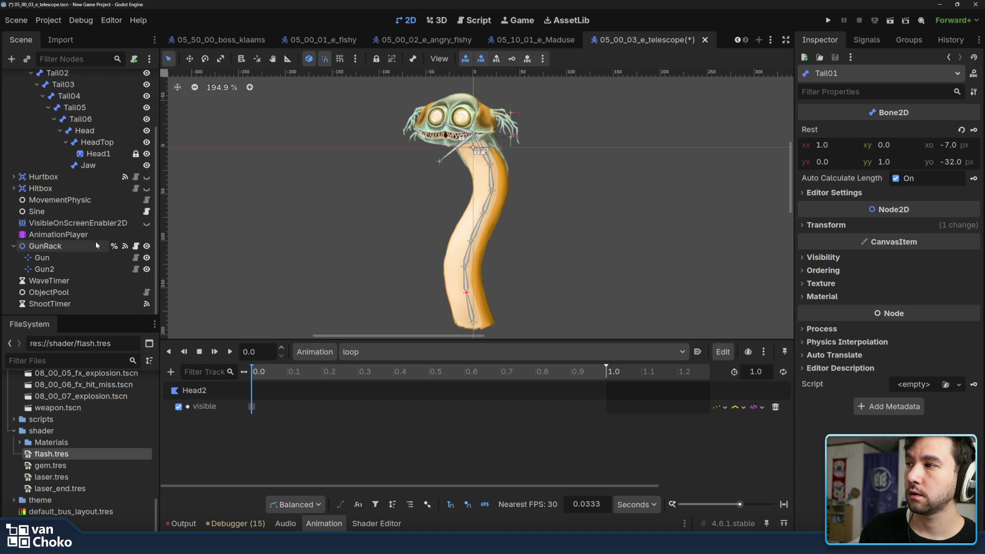
scroll(127, 155, up, 3)
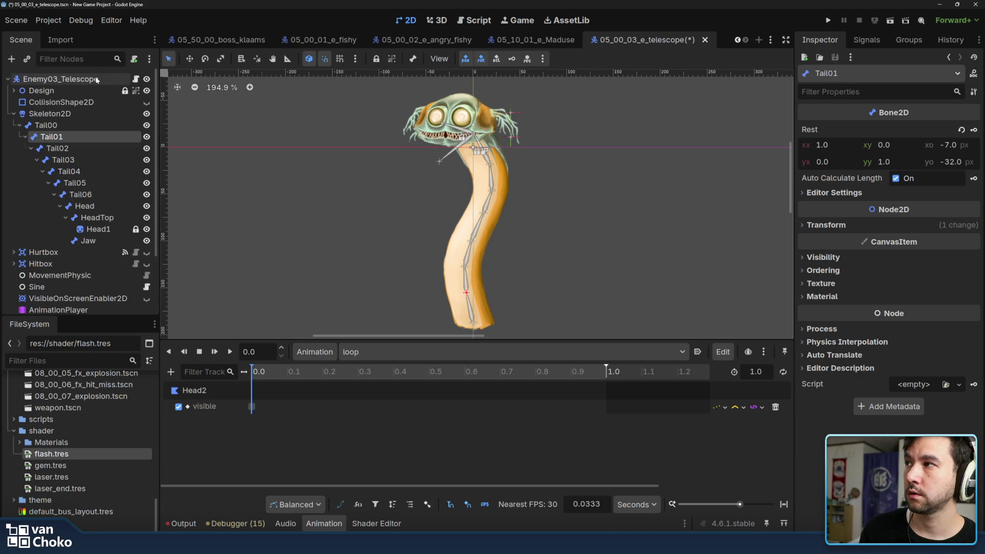
click(61, 78)
click(376, 59)
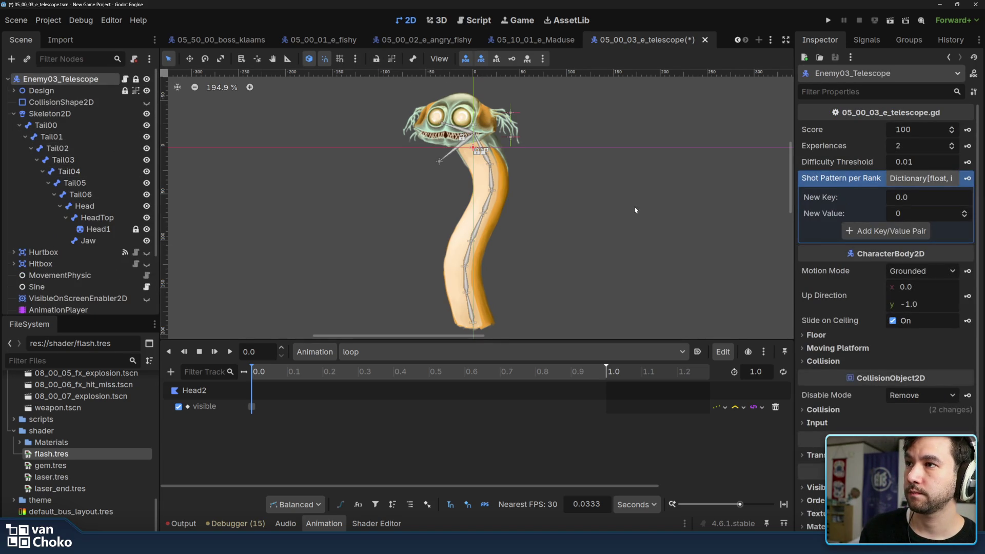
- Lock the Skeleton2D node with Ctrl+L
click(610, 336)
mouse_move(546, 335)
mouse_down()
mouse_move(354, 335)
mouse_move(400, 335)
mouse_up()
scroll(589, 274, down, 2)
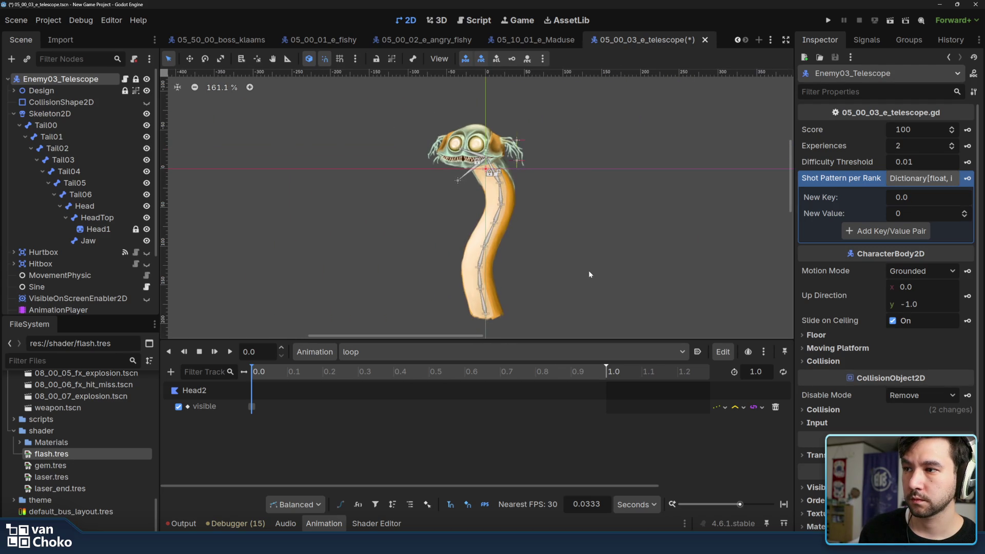
mouse_move(588, 329)
mouse_down()
mouse_move(417, 170)
mouse_move(398, 113)
mouse_up()
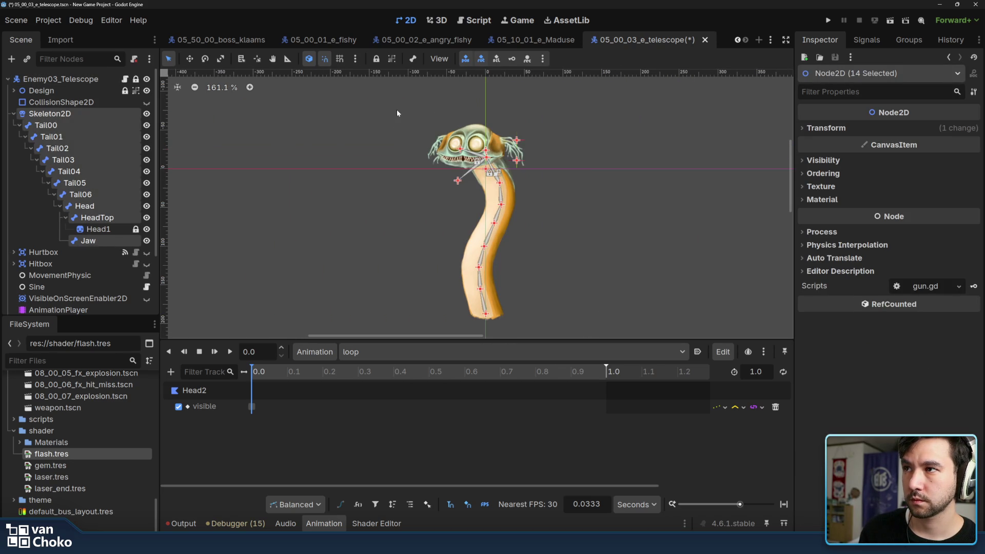
click(38, 115)
key(ctrl+l)
- Key the Position of all 13 selected bones into the loop animation
mouse_move(396, 113)
mouse_down()
mouse_move(762, 451)
mouse_move(567, 327)
mouse_up()
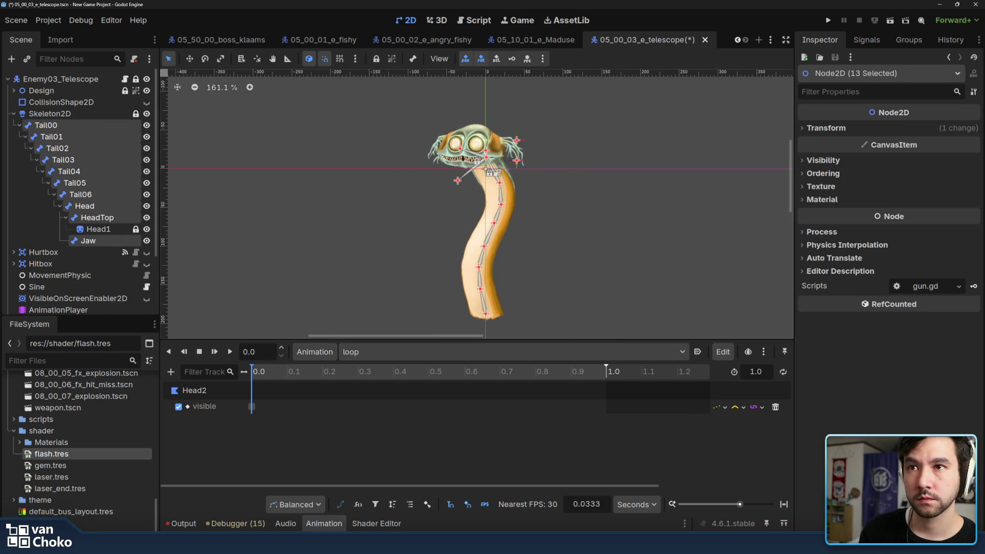
click(826, 128)
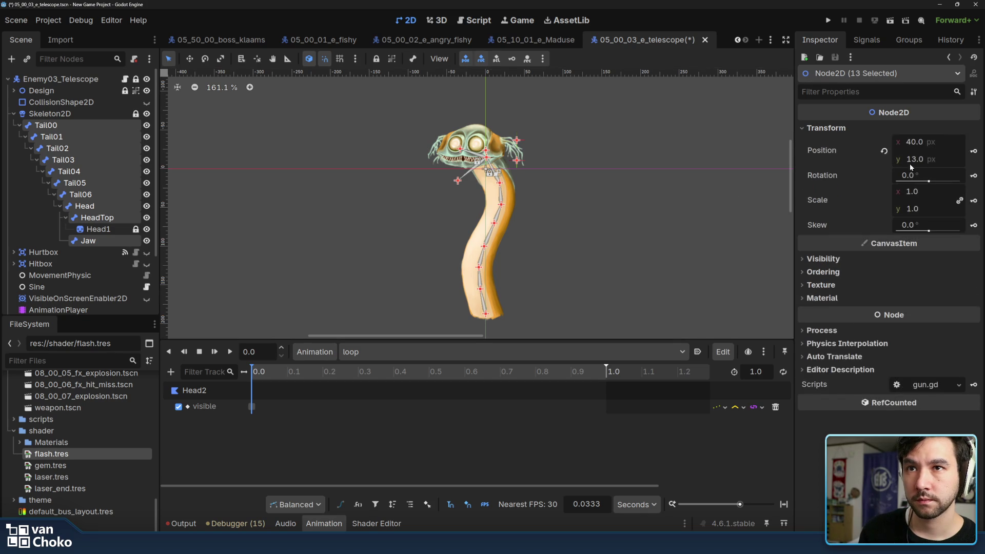
click(974, 152)
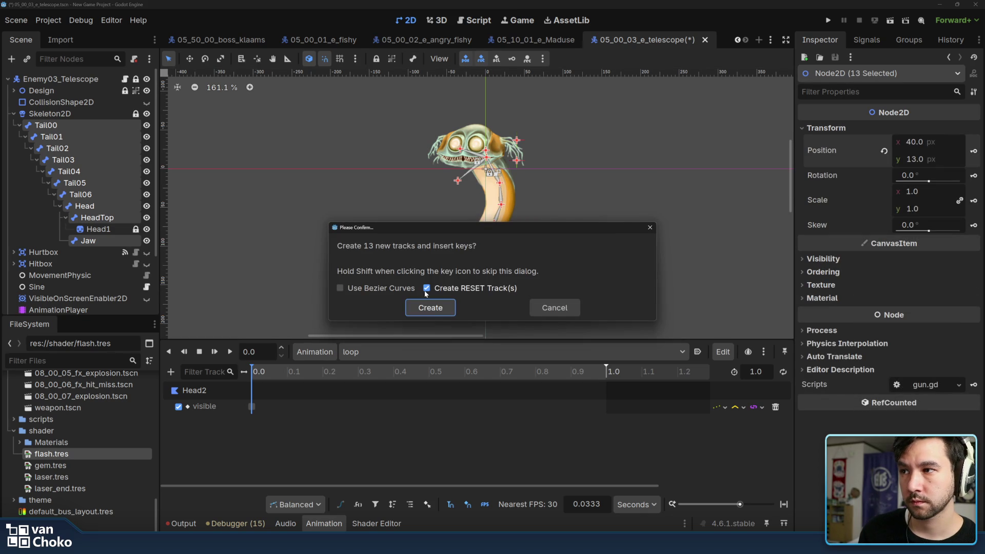
click(437, 311)
mouse_move(276, 375)
mouse_down()
mouse_move(264, 375)
mouse_move(299, 375)
mouse_move(251, 375)
mouse_up()
- Delete the Gun2 and Gun position tracks from the loop animation
scroll(346, 432, down, 1)
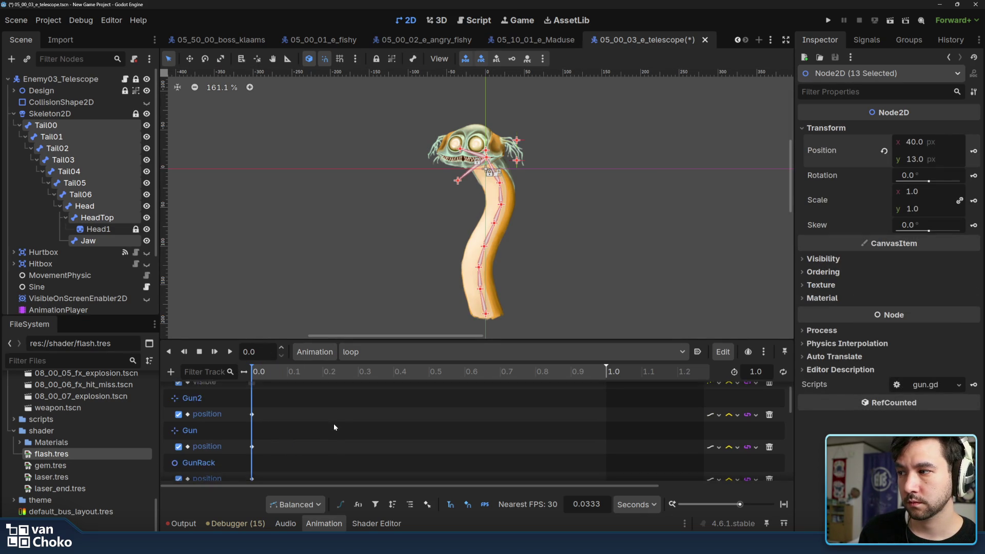
scroll(28, 246, down, 3)
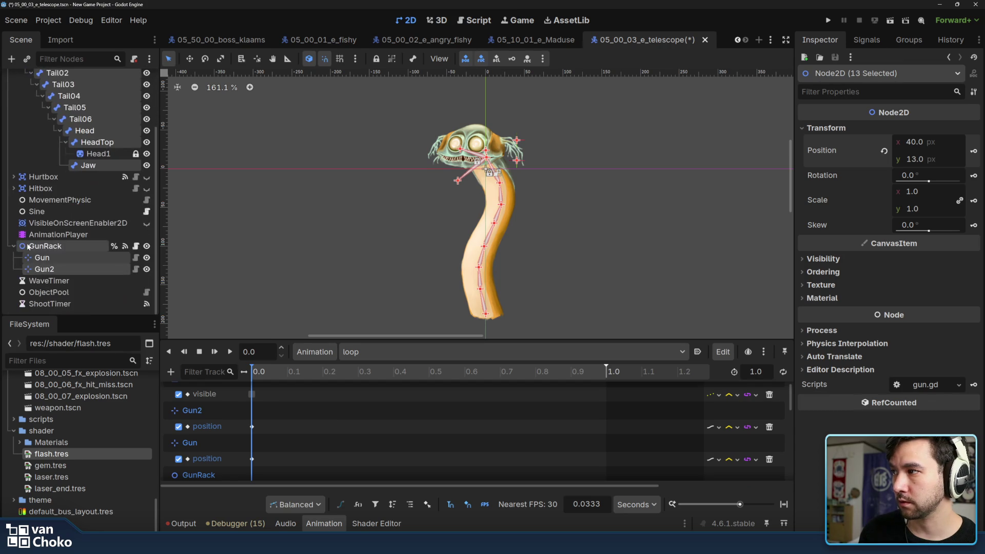
click(770, 428)
click(770, 428)
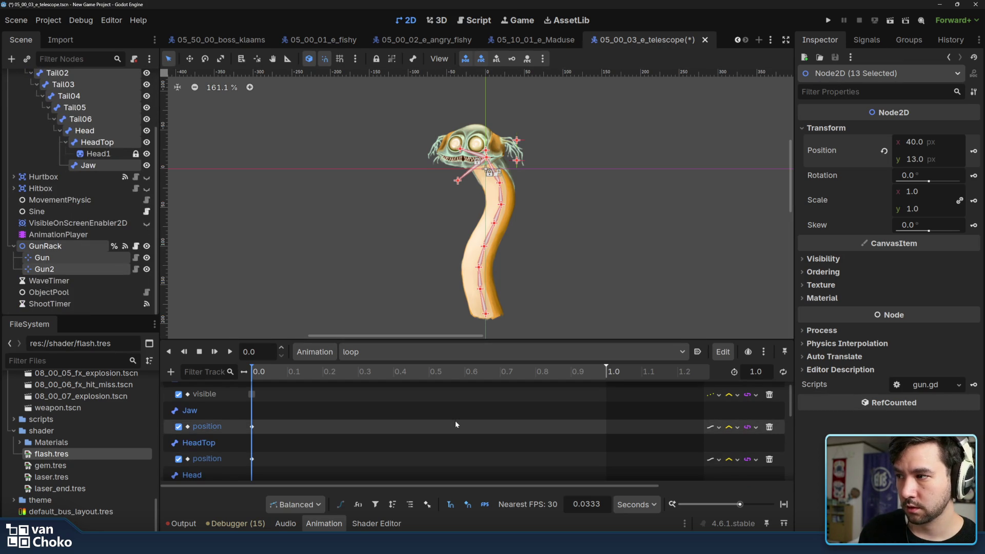
scroll(455, 421, down, 5)
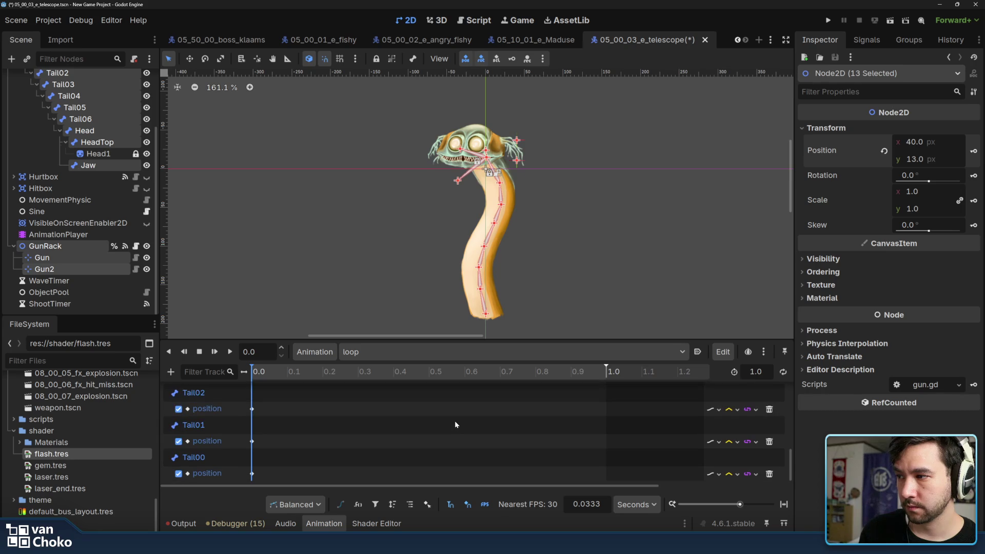
scroll(455, 421, up, 3)
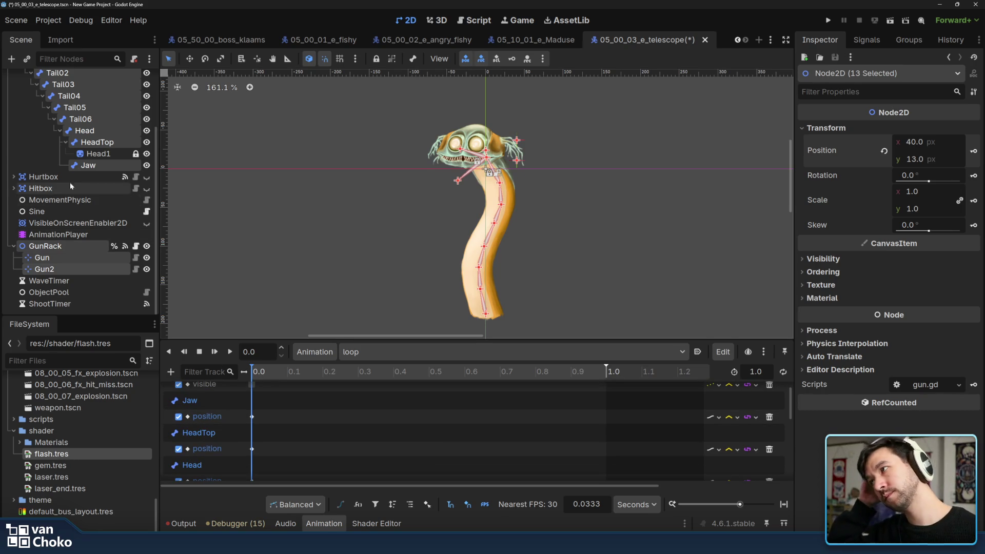
- Create a keyed Visible track for the Head1 sprite in the loop animation
click(121, 153)
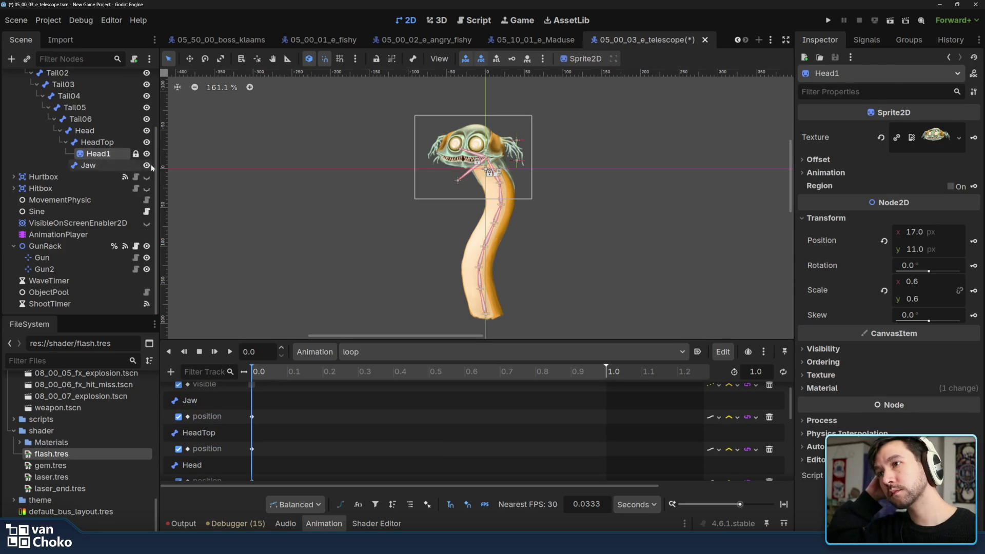
click(848, 351)
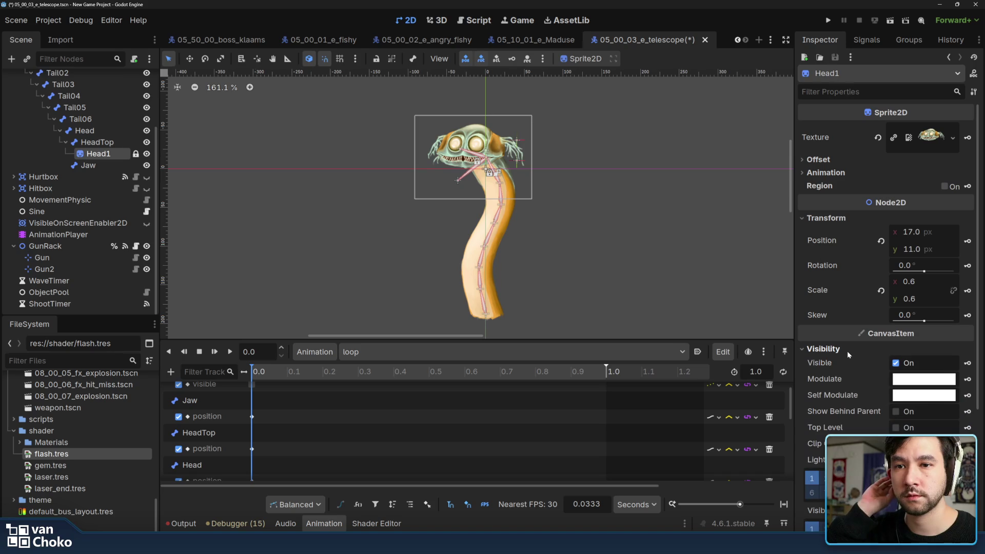
click(287, 372)
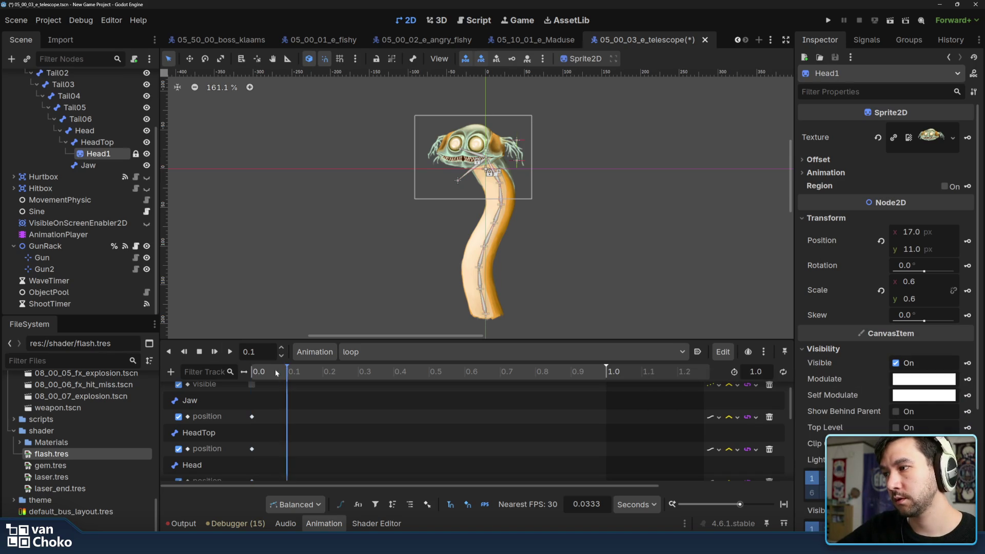
click(968, 363)
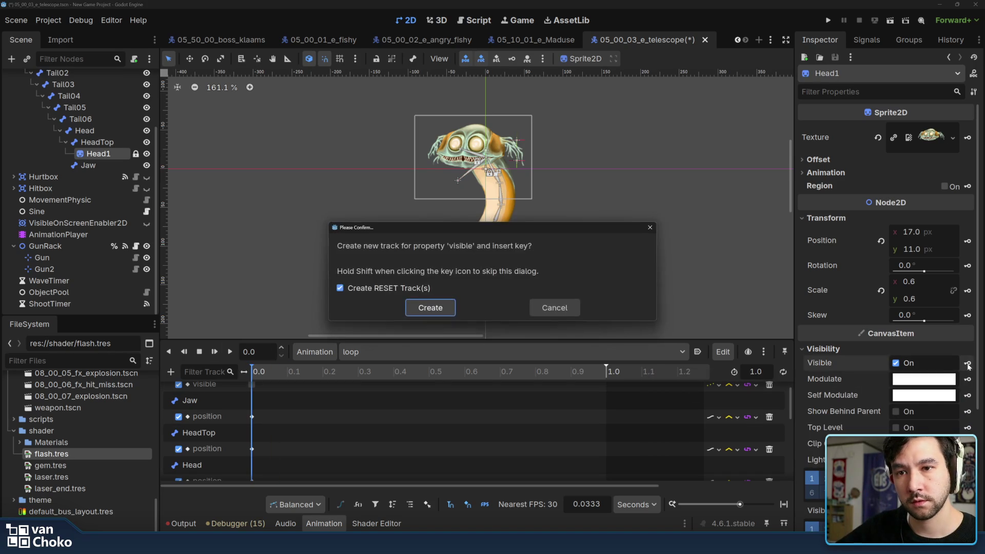
click(427, 308)
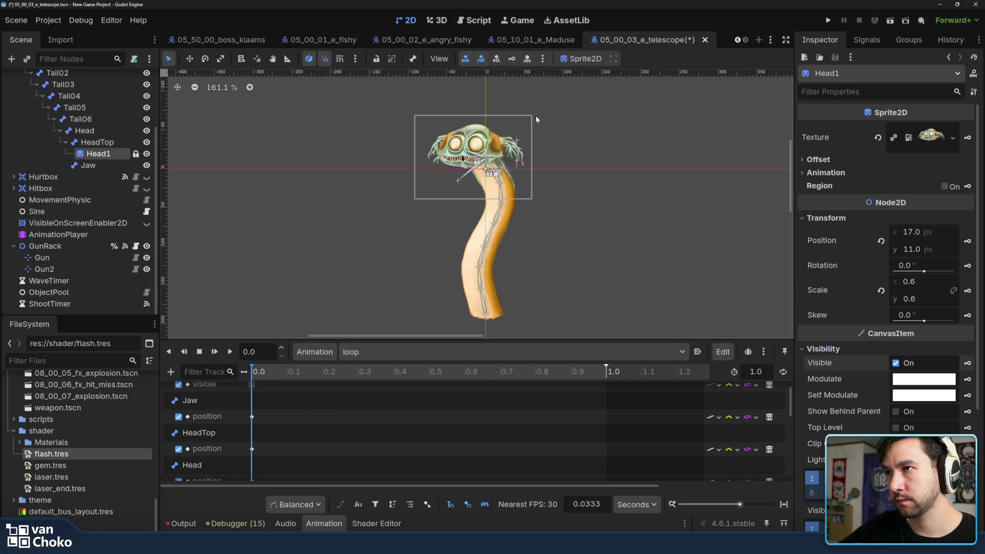
click(488, 161)
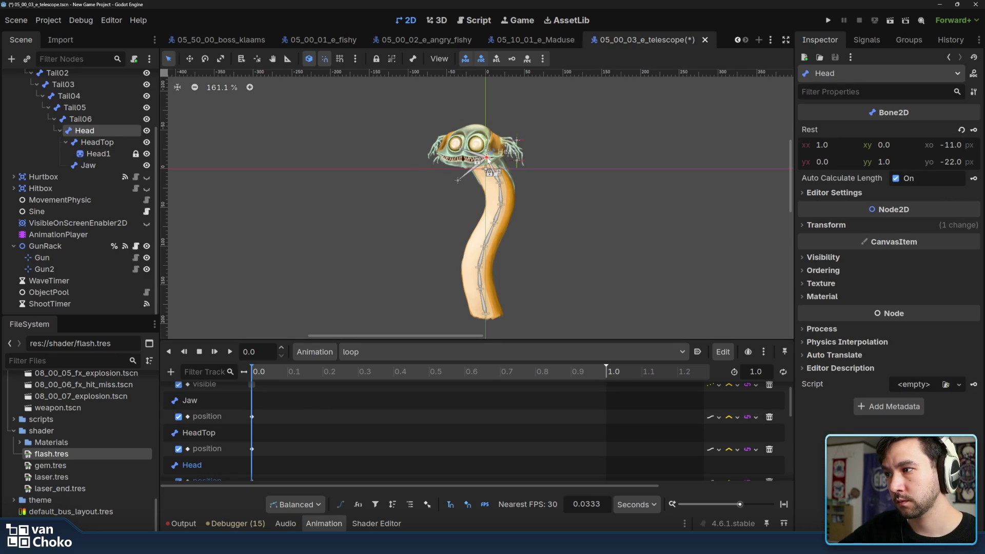
- At 0.5 s, shift the Head bone up and right, then preview its motion along the timeline
click(432, 372)
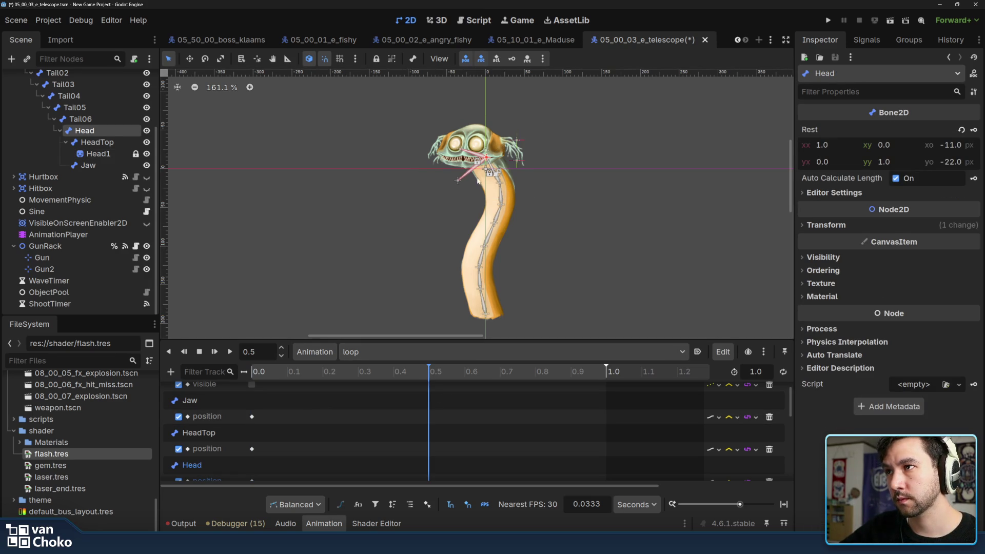
drag(489, 161, 494, 154)
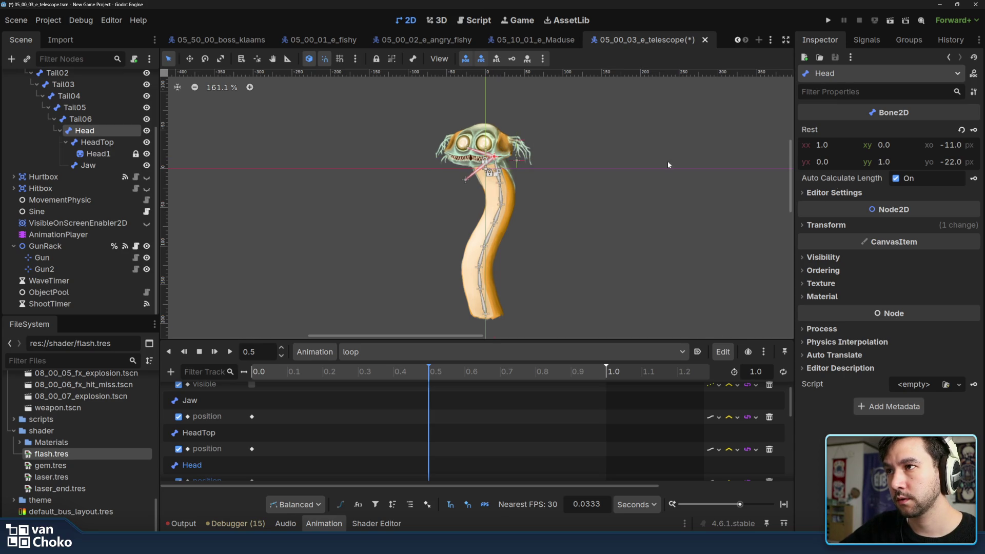
click(840, 225)
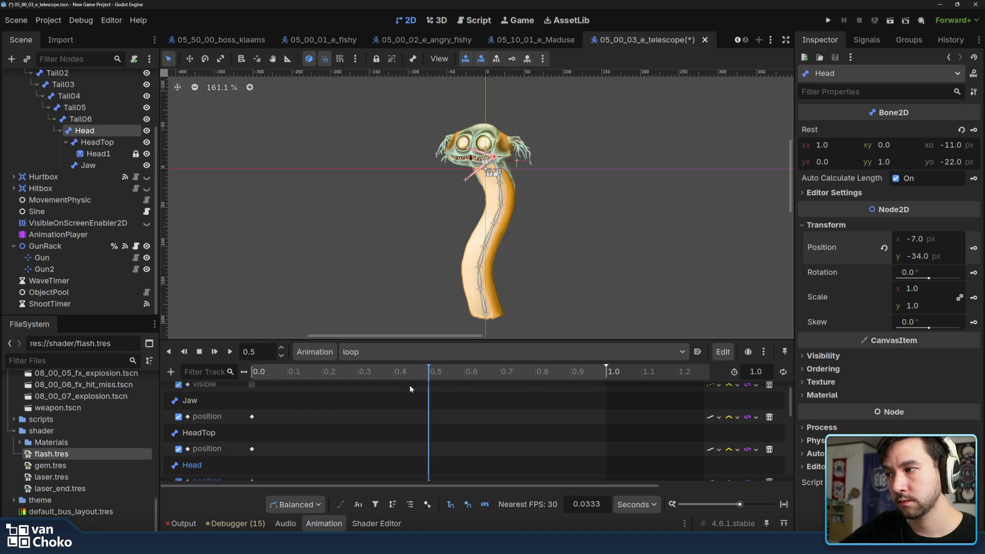
scroll(393, 413, down, 1)
scroll(392, 413, down, 3)
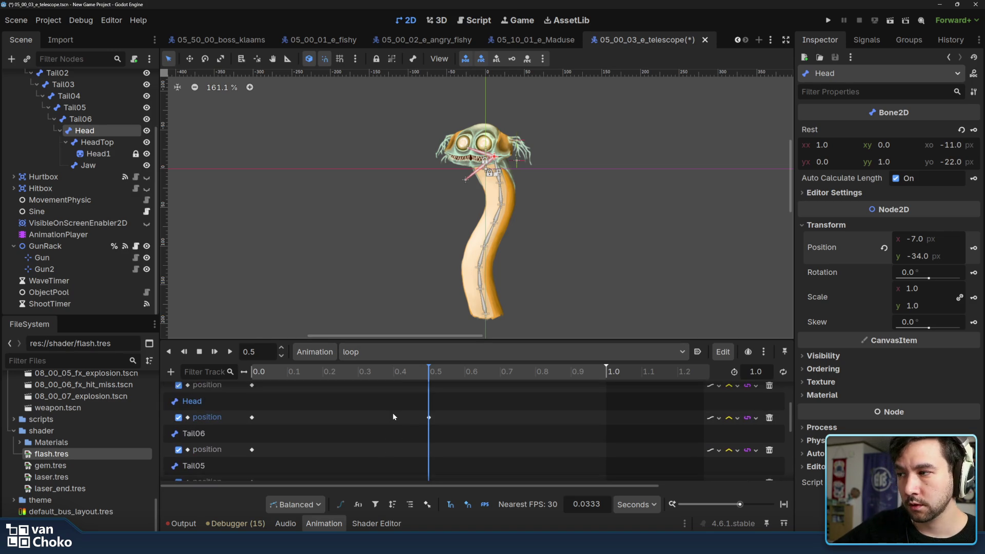
click(417, 370)
mouse_move(402, 372)
mouse_down()
mouse_move(257, 370)
mouse_move(396, 363)
mouse_move(299, 372)
mouse_move(536, 382)
mouse_move(252, 379)
mouse_up()
mouse_move(435, 382)
mouse_down()
mouse_move(442, 375)
mouse_move(164, 390)
mouse_up()
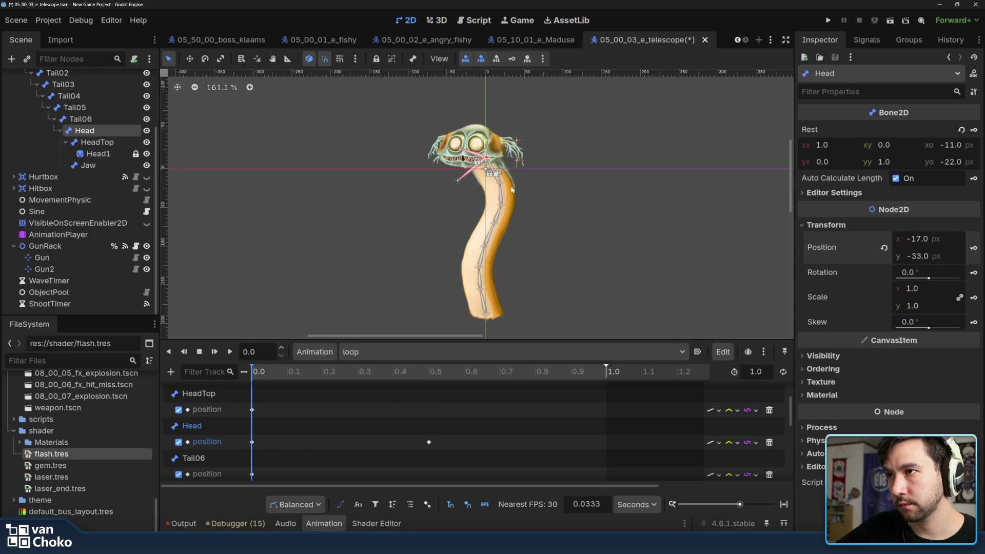
scroll(497, 172, up, 4)
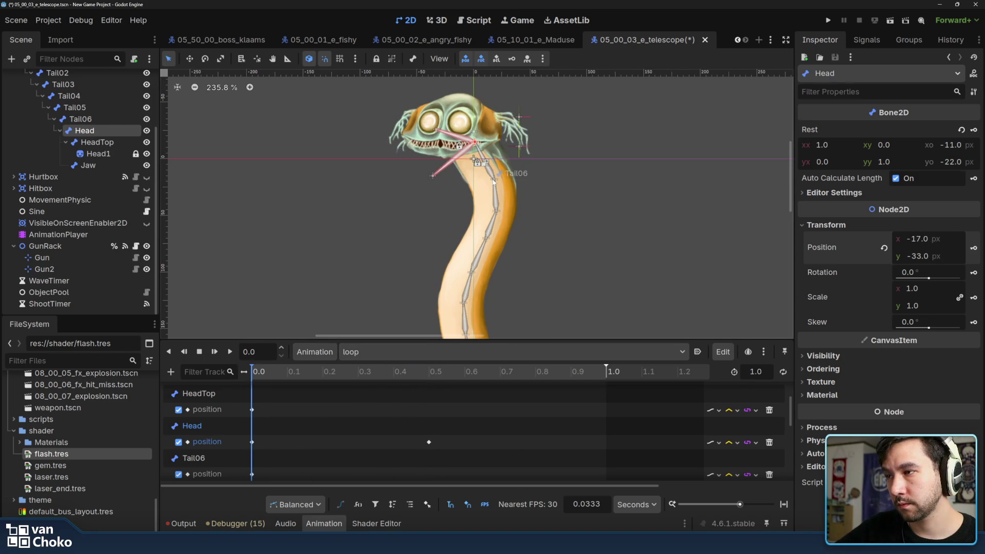
- Bend the neck by moving Tail06 to 6, -25, readjust the Head, and key Tail06 at 0.5 s
click(431, 372)
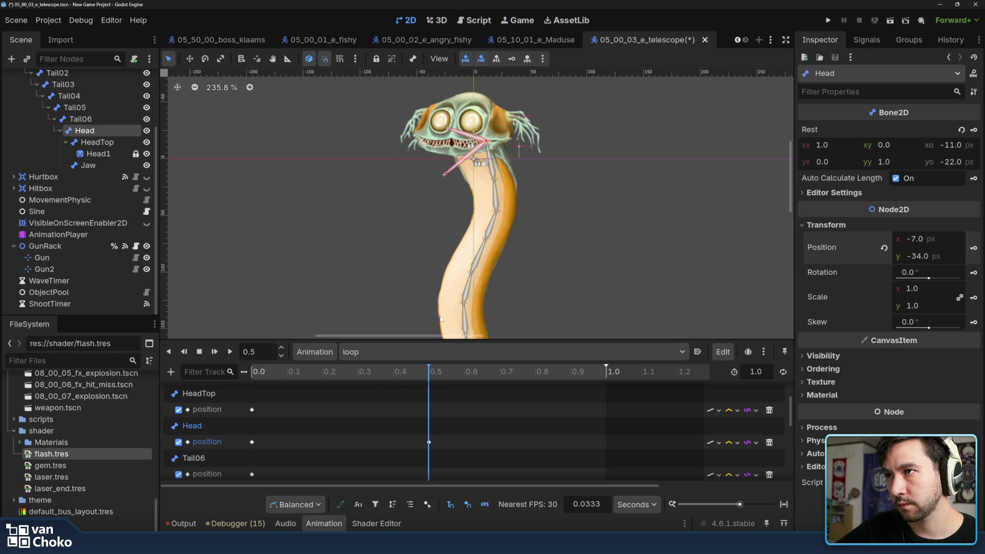
drag(496, 183, 503, 182)
drag(497, 142, 492, 142)
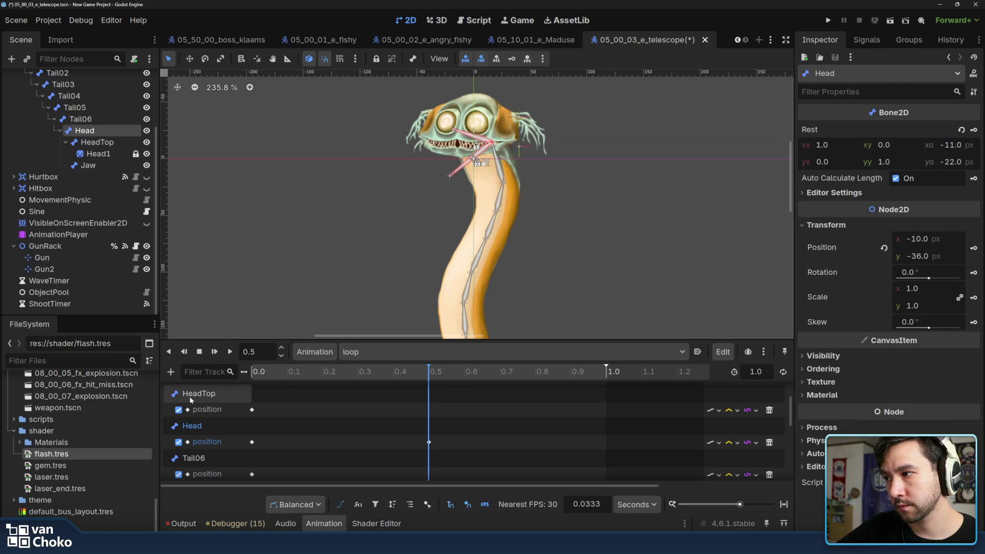
click(502, 183)
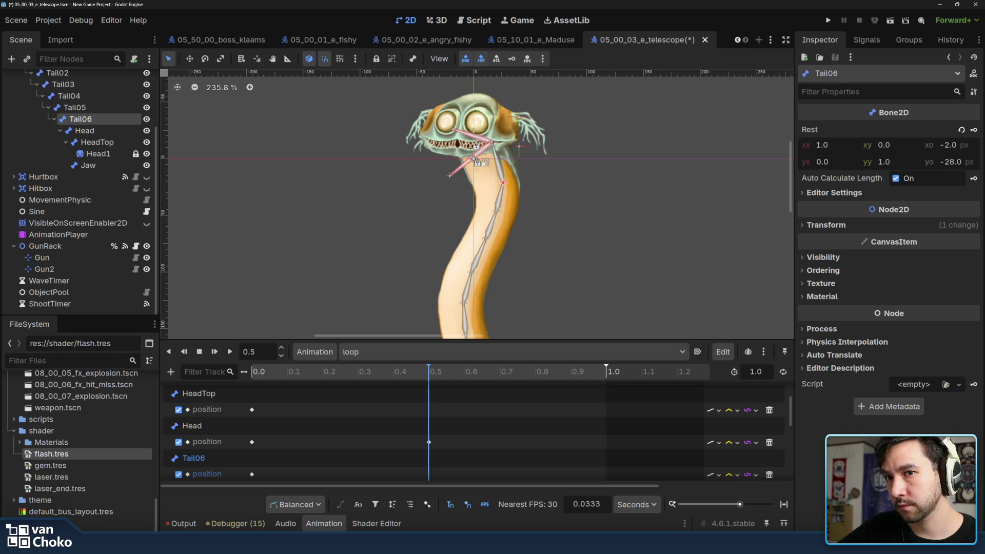
click(852, 225)
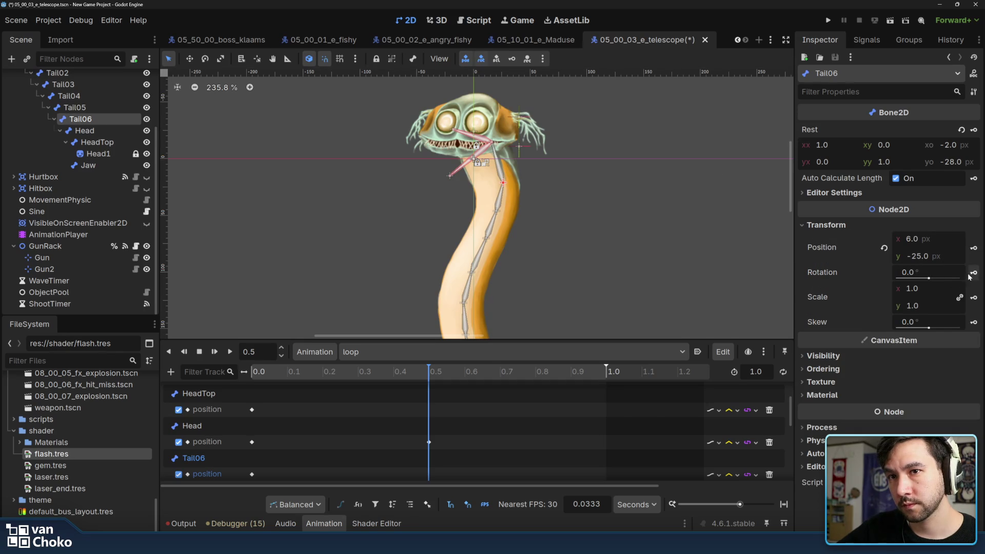
click(973, 249)
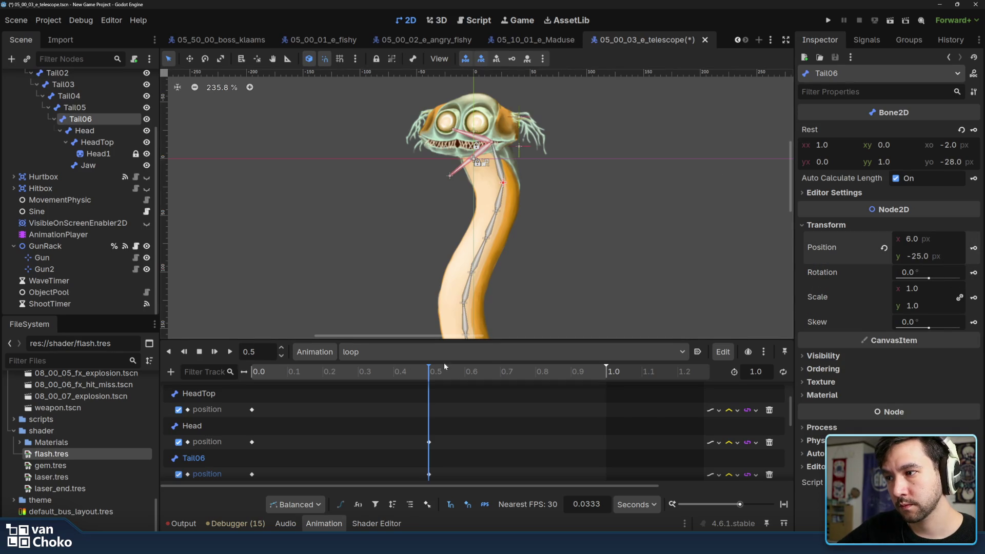
mouse_move(416, 374)
mouse_down()
mouse_move(252, 378)
mouse_move(432, 378)
mouse_up()
drag(611, 229, 585, 184)
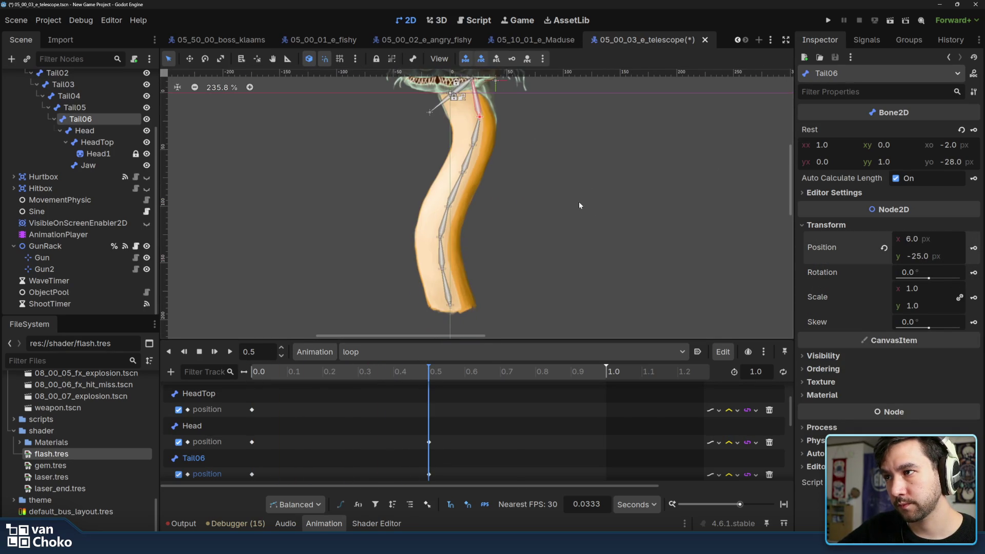
- At 0.5 s, bend Tail01 through Tail04 leftward to curve the lower tail, keying each position
click(450, 306)
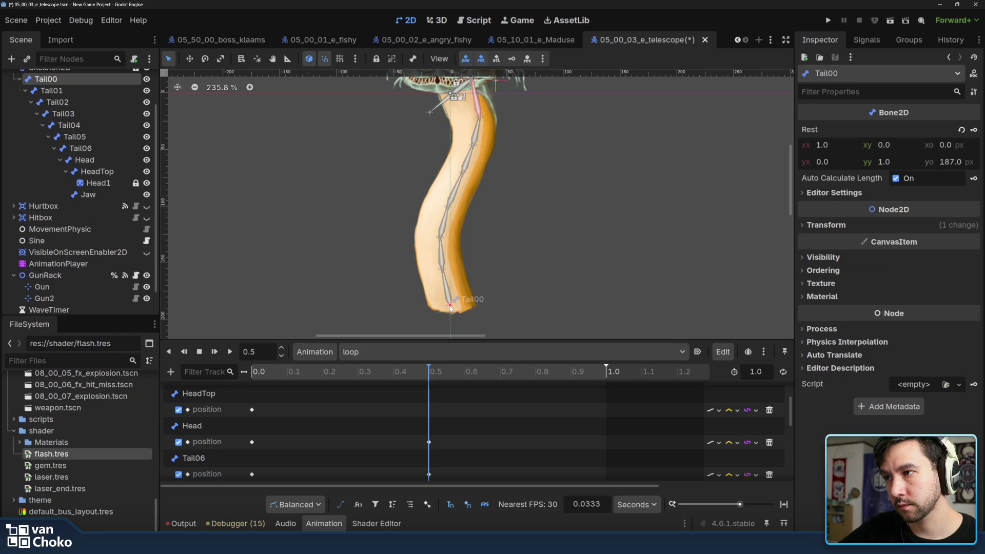
click(445, 271)
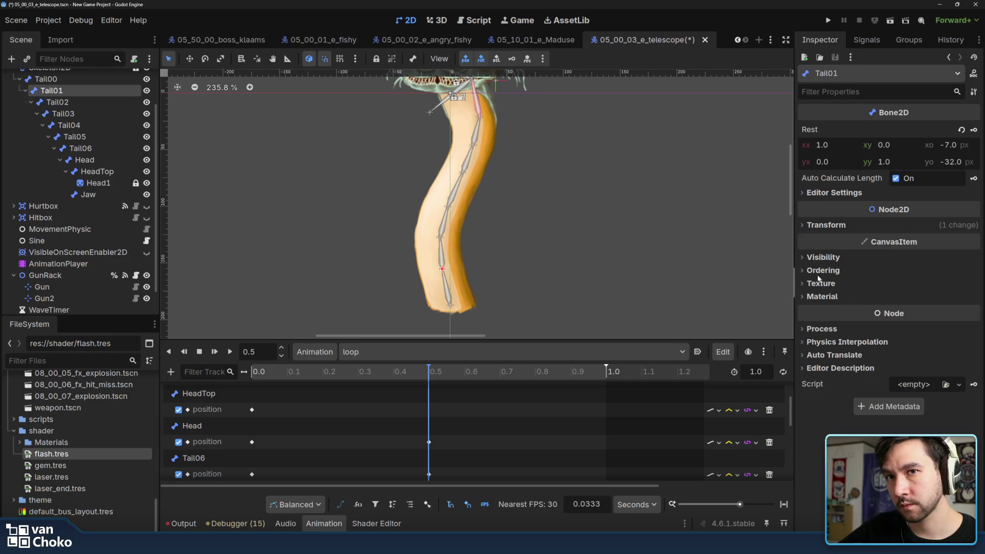
drag(443, 270, 438, 269)
click(826, 225)
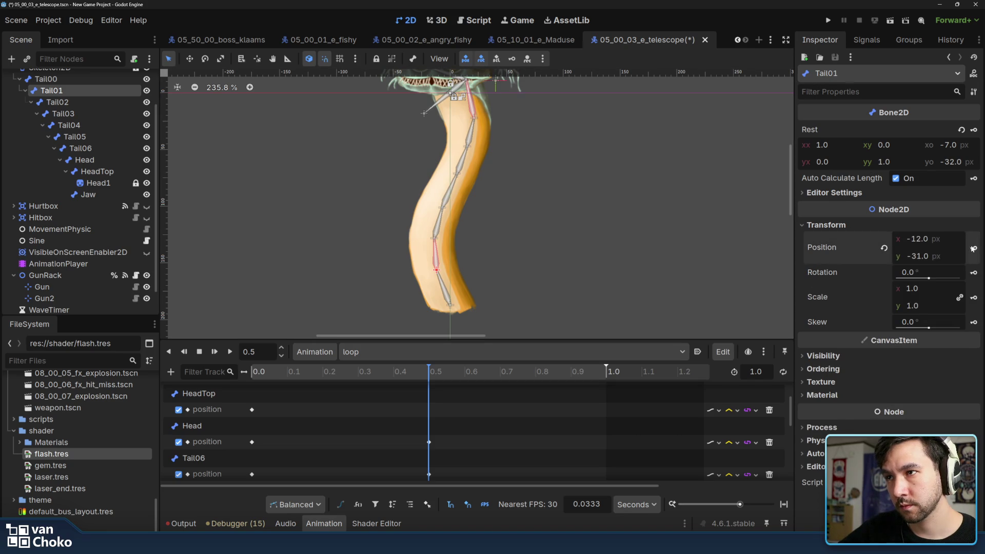
click(434, 239)
drag(434, 239, 427, 233)
click(826, 225)
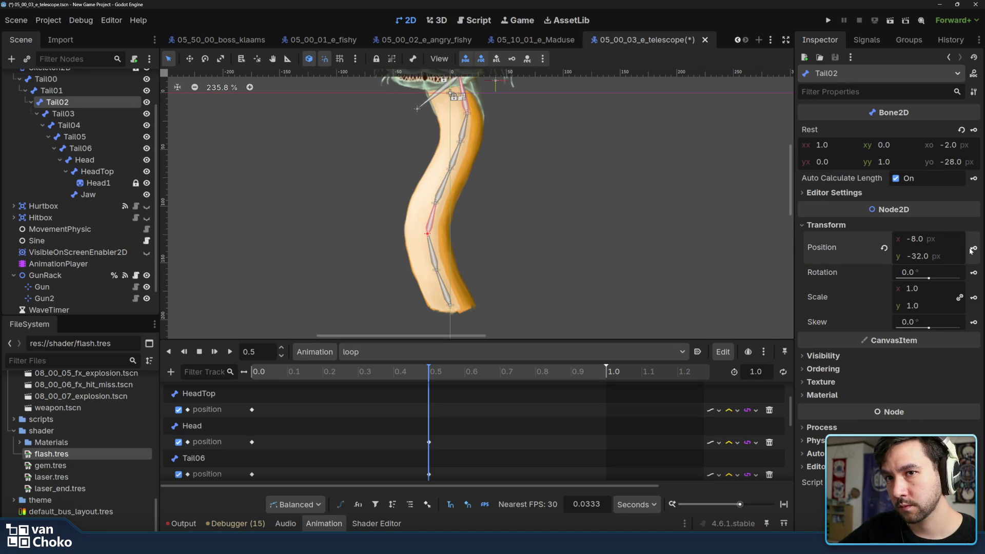
click(436, 205)
drag(436, 205, 427, 196)
click(852, 226)
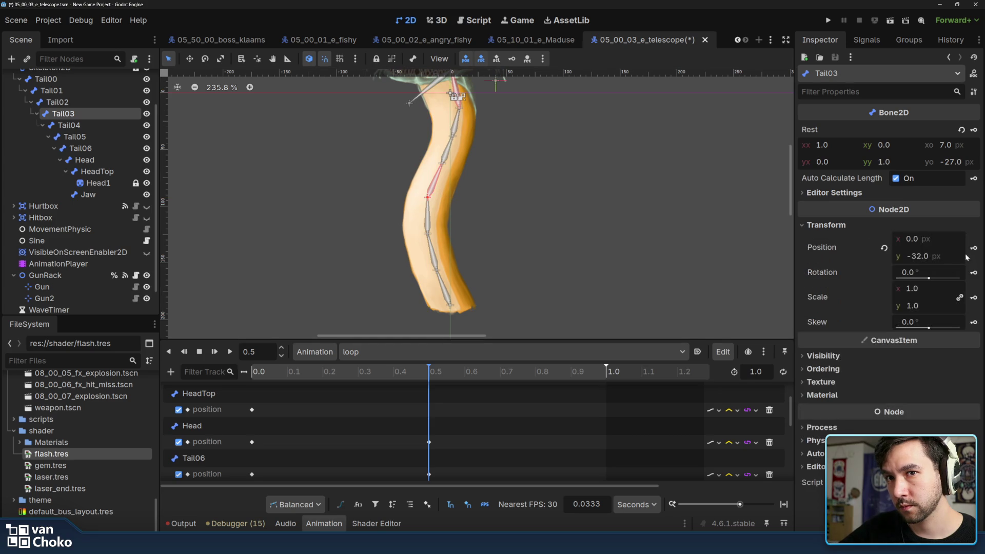
drag(444, 169, 451, 166)
click(826, 225)
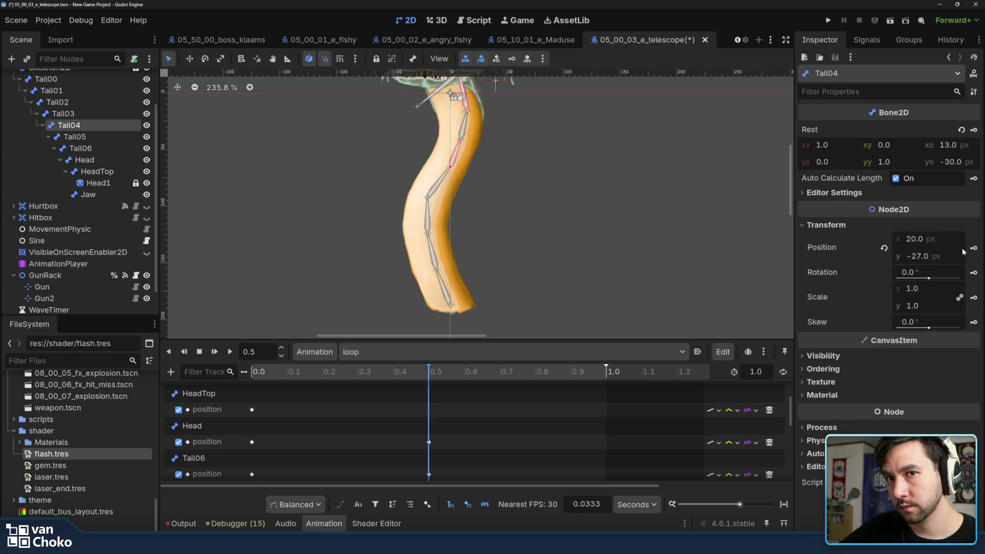
- Bend Tail05, key Tail06 at 13, -29, move the Head to -13, -27, and preview the loop
click(463, 140)
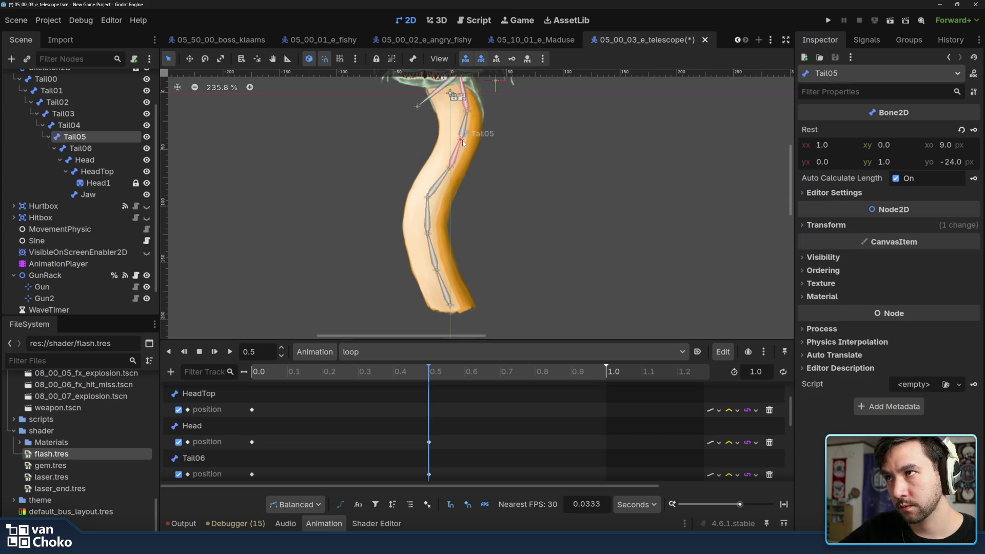
drag(460, 137, 467, 137)
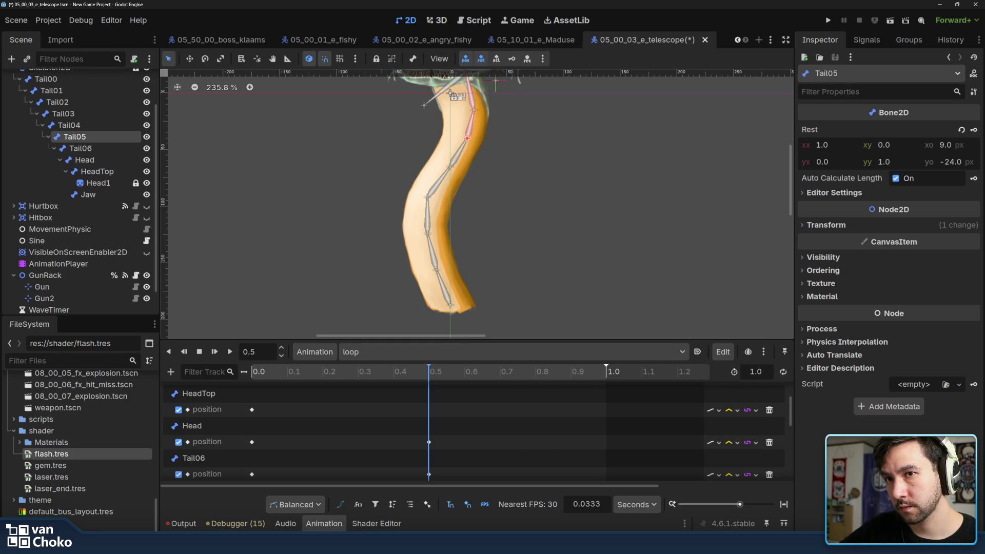
click(924, 221)
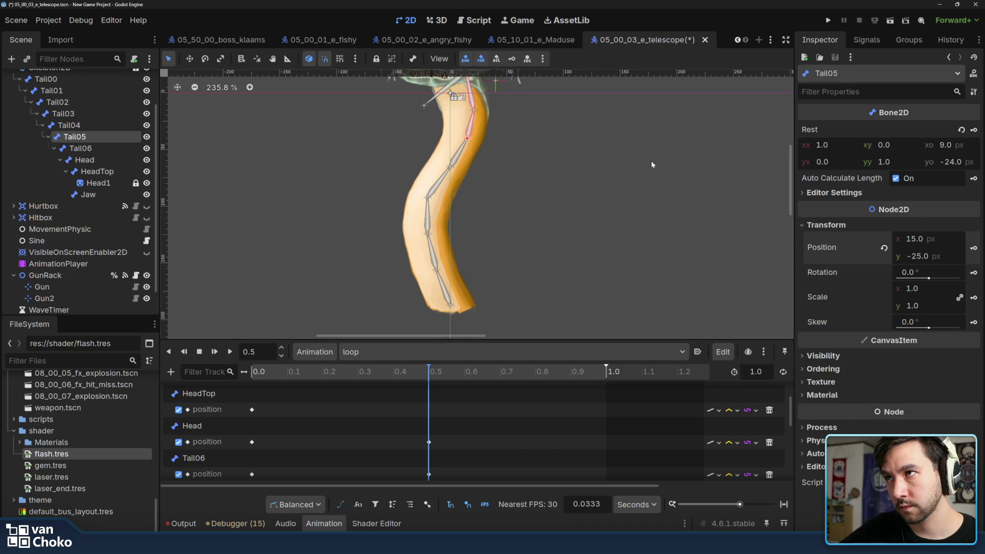
scroll(652, 164, up, 3)
click(499, 197)
drag(500, 199, 506, 193)
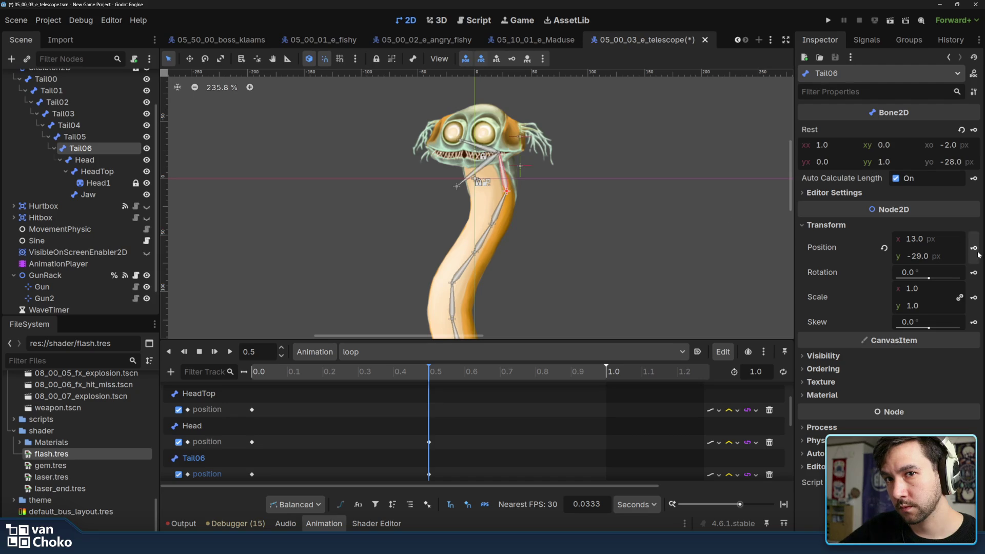
click(975, 250)
drag(499, 151, 493, 160)
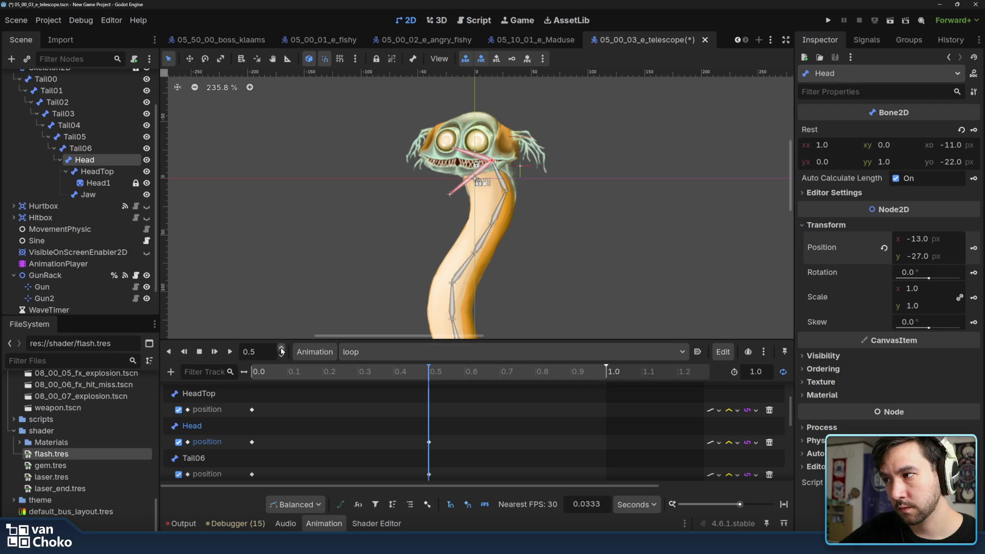
click(228, 353)
- Pause playback and raise the Animation panel splitter so the Tail00 to Tail05 tracks all show
scroll(605, 260, down, 3)
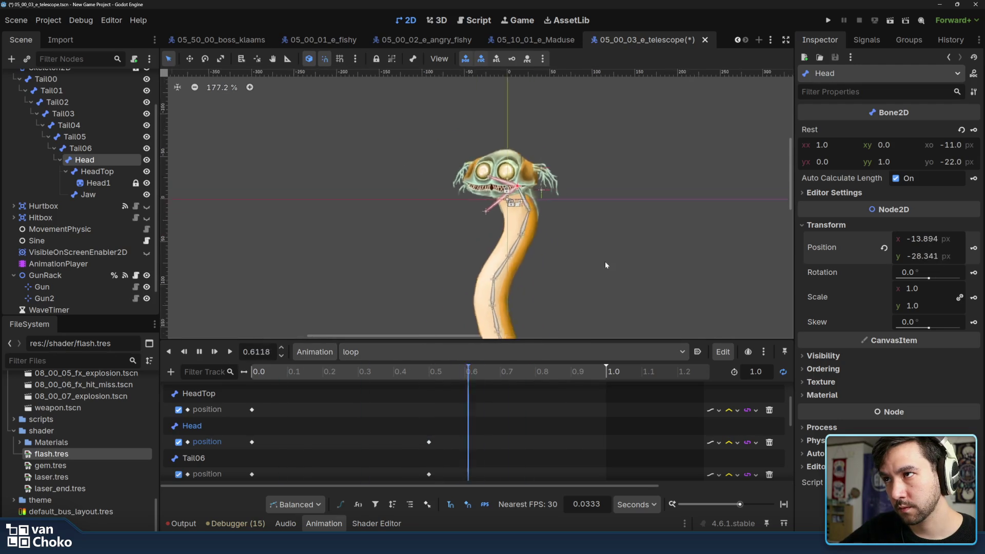
drag(605, 260, 598, 241)
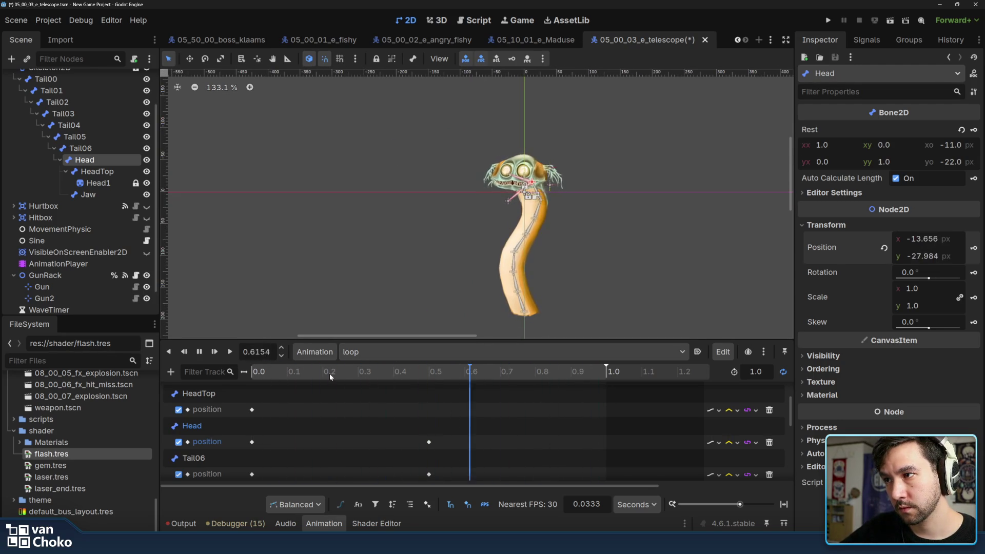
click(200, 356)
scroll(429, 428, down, 1)
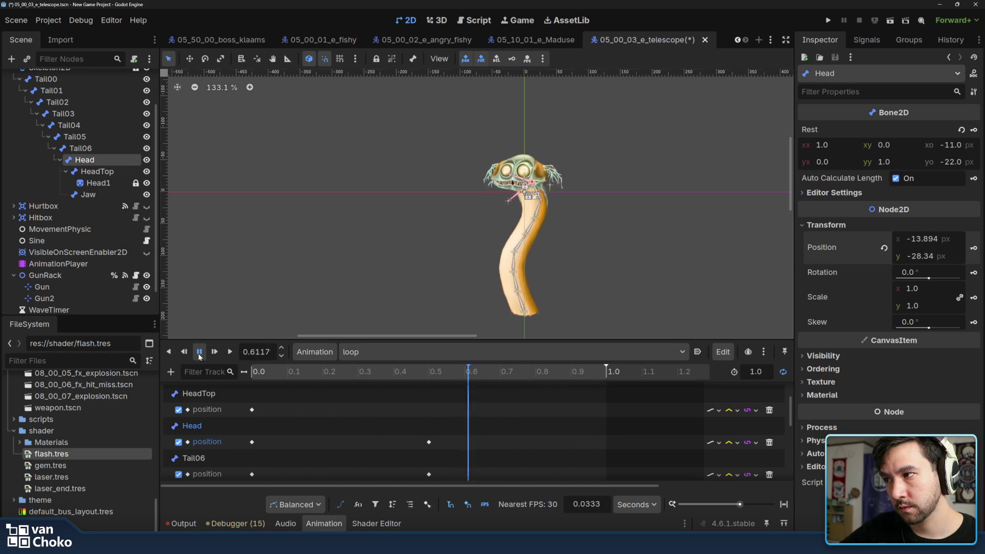
scroll(429, 425, down, 6)
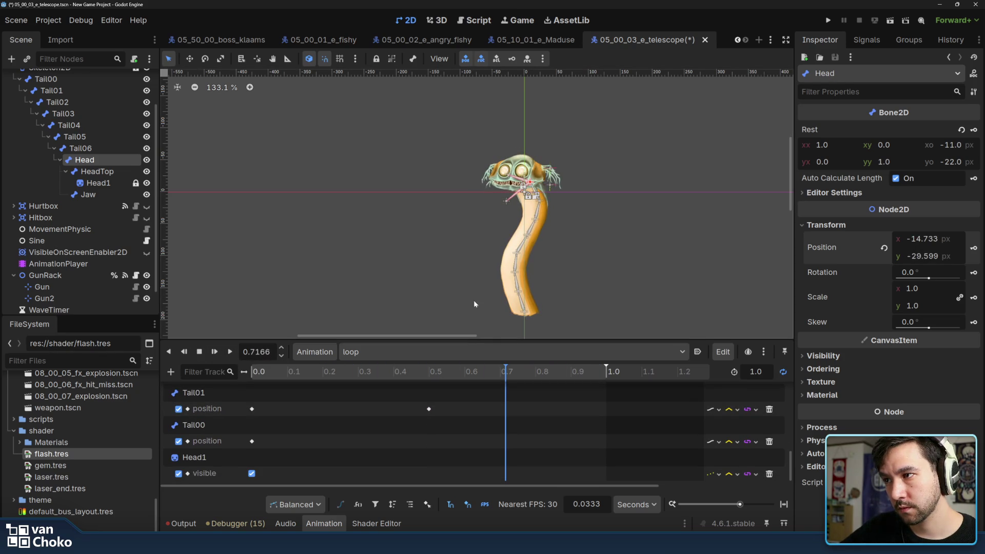
drag(466, 339, 466, 236)
scroll(517, 390, up, 1)
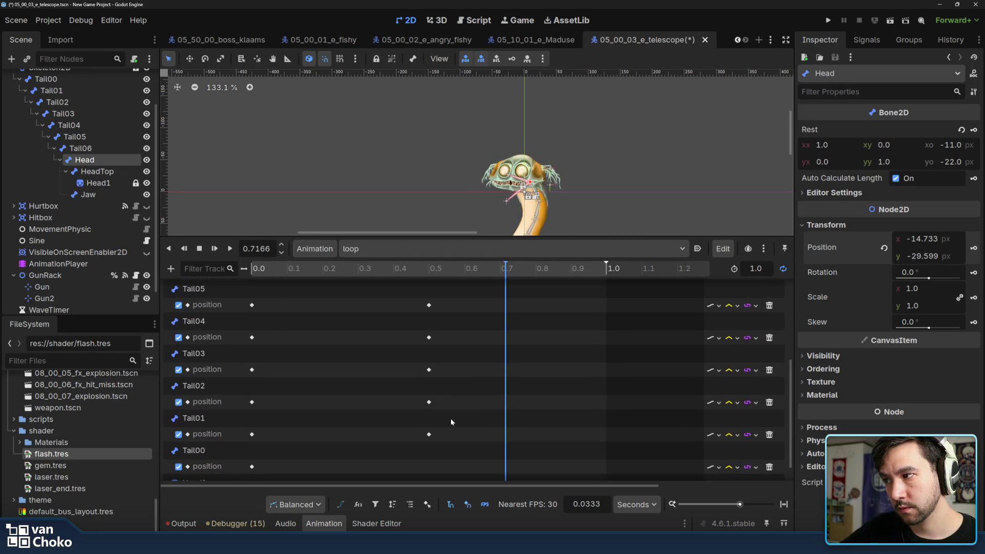
- Shift the Tail01, Tail03, Tail04 and Tail06 mid-loop keys earlier to stagger them, then preview the loop
drag(429, 435, 352, 438)
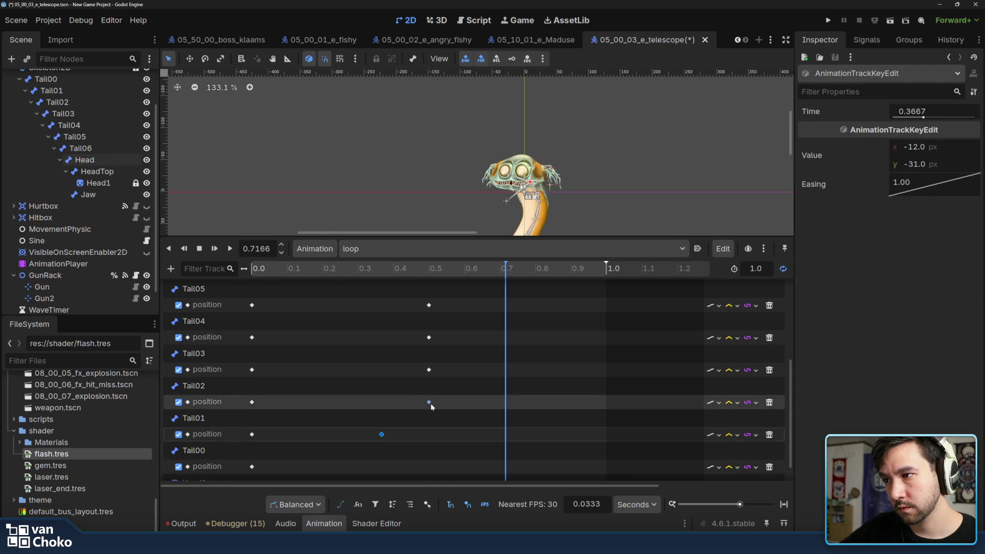
click(428, 370)
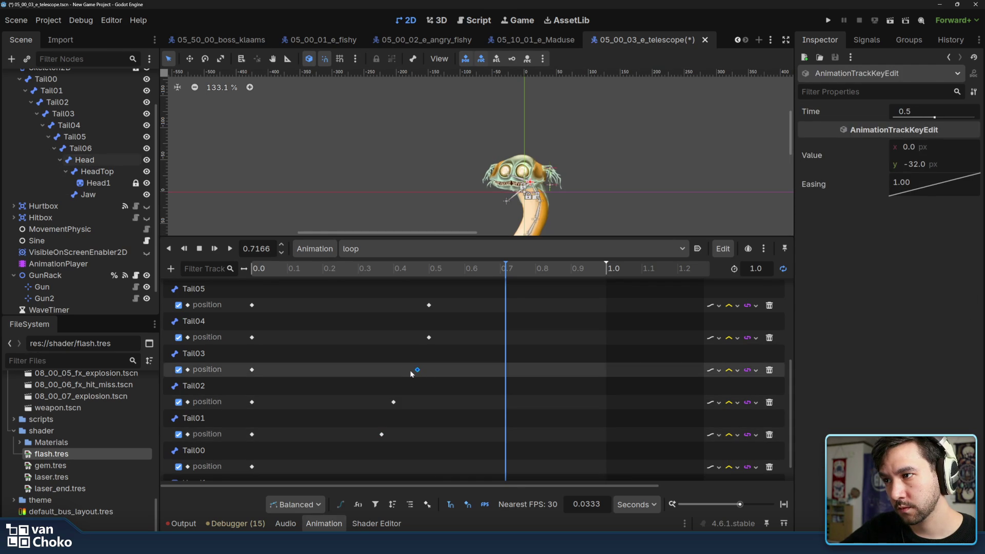
drag(409, 371, 409, 372)
drag(429, 338, 419, 339)
scroll(451, 342, up, 3)
click(441, 310)
scroll(430, 303, up, 2)
drag(454, 316, 460, 315)
scroll(465, 314, up, 3)
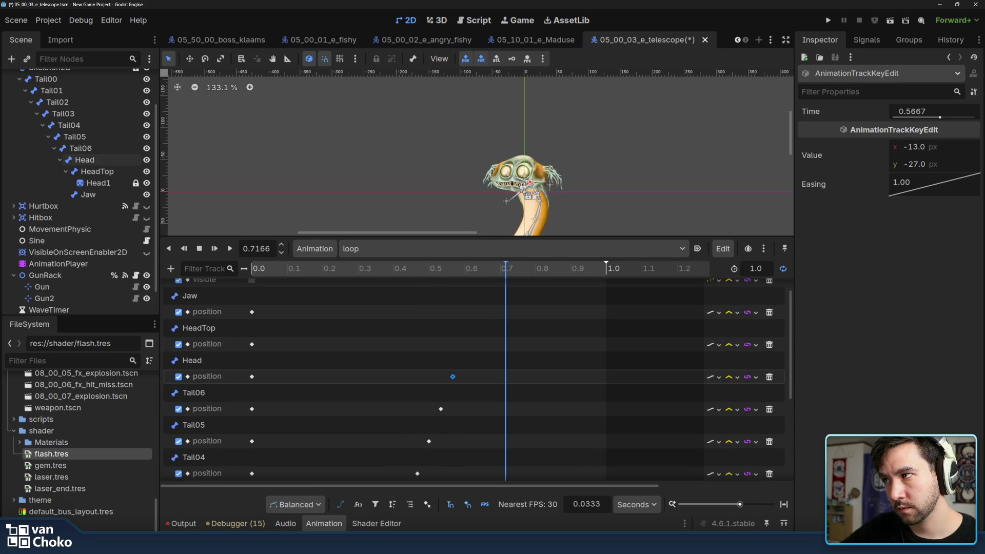
click(229, 248)
scroll(566, 174, down, 3)
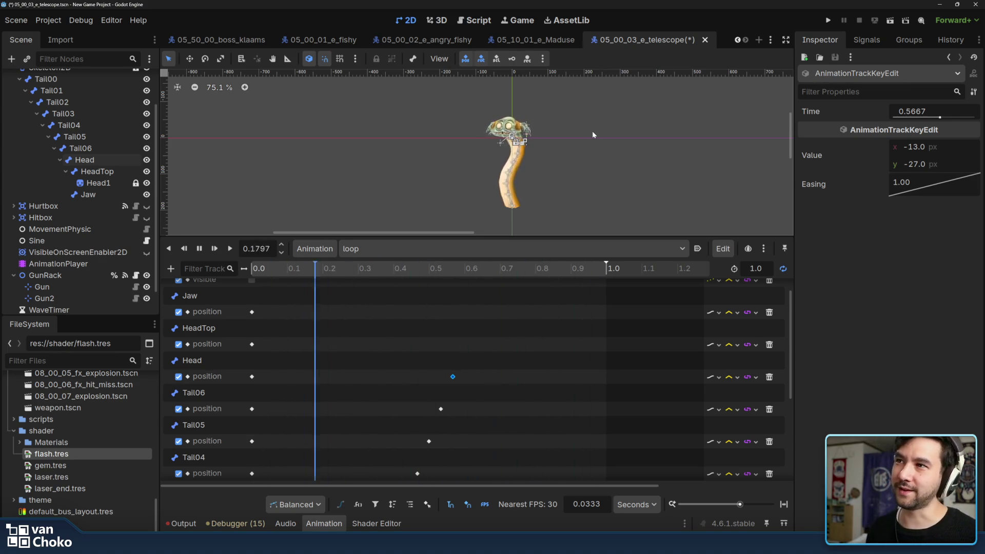
scroll(590, 158, up, 2)
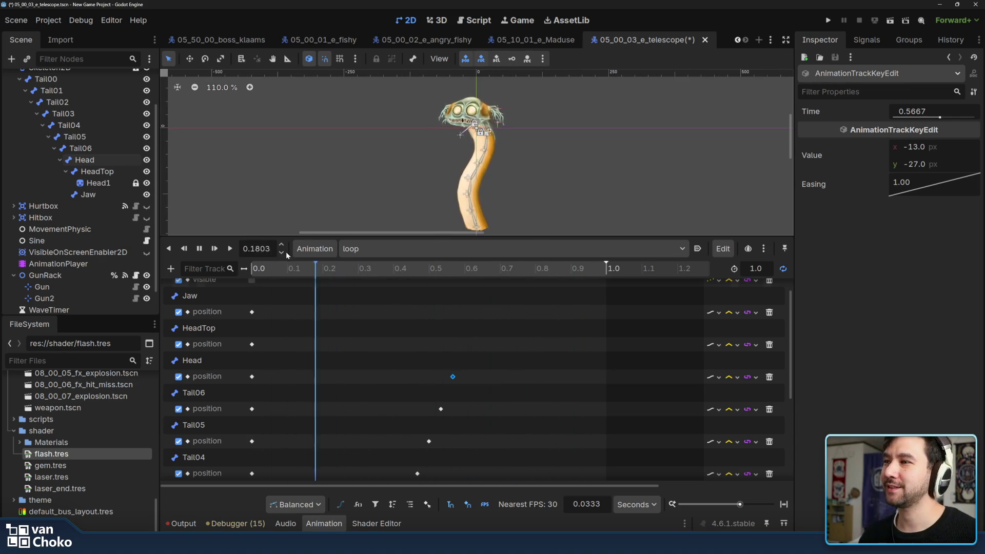
click(199, 249)
scroll(495, 151, up, 3)
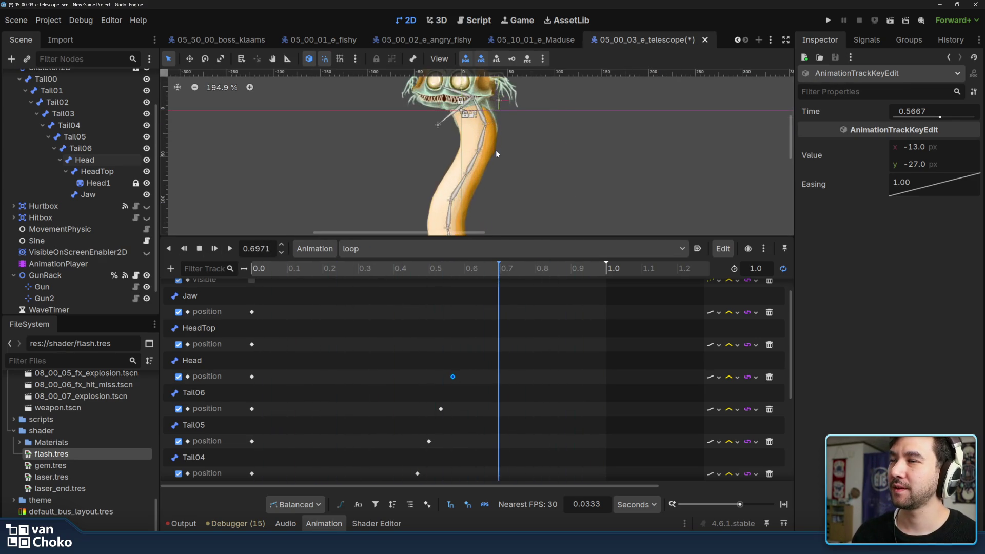
- Raise the Head bone at 0.5667 s, update its key, and settle the Head key near 0.57 s
click(473, 98)
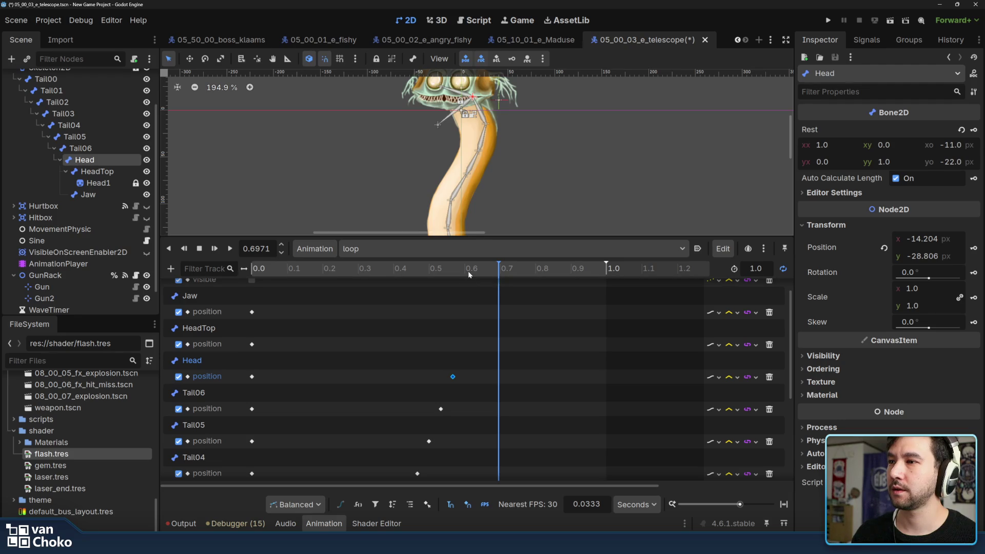
drag(468, 271, 453, 273)
drag(478, 98, 478, 92)
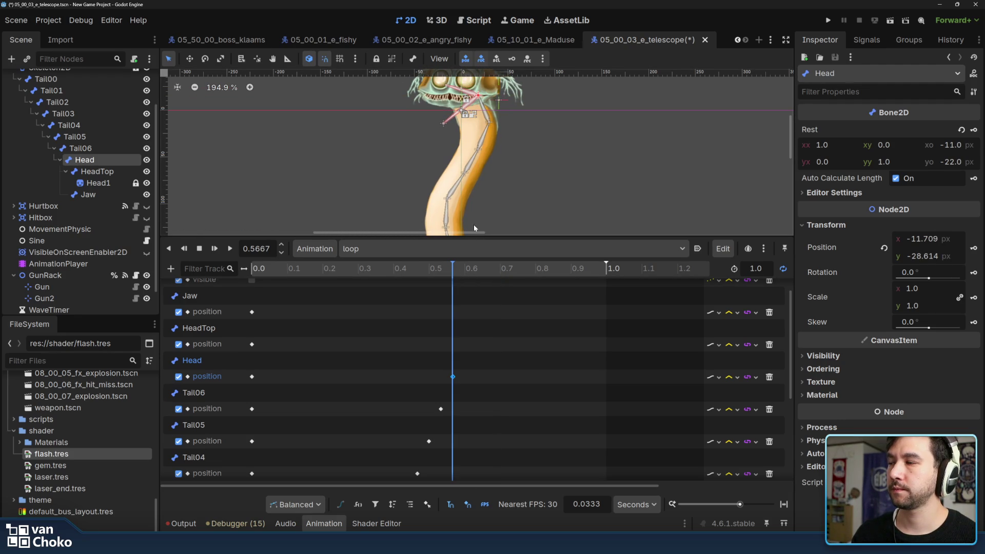
click(975, 249)
click(230, 249)
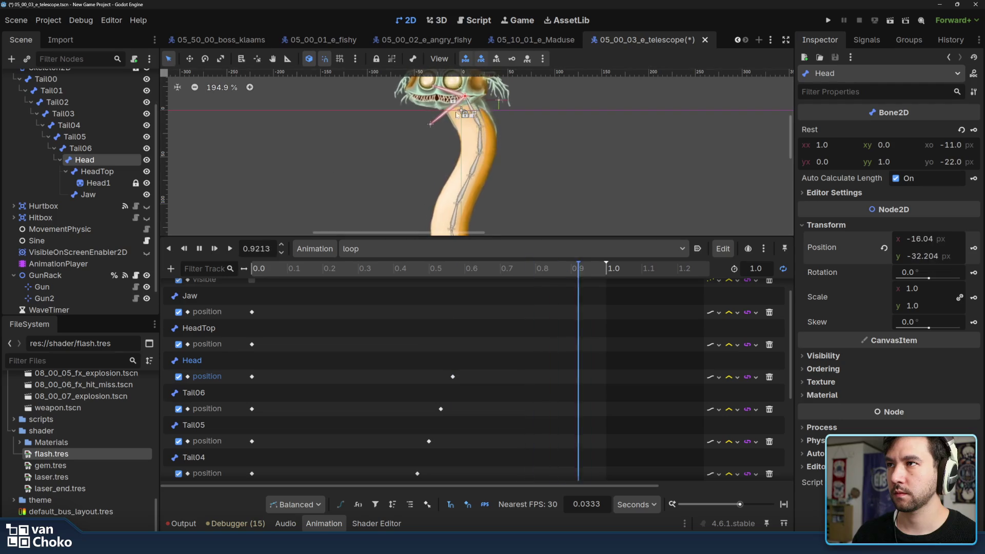
scroll(601, 169, down, 3)
drag(602, 196, 588, 170)
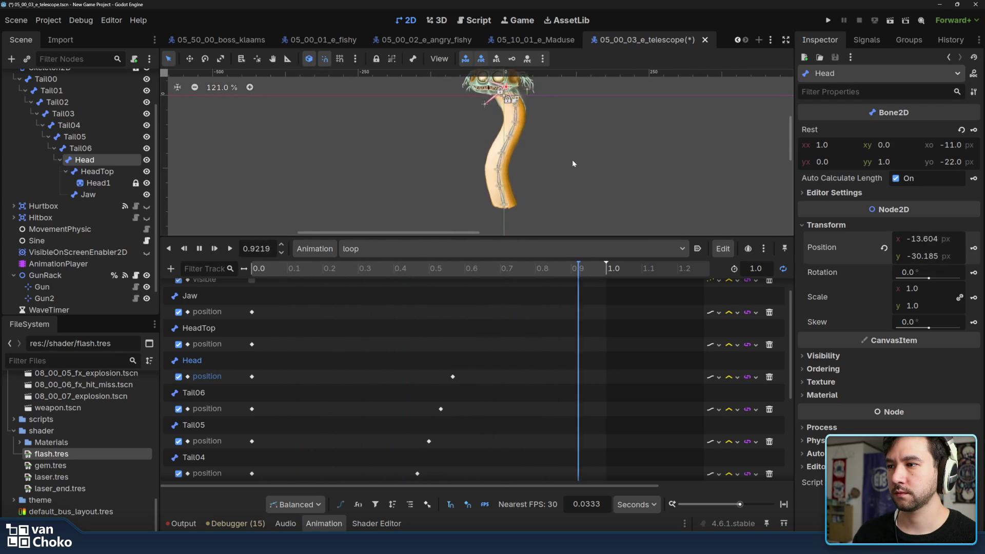
mouse_move(453, 377)
mouse_down()
mouse_move(477, 378)
mouse_move(451, 378)
mouse_move(467, 379)
mouse_up()
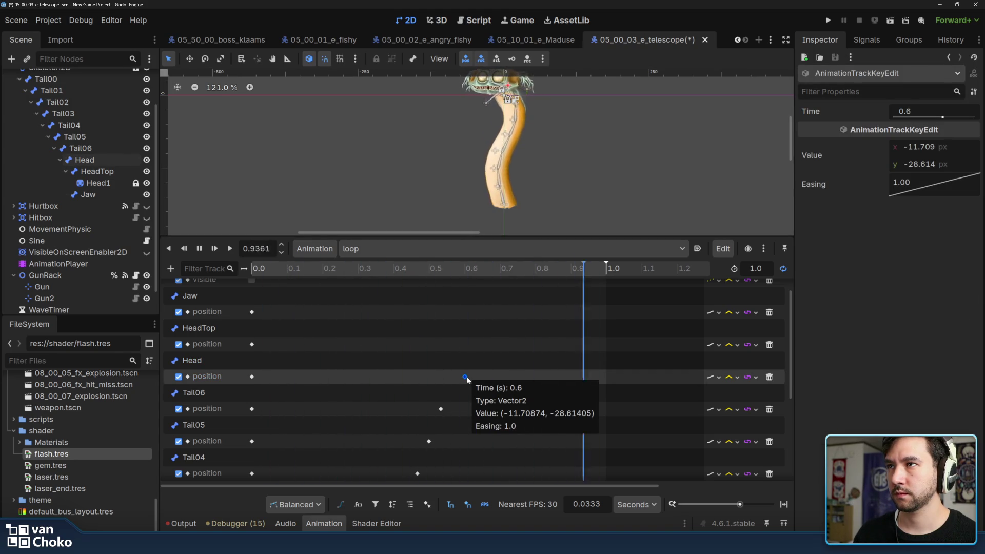
drag(467, 378, 458, 379)
click(441, 409)
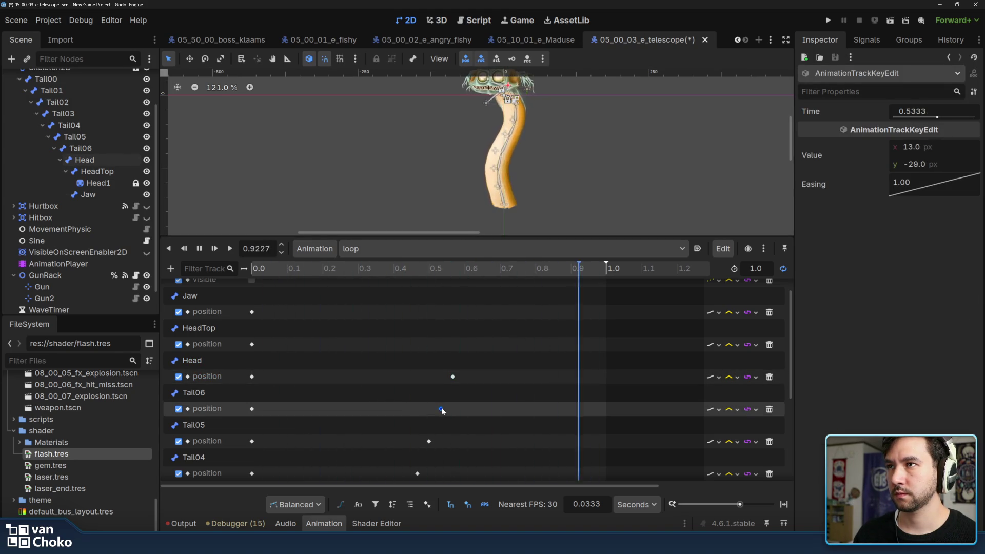
key(s)
mouse_move(451, 270)
mouse_down()
mouse_move(356, 280)
mouse_move(453, 282)
mouse_up()
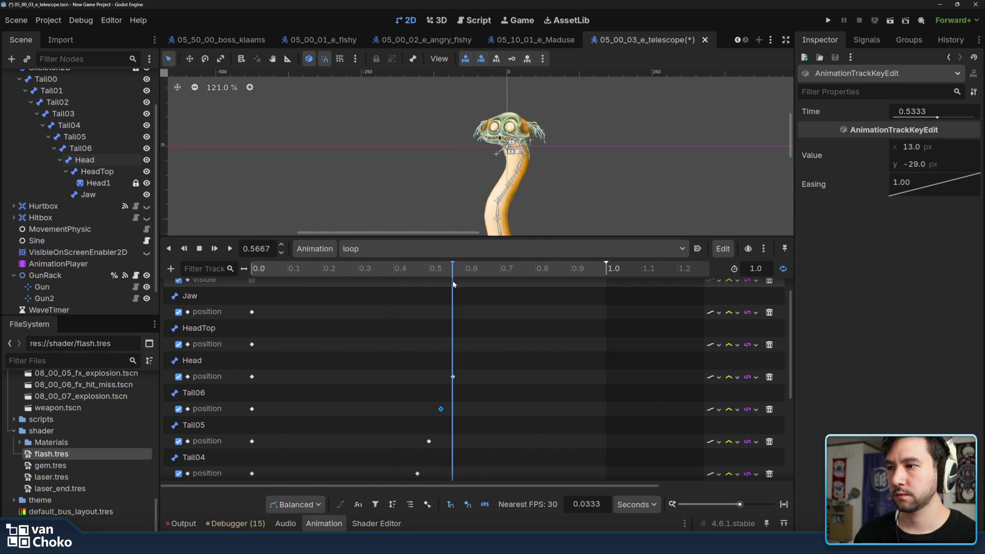
- Adjust the Head pose at 0.5333 s and play the loop to check the rippling sway
click(221, 358)
drag(517, 140, 515, 135)
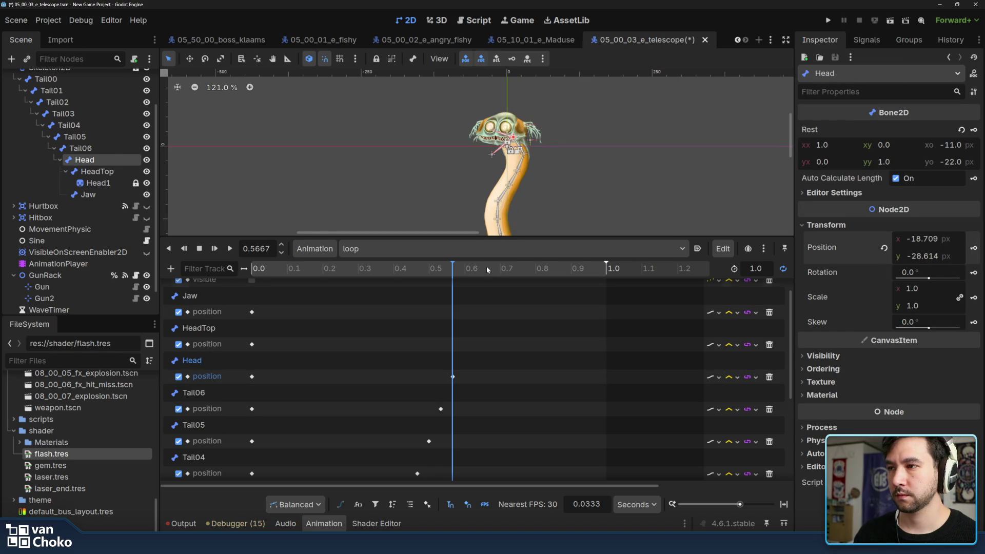
mouse_move(407, 270)
mouse_down()
mouse_move(360, 271)
mouse_move(582, 273)
mouse_up()
click(229, 250)
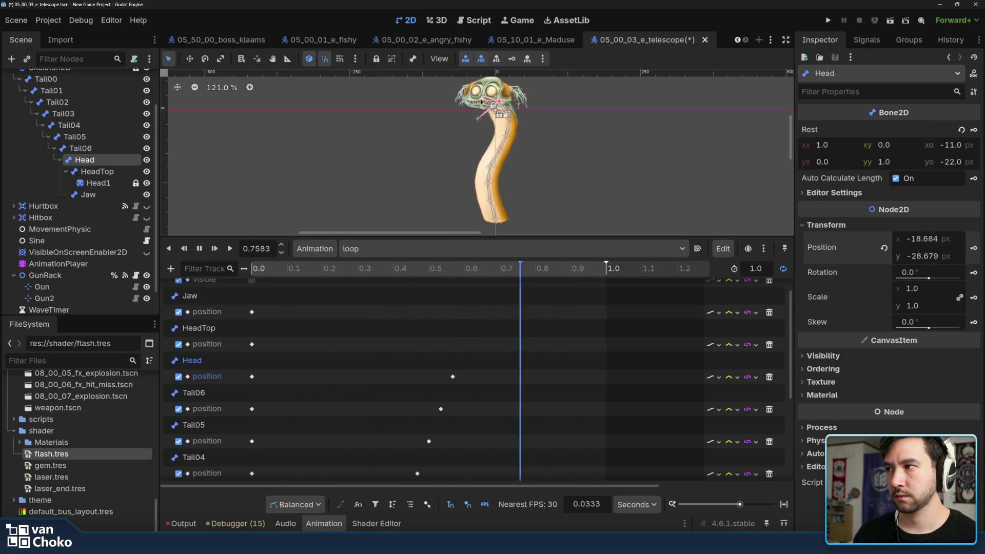
click(200, 249)
- Set the loop animation length to 2 seconds
mouse_move(314, 271)
mouse_down()
mouse_move(606, 282)
mouse_move(559, 281)
mouse_up()
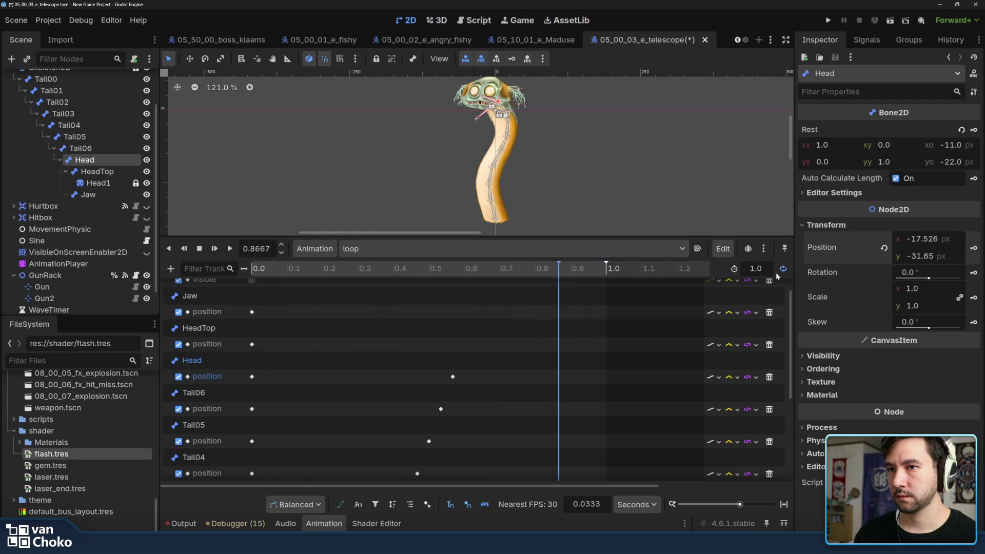
text(2)
key(Return)
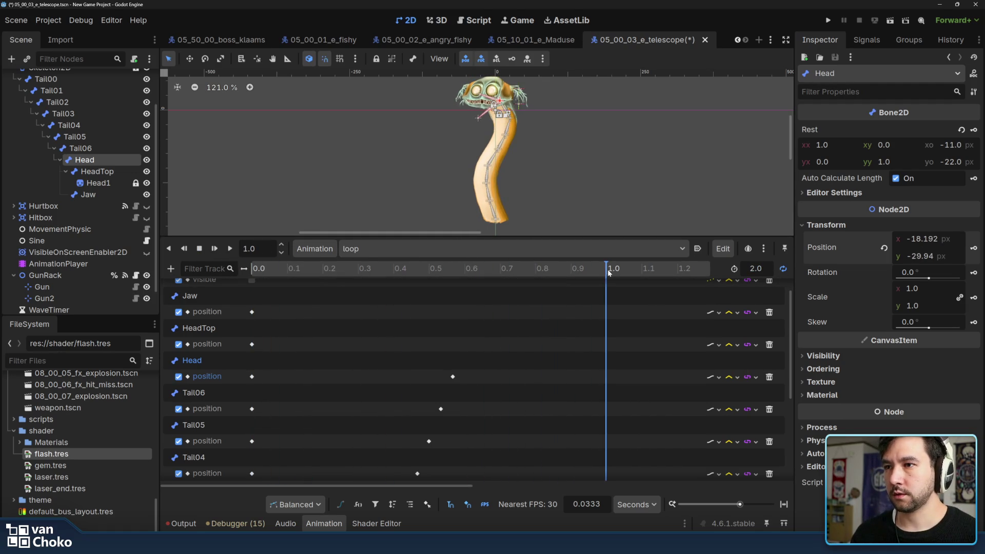
- Zoom the timeline out, scrub to 1.2 s, and move Tail01 to 6, -39, bending the lower tail the other way
drag(740, 504, 739, 505)
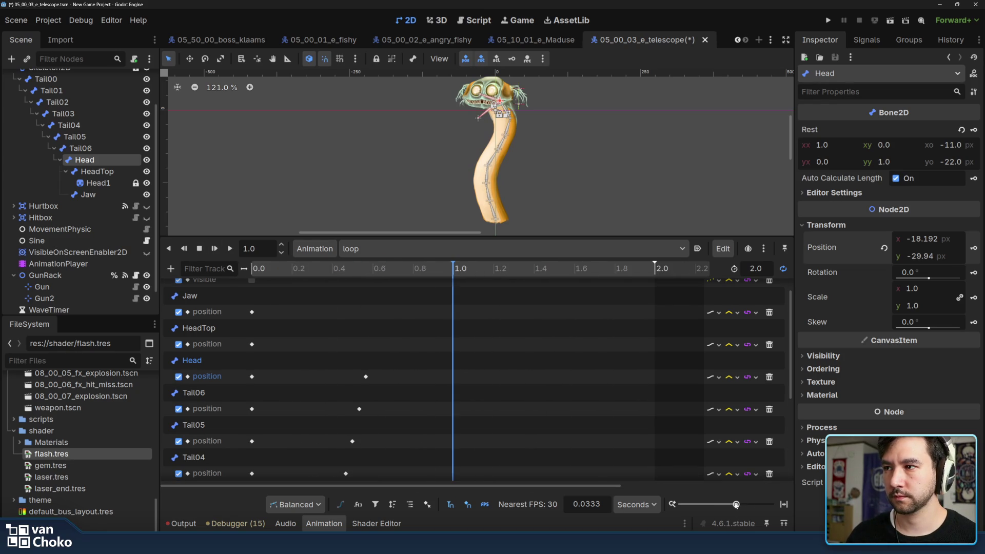
scroll(581, 384, down, 5)
scroll(582, 386, down, 1)
mouse_move(445, 266)
mouse_down()
mouse_move(284, 279)
mouse_move(432, 278)
mouse_move(447, 276)
mouse_move(229, 283)
mouse_move(466, 285)
mouse_up()
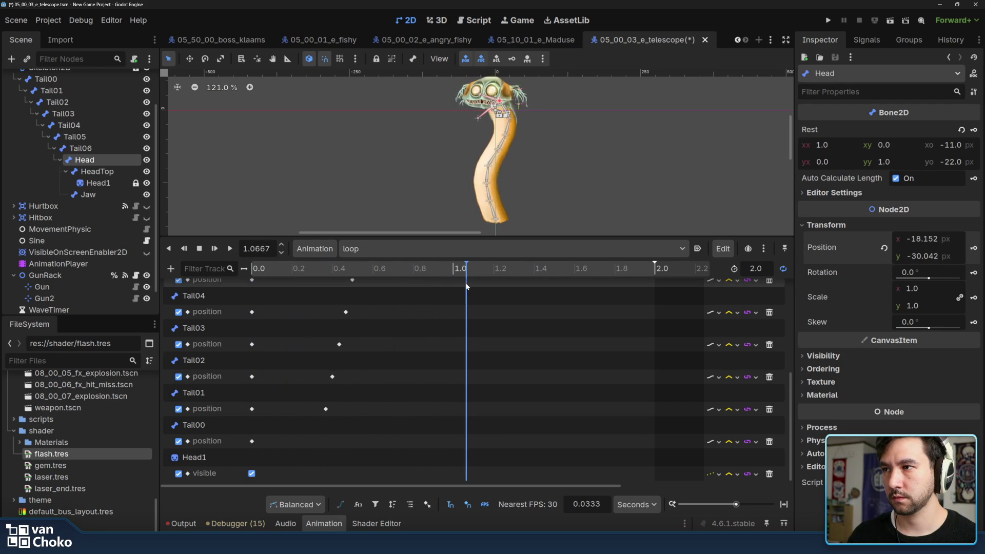
drag(490, 200, 500, 195)
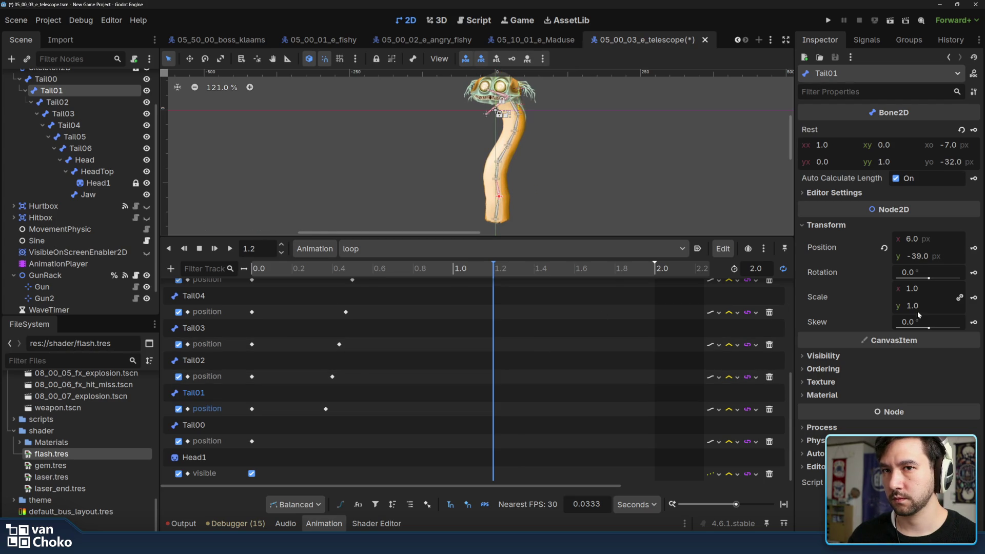
- Key Tail01 through Tail04 positions at 1.2 s, moving Tail02 and Tail04 into the new bend
click(974, 248)
drag(500, 179, 514, 164)
click(970, 251)
click(974, 248)
drag(529, 149, 517, 131)
click(974, 249)
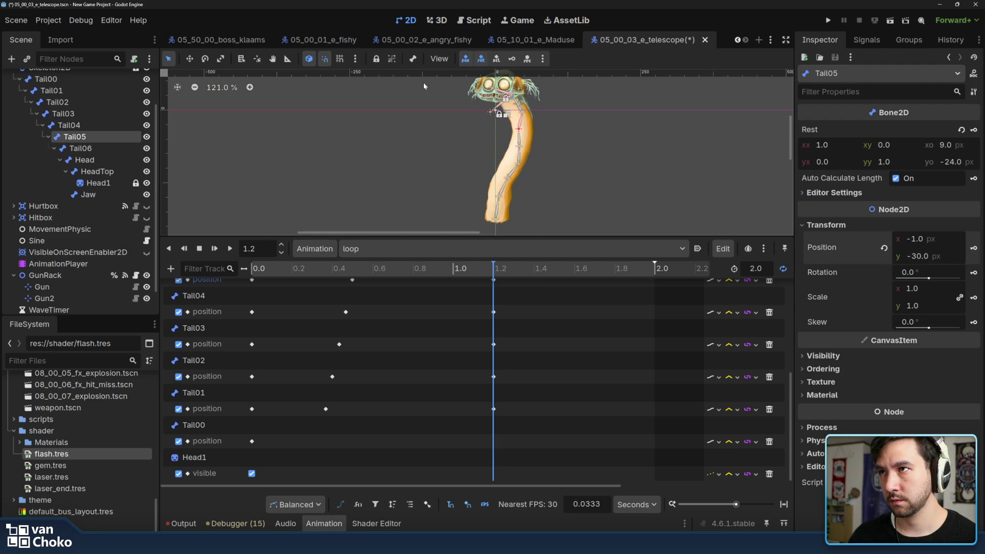
- Refine Tail03 through Tail06 positions and update Tail06's key at 1.2 s
drag(524, 116, 524, 116)
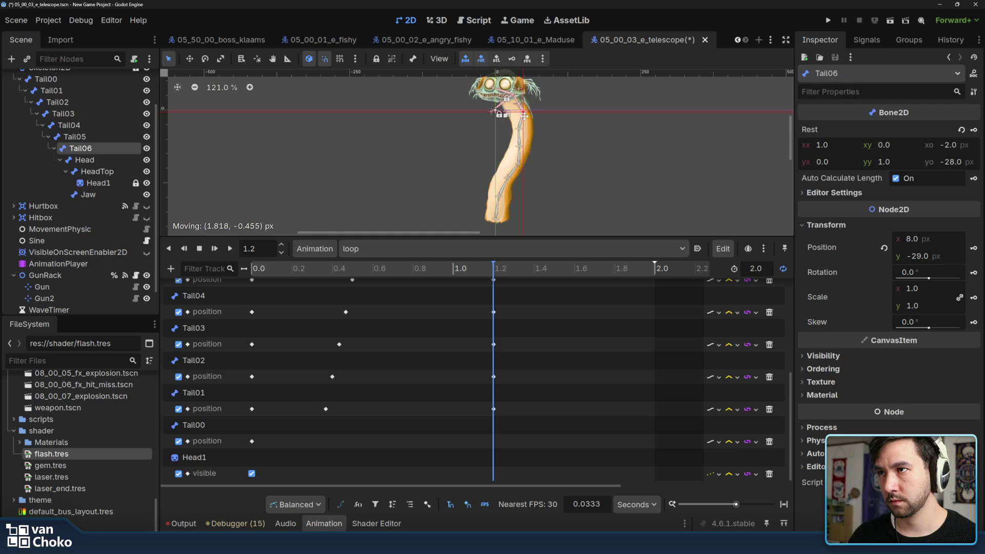
drag(519, 163, 500, 163)
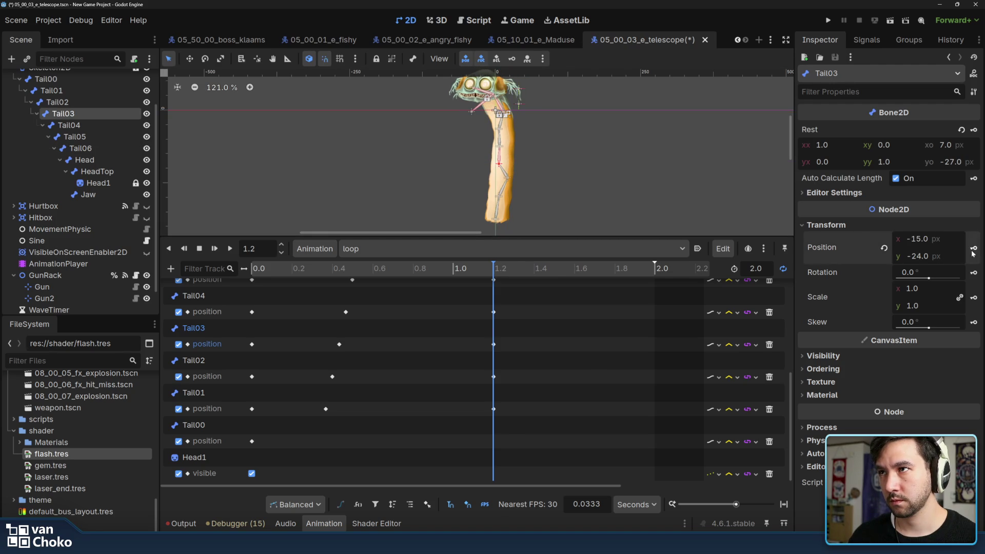
drag(503, 150, 491, 151)
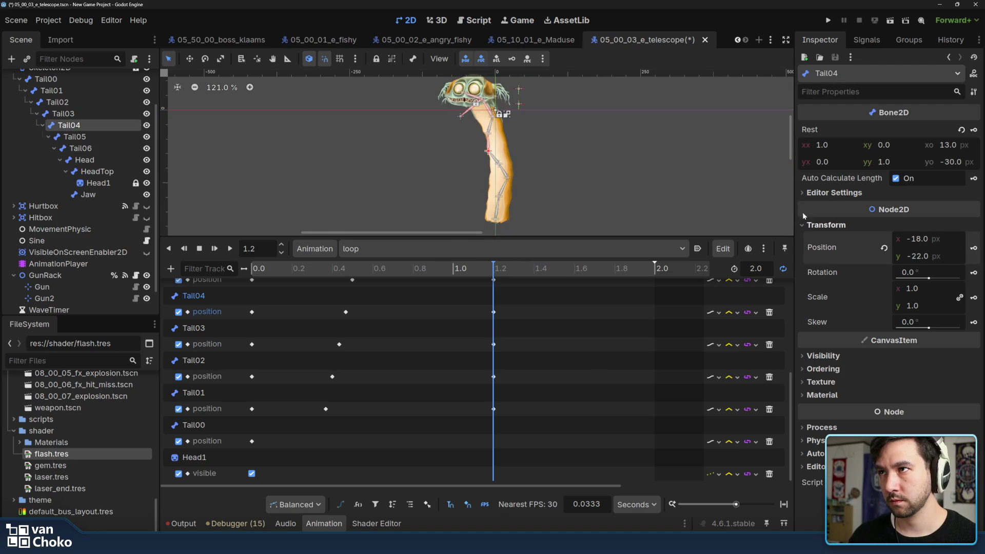
drag(483, 133, 484, 136)
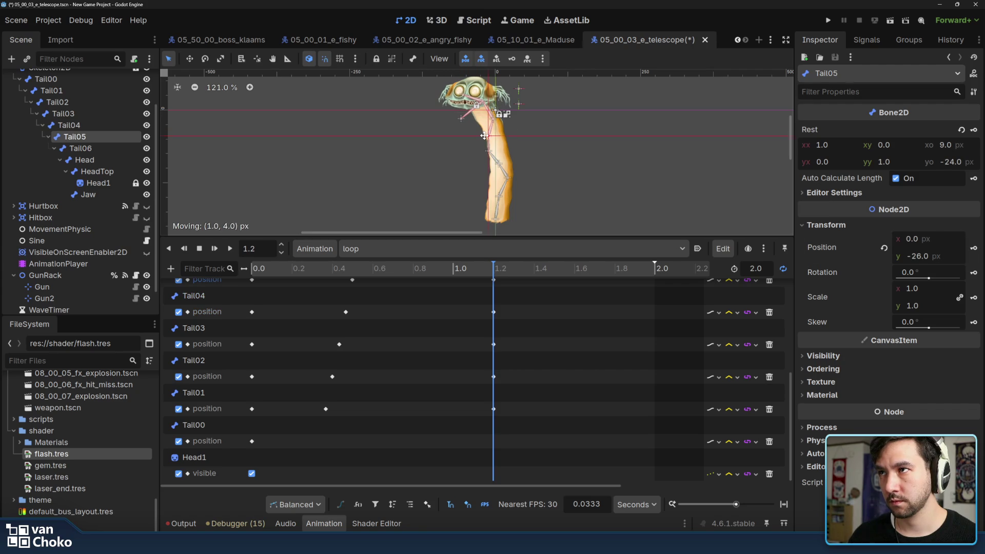
drag(494, 116, 498, 115)
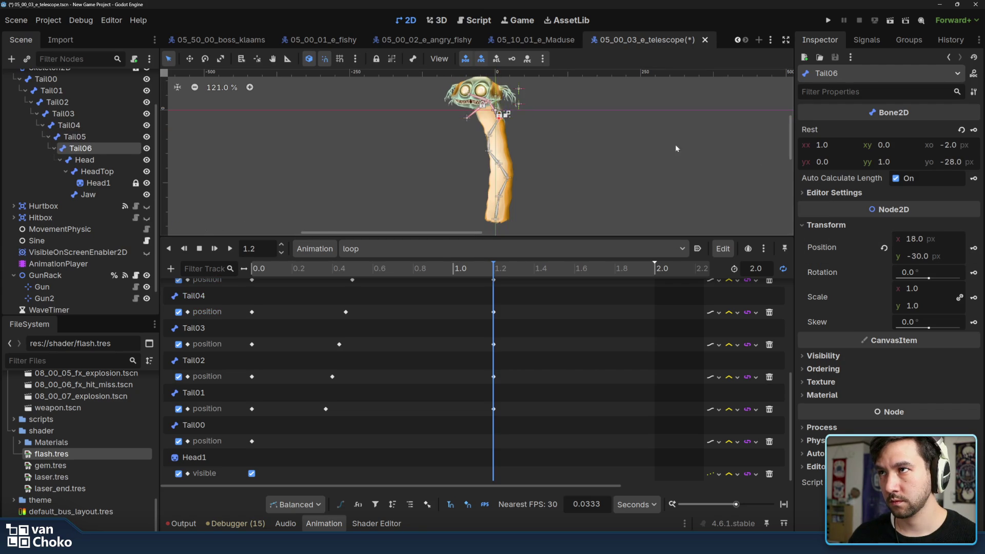
click(974, 249)
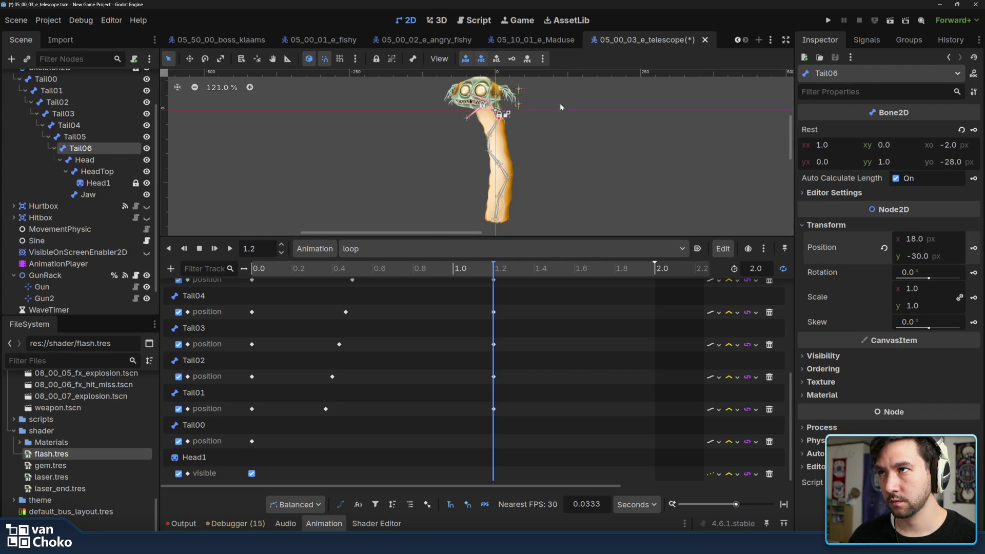
click(502, 110)
- Move the Head to -30, -14 for the opposite sway and preview the loop
scroll(509, 112, up, 8)
mouse_move(497, 108)
mouse_down()
mouse_move(508, 99)
mouse_move(460, 115)
mouse_up()
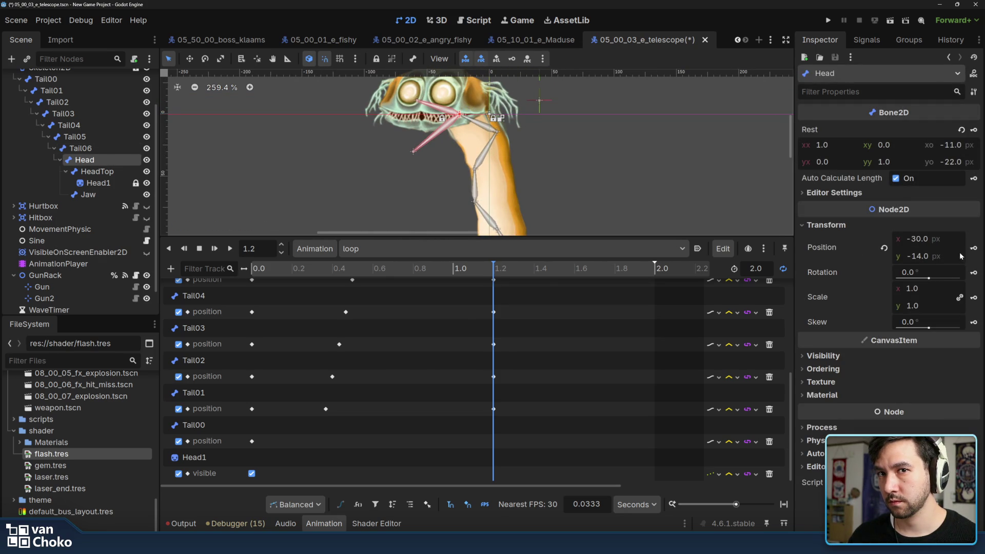
scroll(513, 154, down, 6)
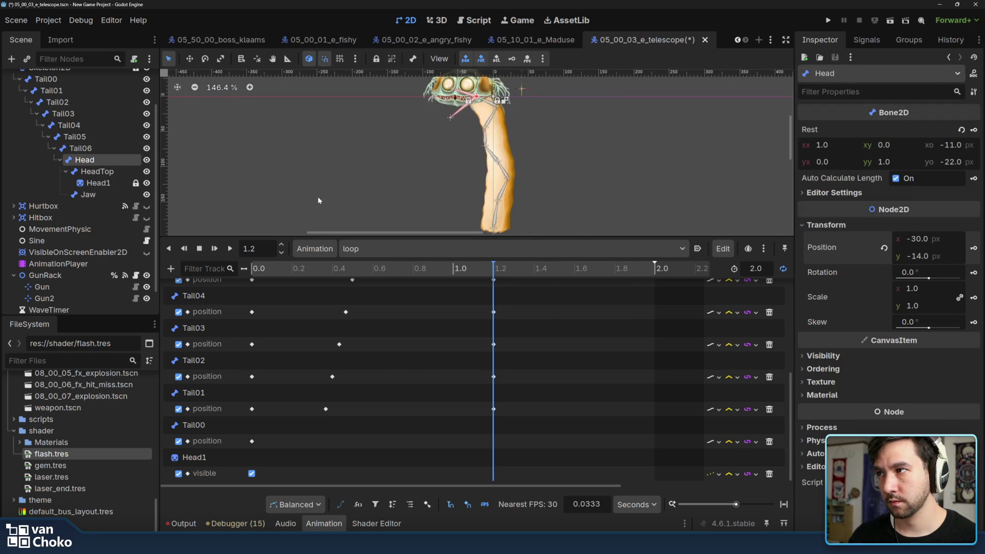
click(232, 250)
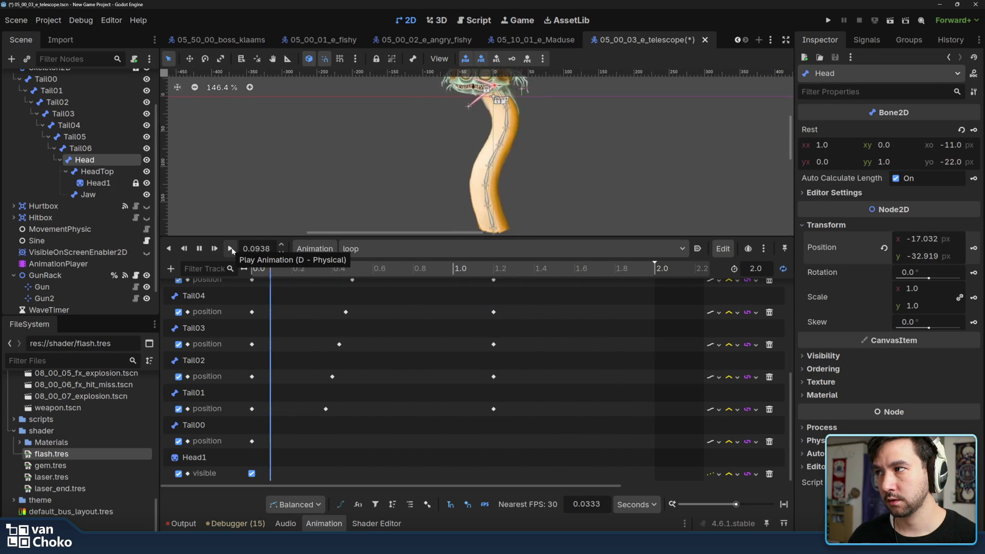
- Pause at 1.2 s, push Tail01 left, and key its new position
click(201, 249)
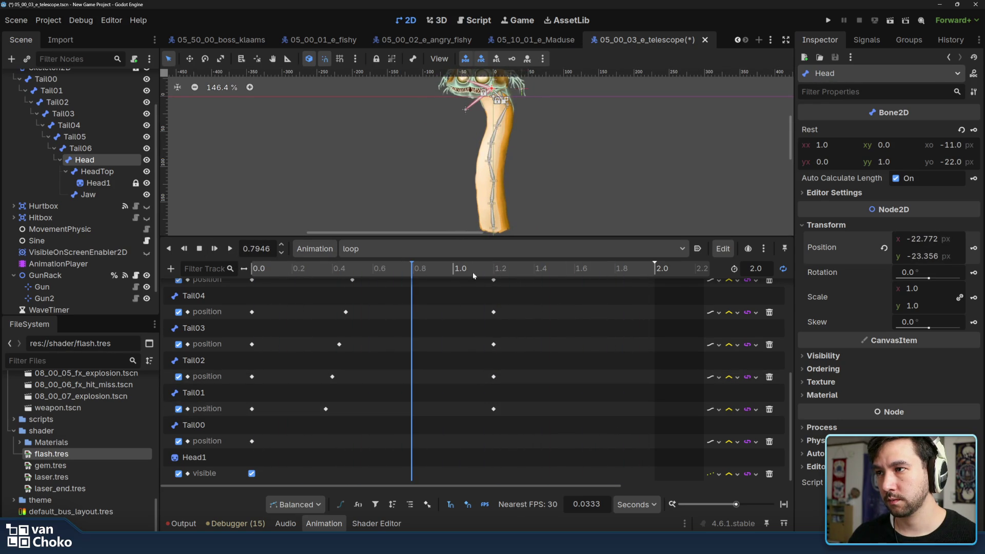
click(496, 270)
mouse_move(499, 202)
mouse_down()
mouse_move(484, 198)
mouse_move(495, 176)
mouse_move(480, 170)
mouse_up()
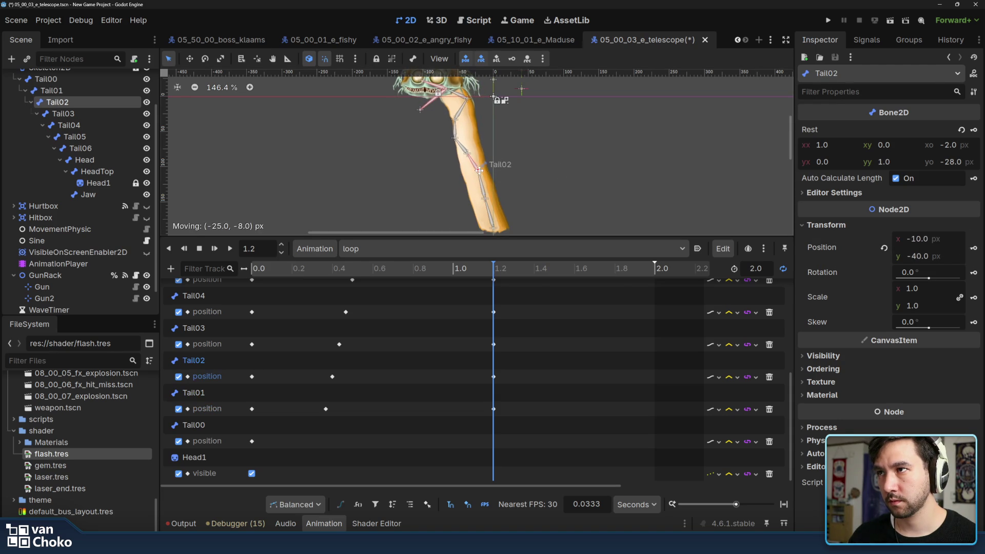
click(974, 249)
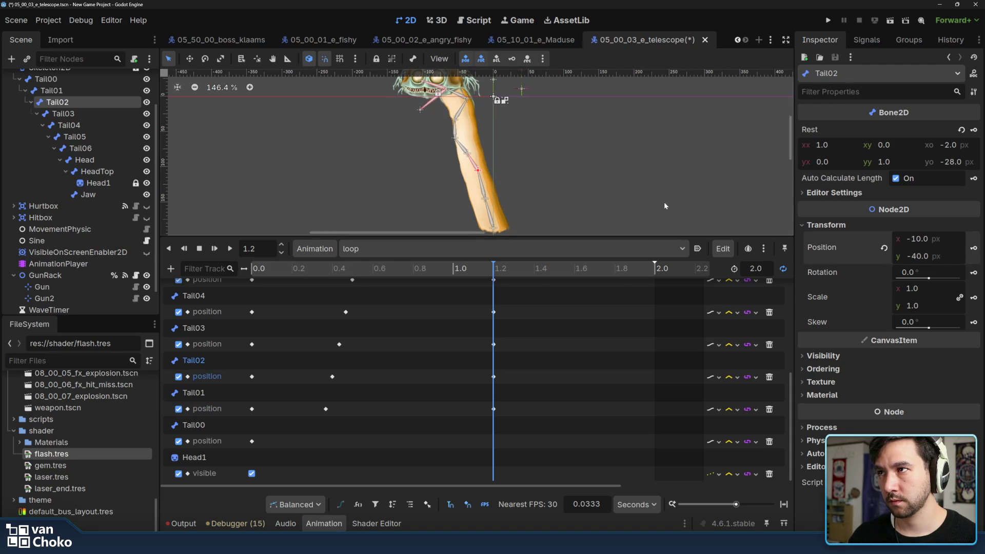
- Shift Tail03 and Tail04 right, key a reshaped Tail05, lower Tail06, and raise the Head to -30, -25
mouse_move(468, 154)
mouse_down()
mouse_move(499, 153)
mouse_move(484, 172)
mouse_up()
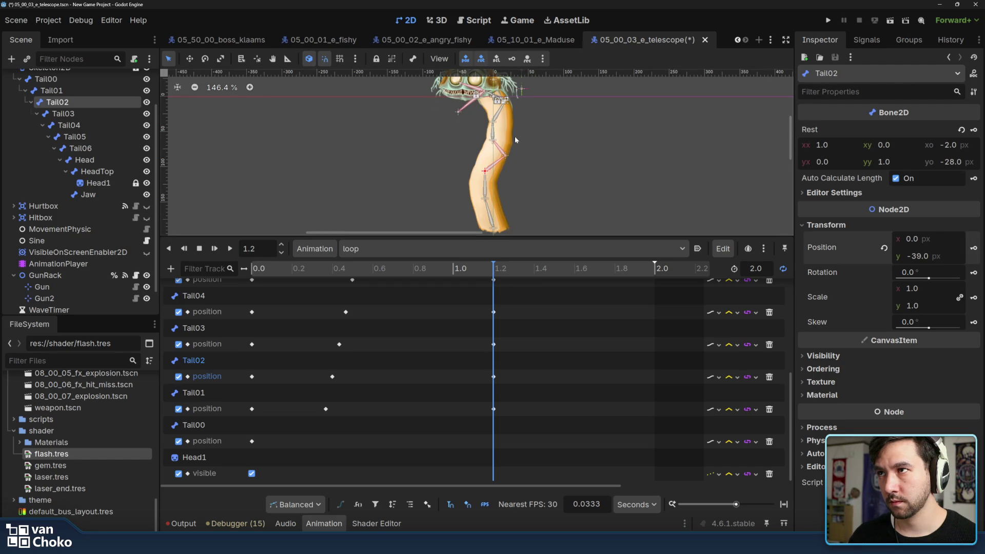
drag(494, 143, 518, 150)
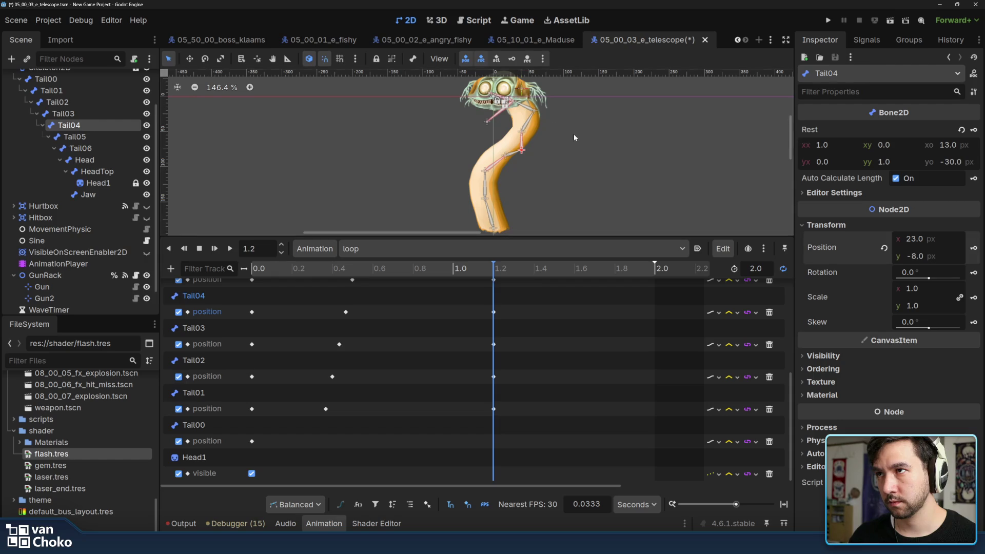
mouse_move(523, 138)
mouse_down()
mouse_move(532, 136)
mouse_move(527, 116)
mouse_move(532, 131)
mouse_up()
click(535, 141)
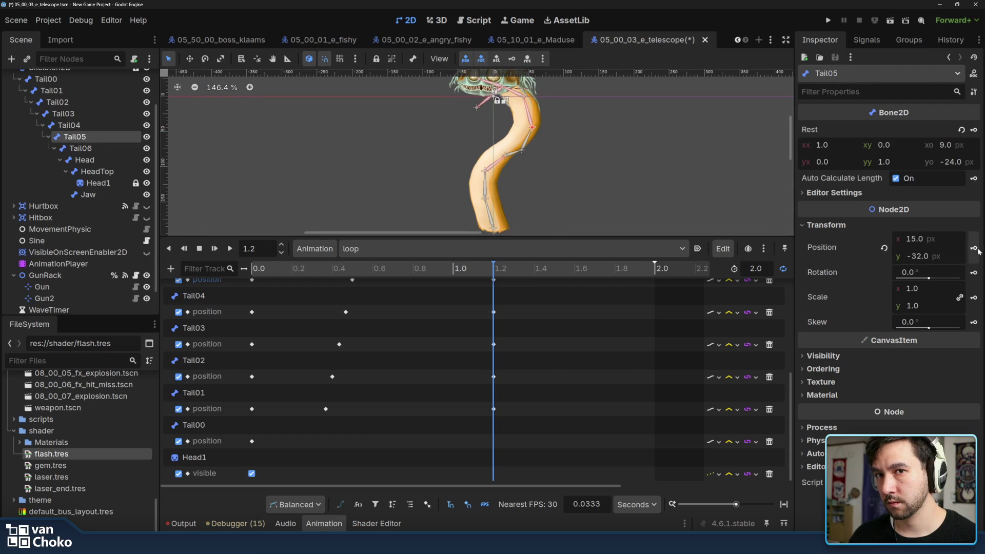
scroll(527, 140, up, 2)
drag(532, 132, 531, 143)
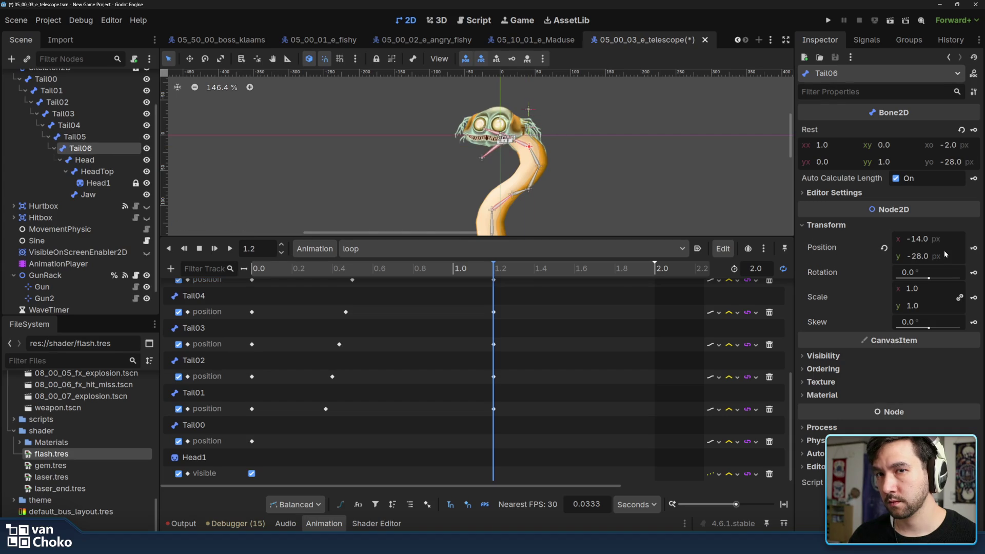
scroll(511, 140, up, 4)
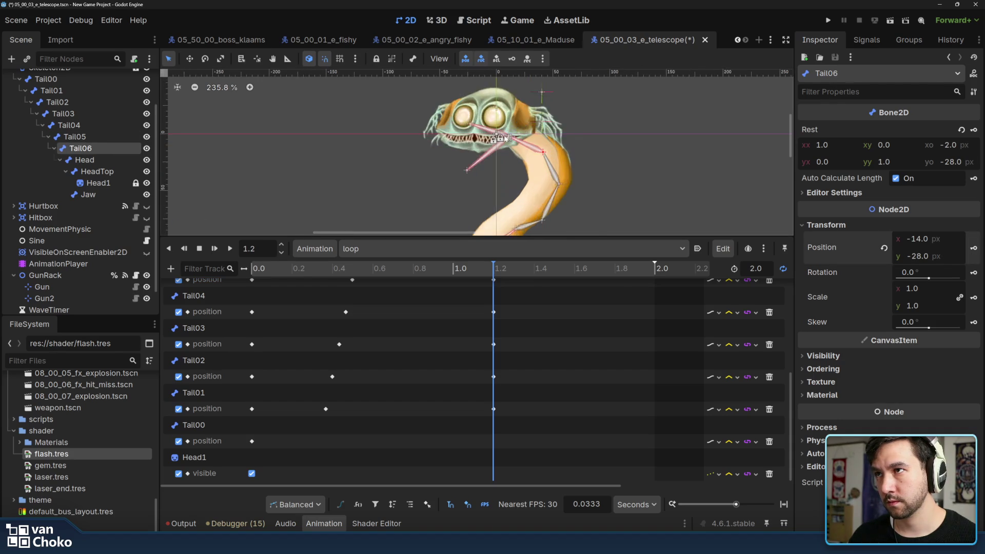
drag(515, 139, 512, 117)
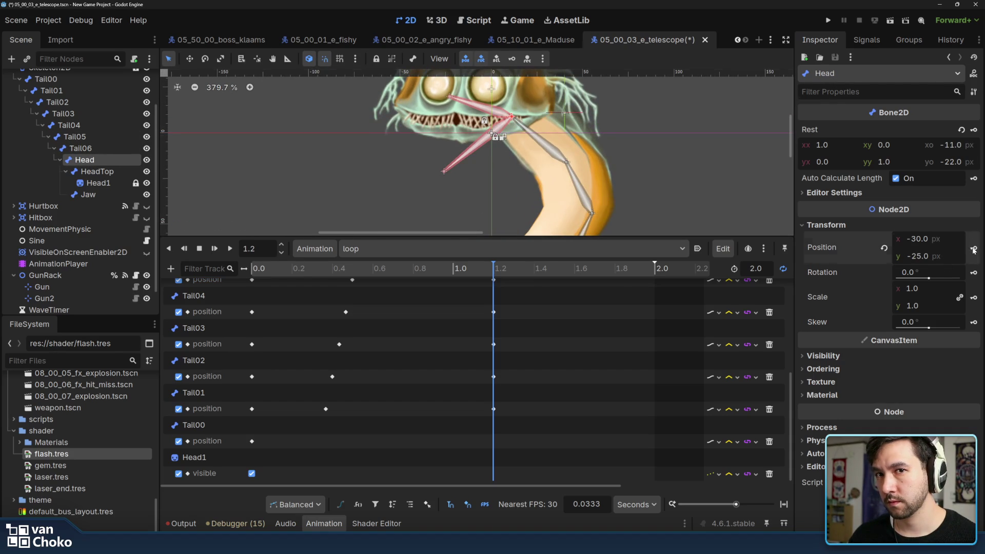
scroll(704, 170, down, 5)
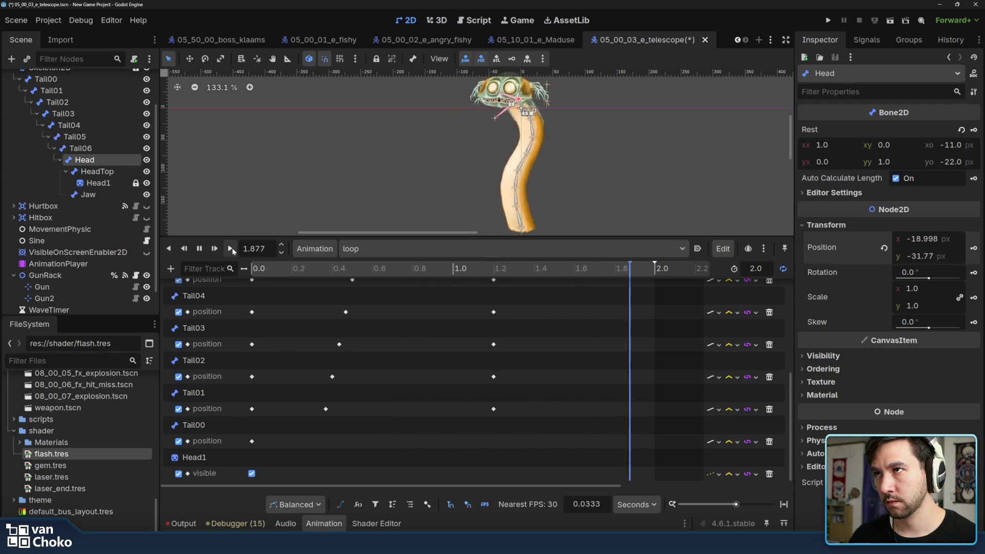
- Move the Tail01 and Tail03 1.2 s keys earlier and set the Head's key to about 1.2333 s
click(199, 249)
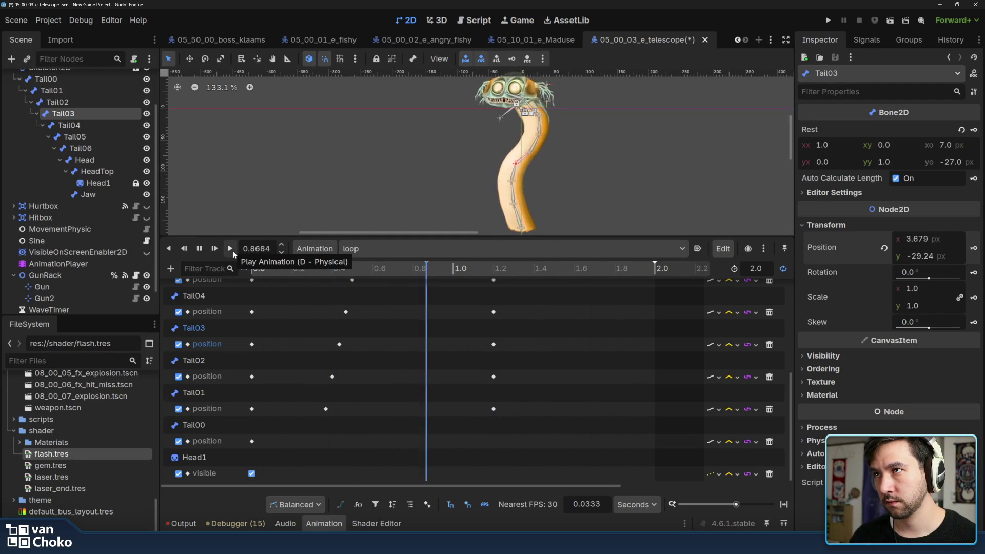
mouse_move(493, 409)
mouse_down()
mouse_move(457, 412)
mouse_move(467, 382)
mouse_up()
drag(493, 345, 477, 350)
scroll(498, 350, up, 2)
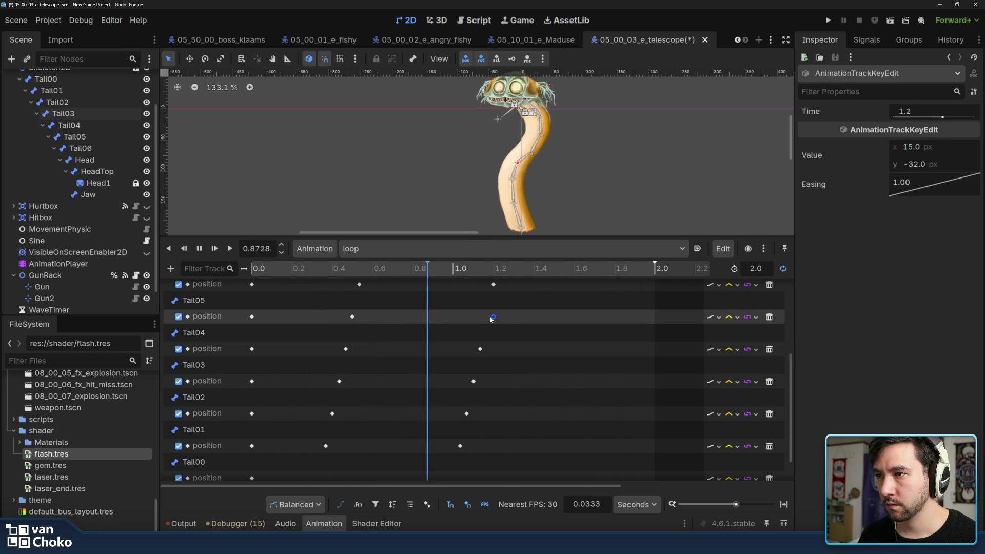
scroll(504, 318, up, 3)
click(494, 302)
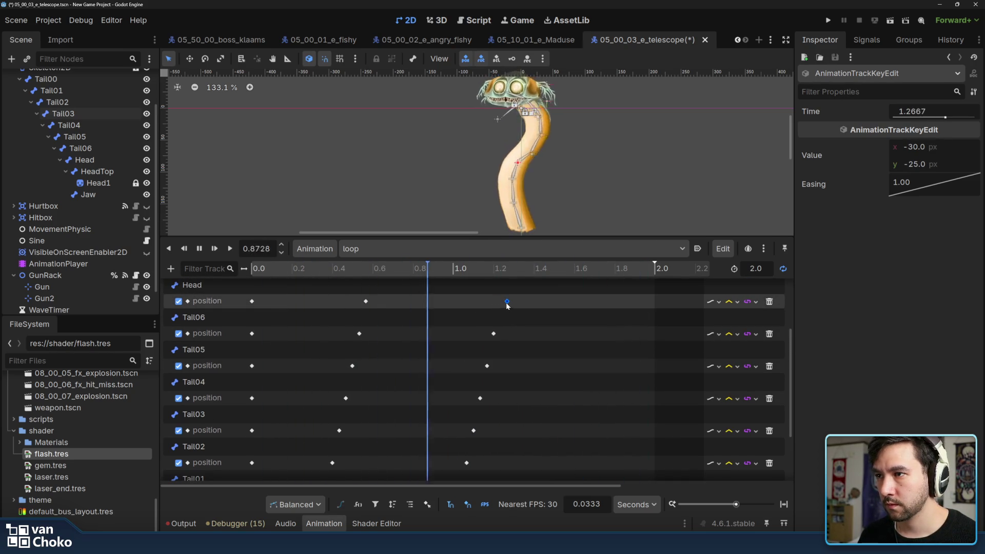
mouse_move(510, 304)
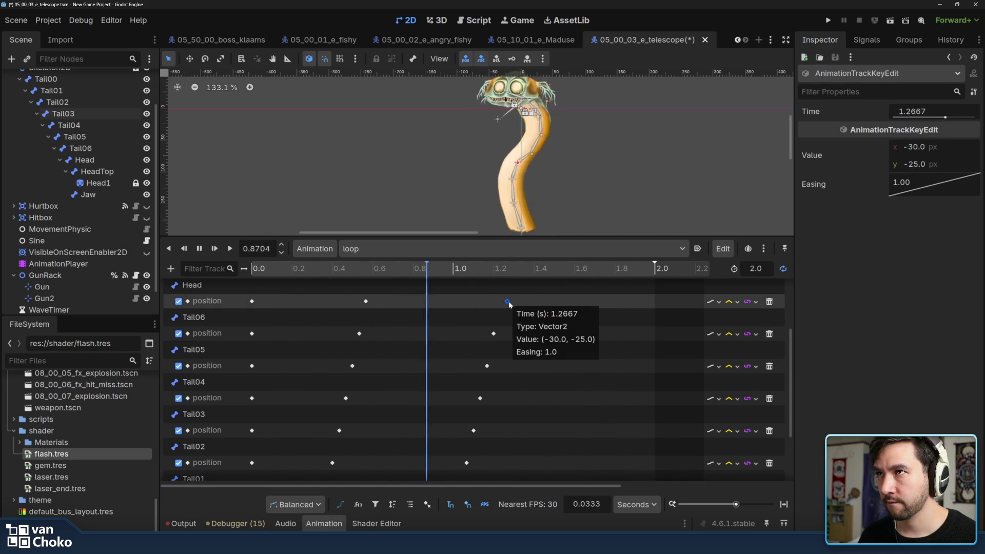
drag(509, 304, 505, 304)
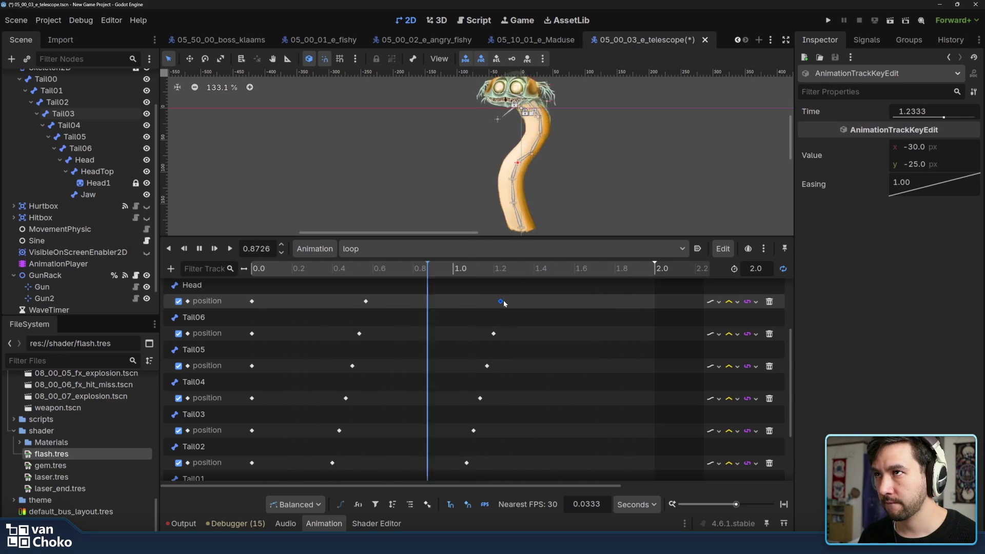
mouse_move(504, 304)
scroll(584, 348, up, 2)
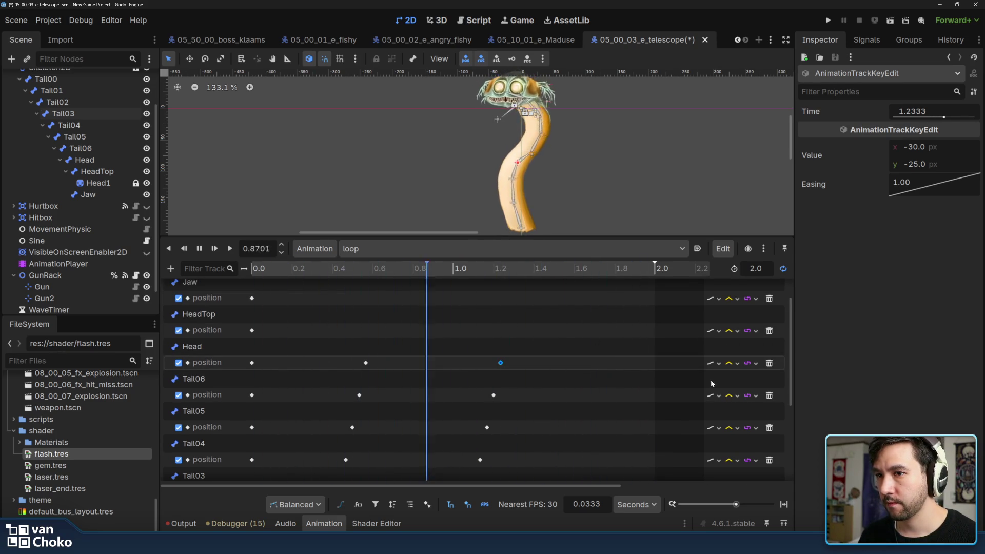
click(734, 363)
- Switch the Head, Tail06, Tail05 and Tail04 position tracks to Cubic interpolation
click(756, 404)
click(730, 396)
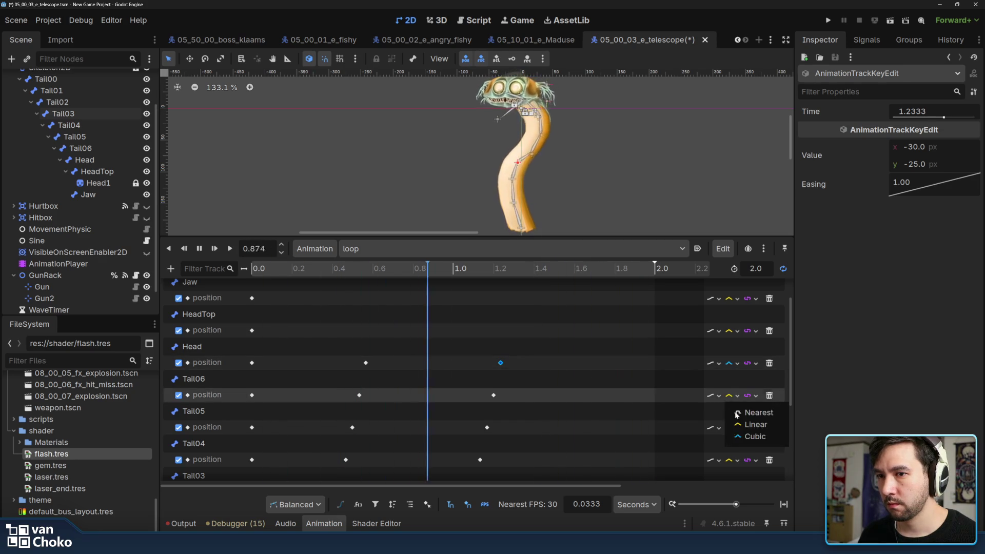
click(756, 437)
click(730, 428)
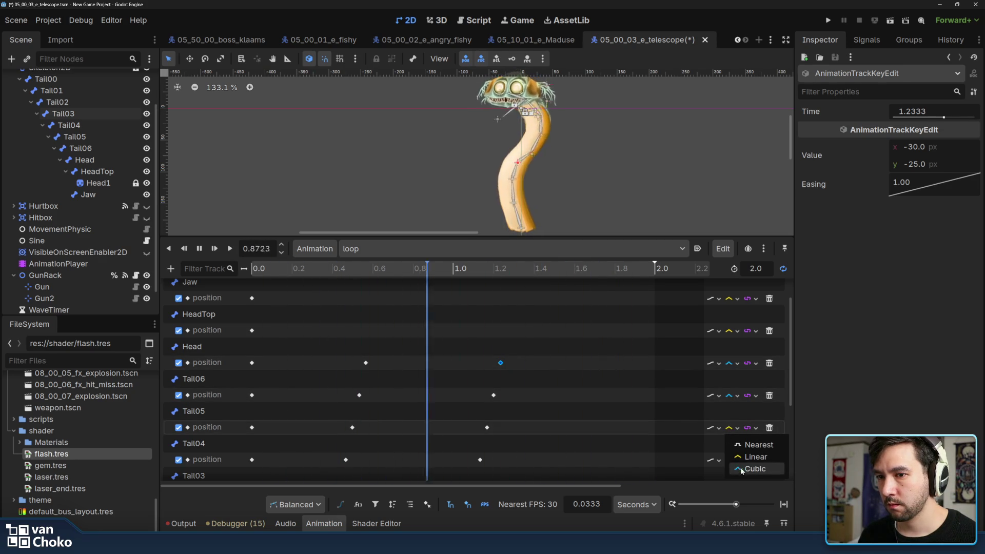
click(751, 468)
click(730, 460)
click(750, 504)
- Switch the remaining Tail03, Tail02 and Tail01 position tracks to Cubic interpolation
scroll(728, 419, down, 2)
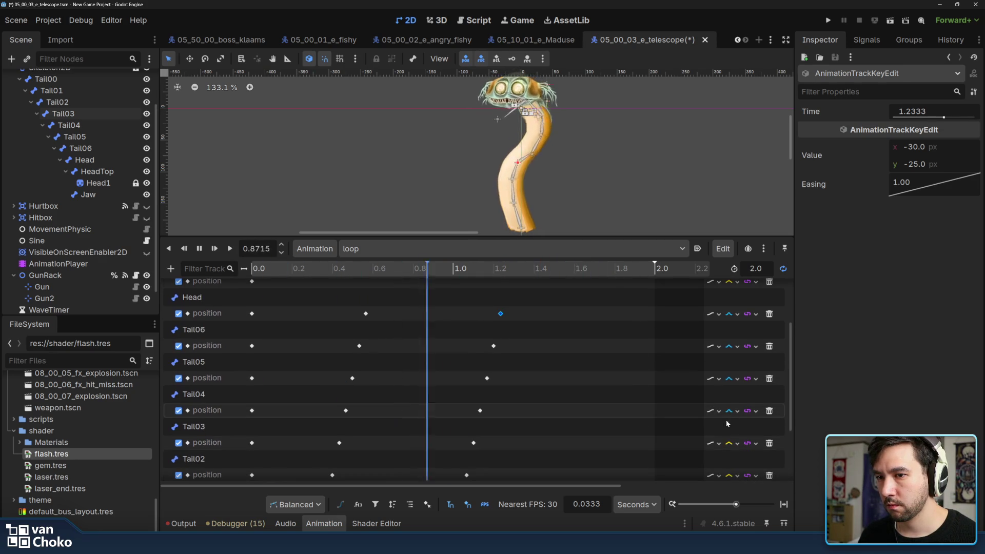
click(734, 444)
click(754, 484)
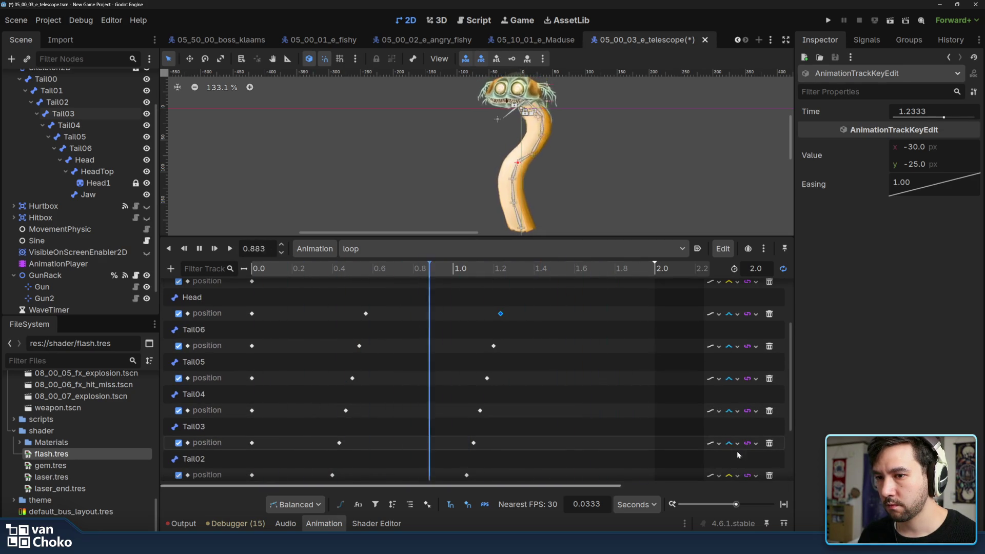
scroll(731, 430, down, 1)
click(732, 451)
click(752, 491)
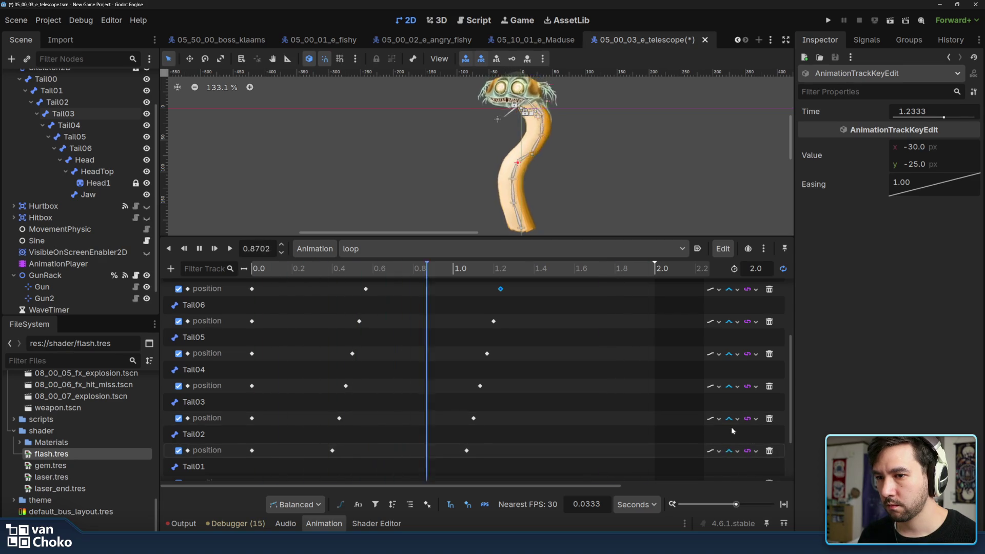
scroll(728, 426, down, 1)
click(735, 446)
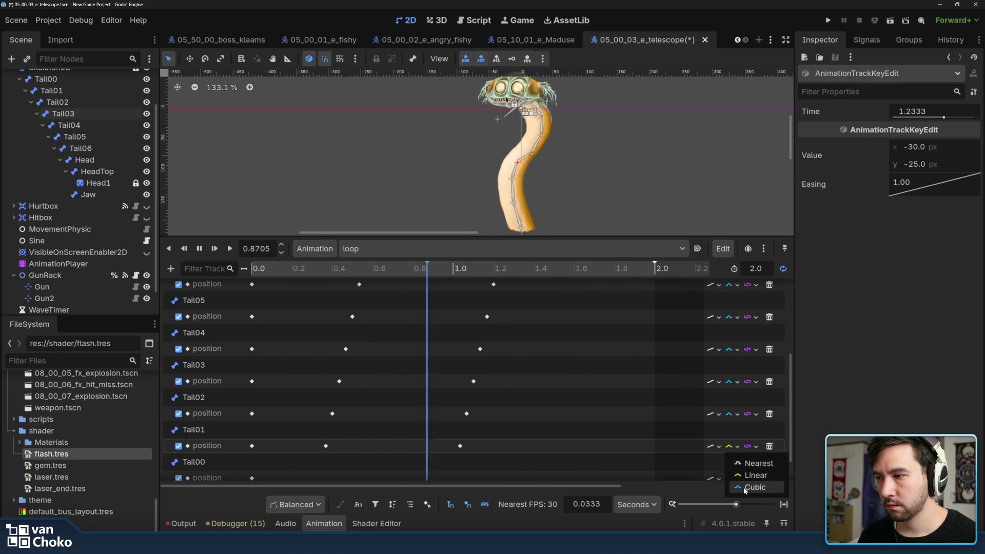
click(750, 487)
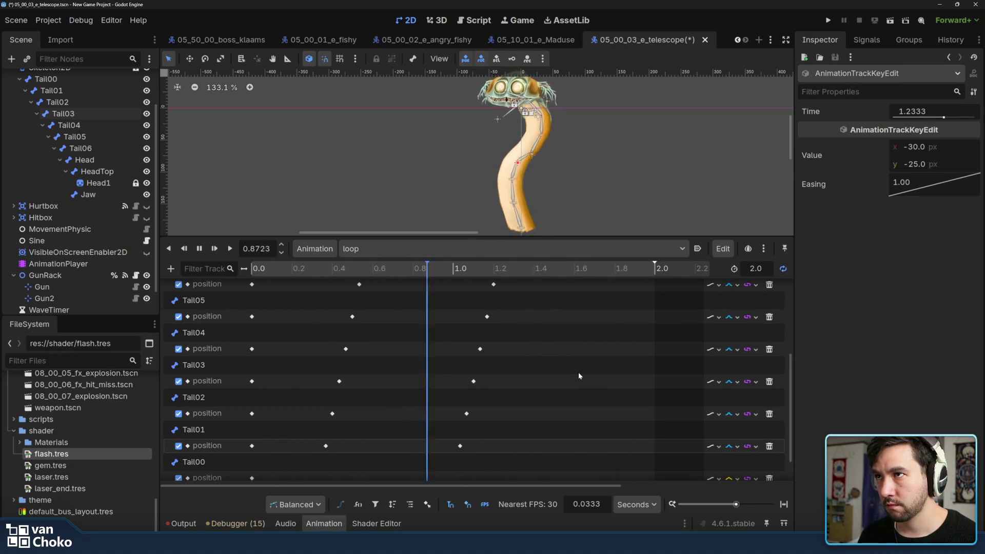
scroll(567, 174, down, 1)
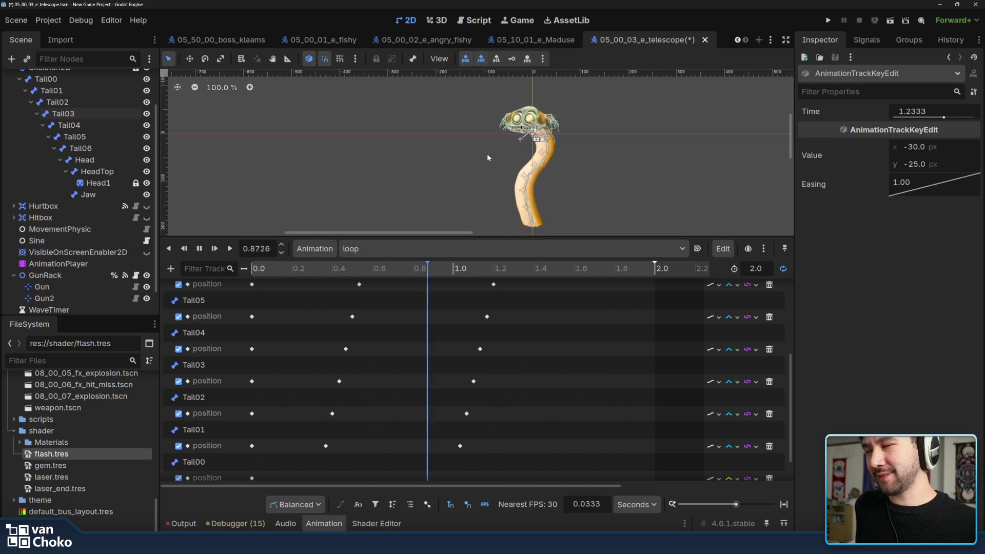
scroll(395, 338, up, 5)
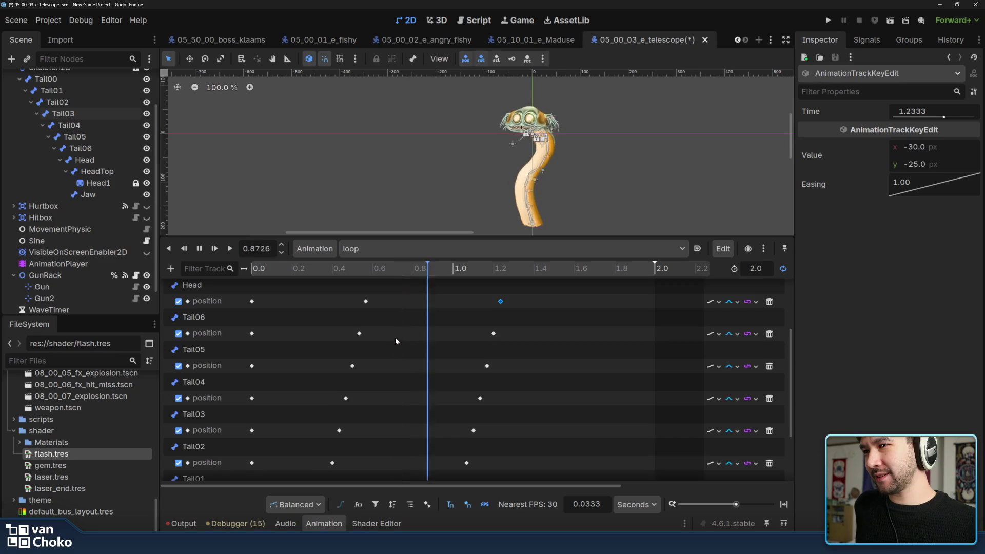
scroll(395, 337, up, 2)
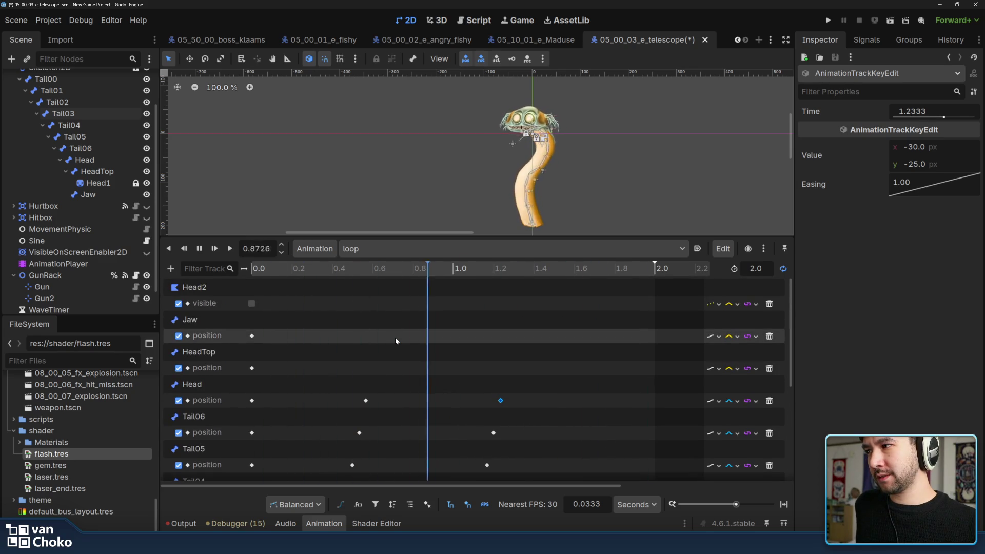
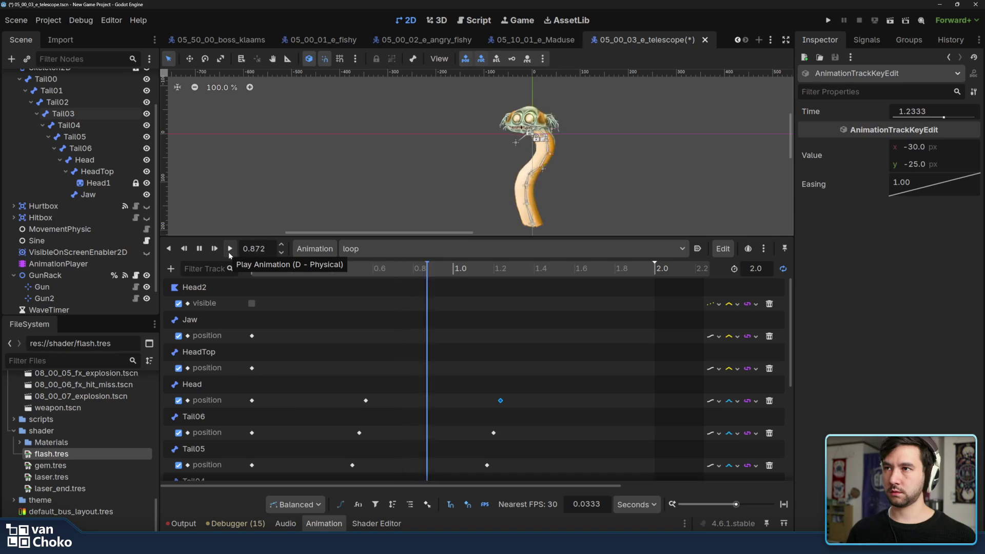
- Play and scrub the loop animation to review its poses, keeping loop as current
click(200, 248)
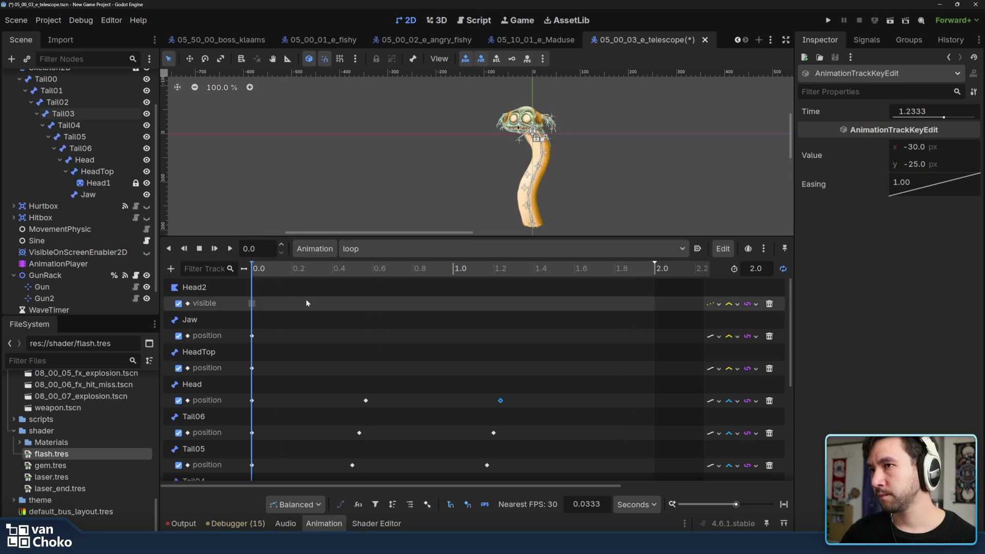
click(230, 248)
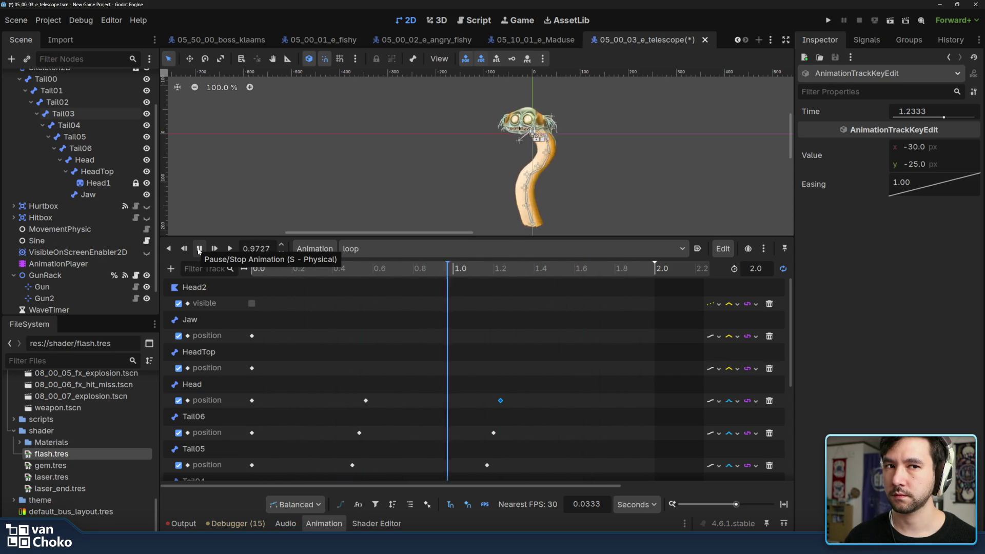
click(199, 250)
mouse_move(355, 268)
mouse_down()
mouse_move(253, 268)
mouse_move(527, 279)
mouse_up()
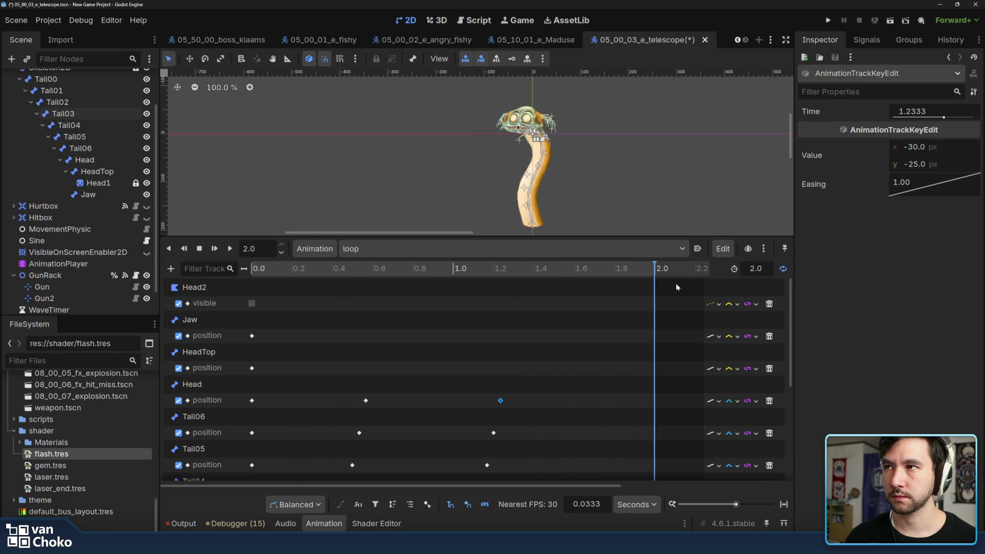
mouse_move(485, 297)
mouse_down()
mouse_move(660, 302)
mouse_move(253, 295)
mouse_move(587, 295)
mouse_up()
drag(320, 293, 253, 295)
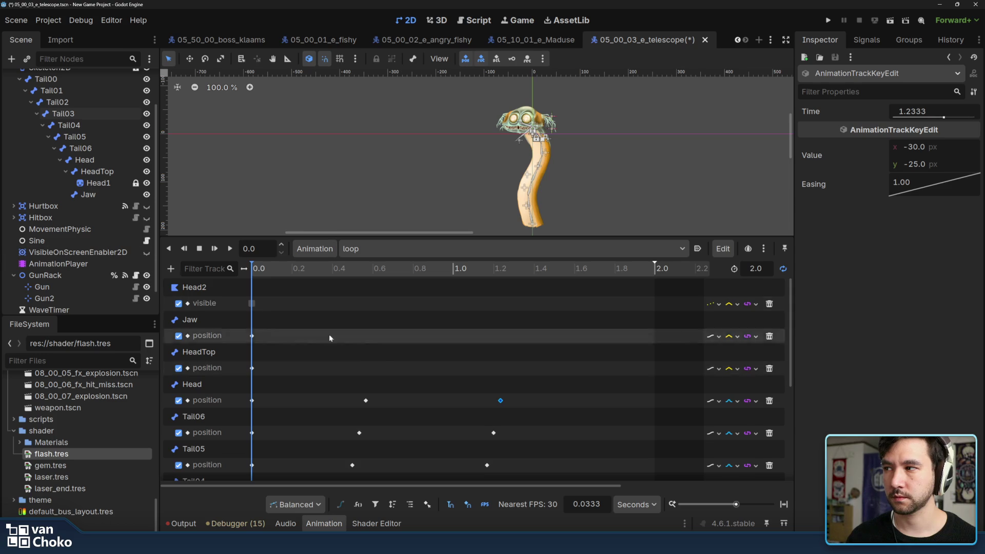
scroll(309, 320, down, 5)
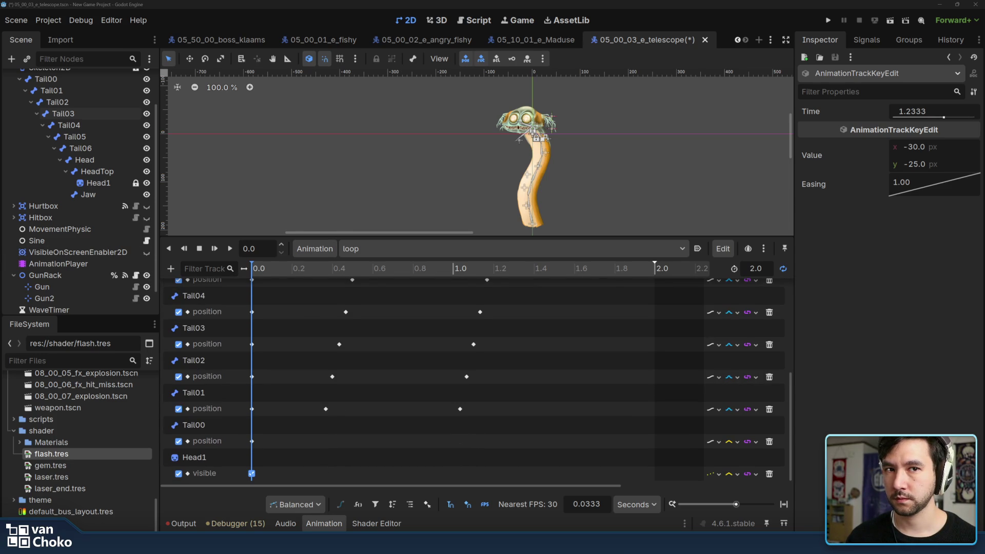
mouse_move(253, 269)
mouse_down()
mouse_move(562, 268)
mouse_move(252, 268)
mouse_up()
click(386, 246)
click(378, 248)
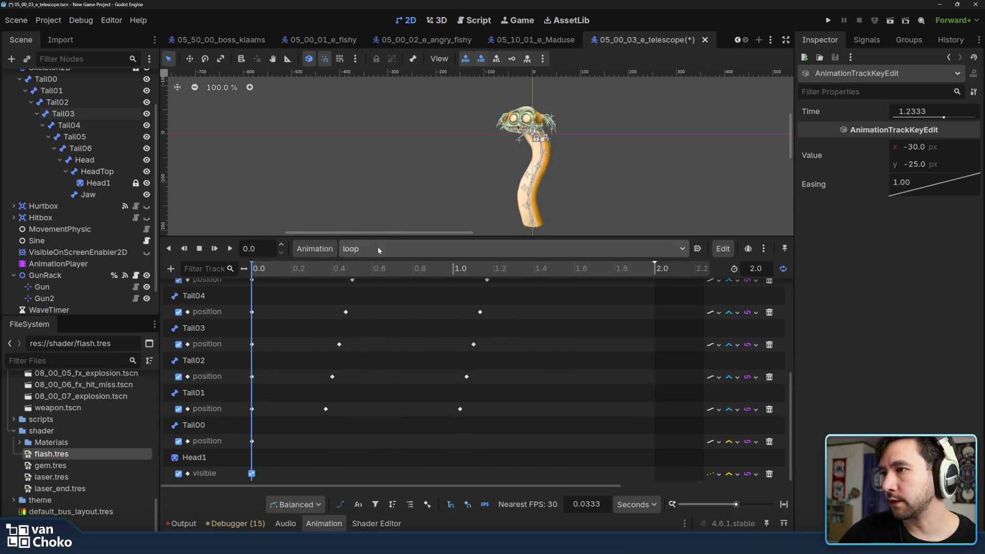
- Create a new animation named 'attack' and return to its 0.0 start
click(325, 251)
click(324, 269)
text(attack)
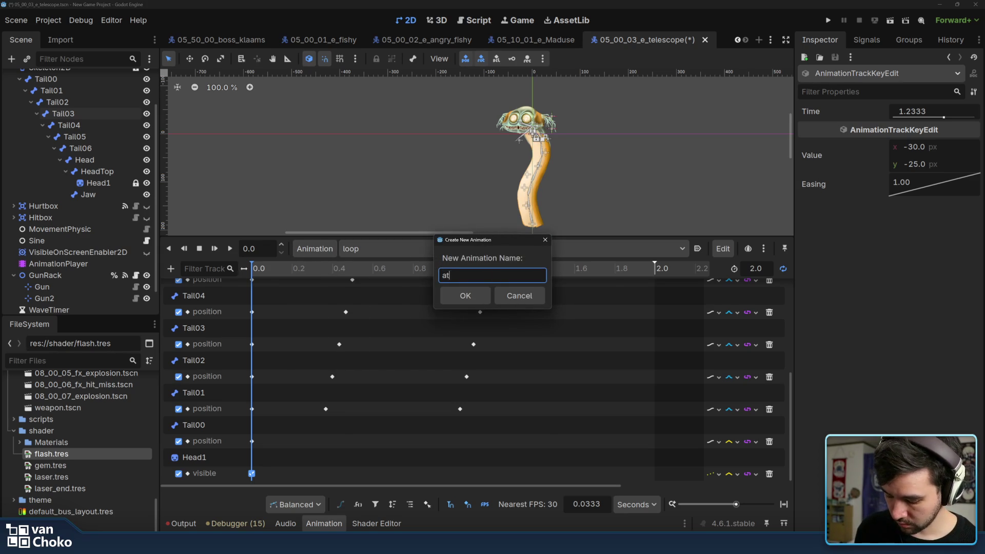
key(Return)
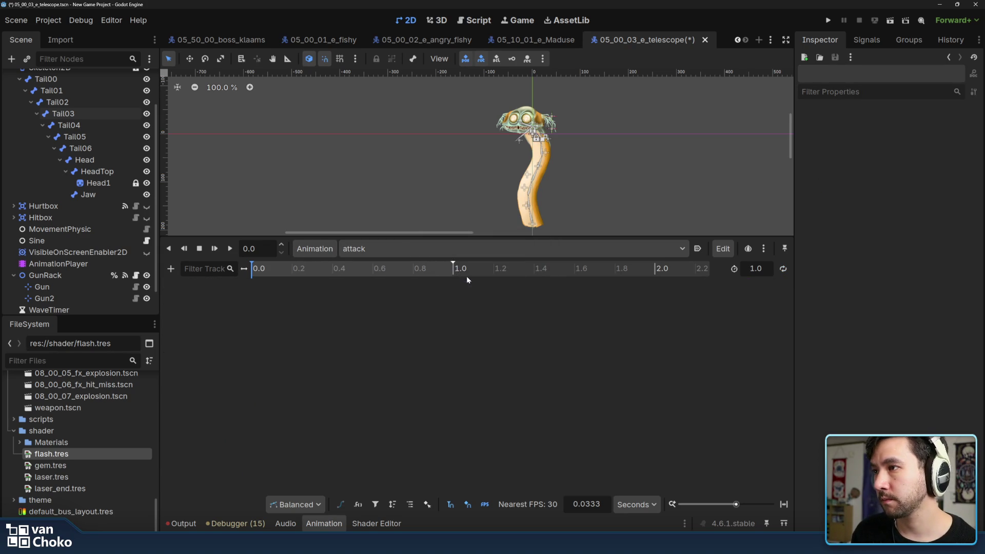
drag(279, 271, 242, 270)
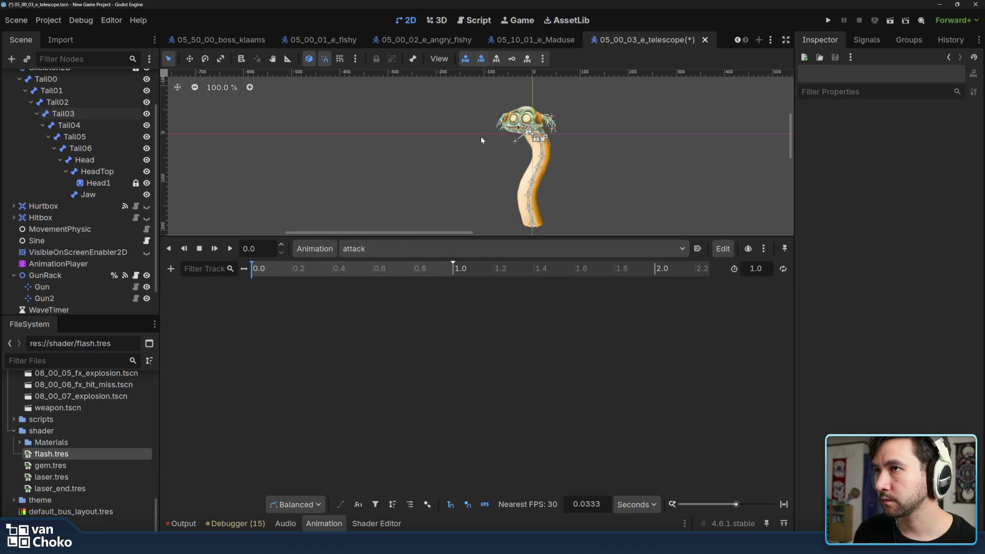
scroll(468, 158, up, 4)
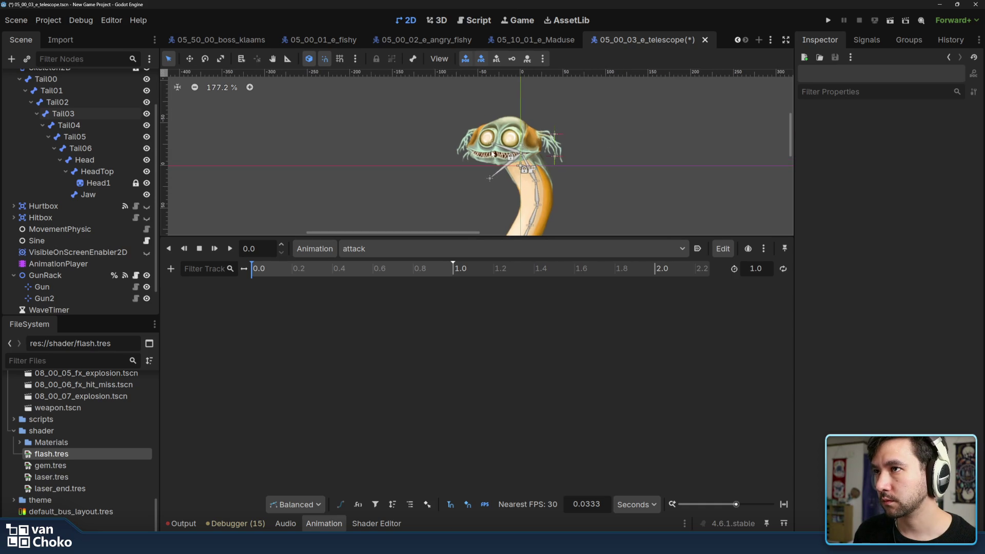
- Hide the Head1 sprite and key its Visible track at 0.0
click(97, 183)
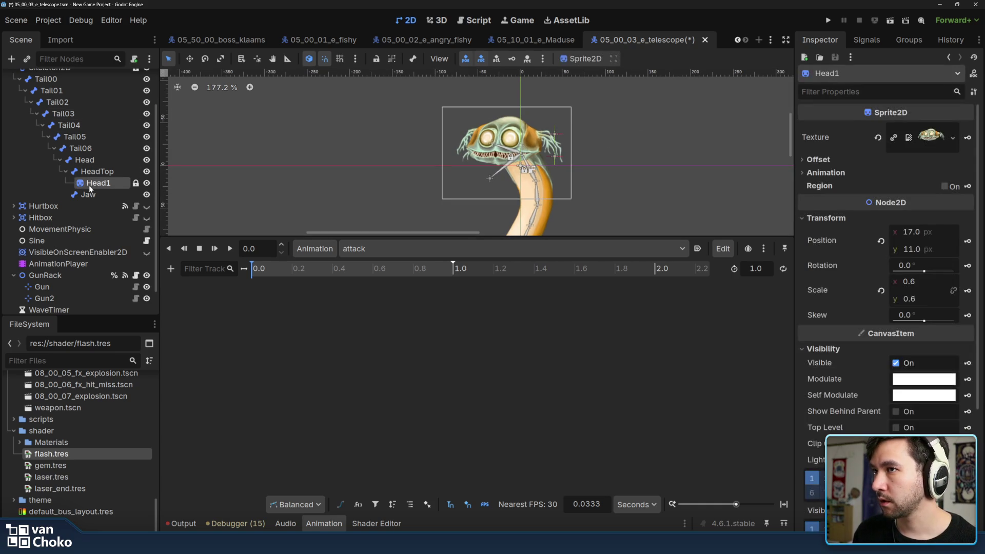
click(907, 364)
click(967, 364)
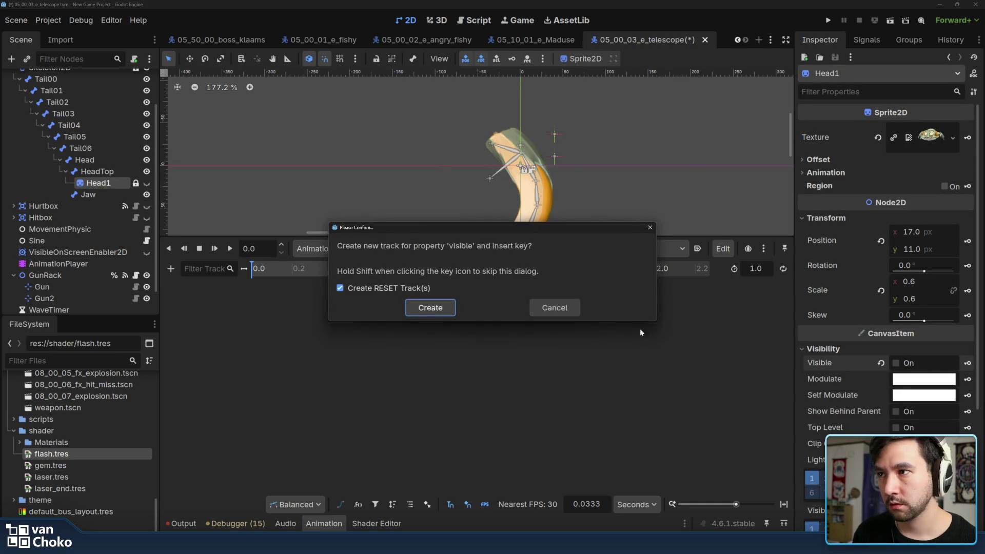
click(428, 307)
- Make the Head2 sprite visible and key a new Head2 Visible track at 0.0
scroll(92, 169, up, 2)
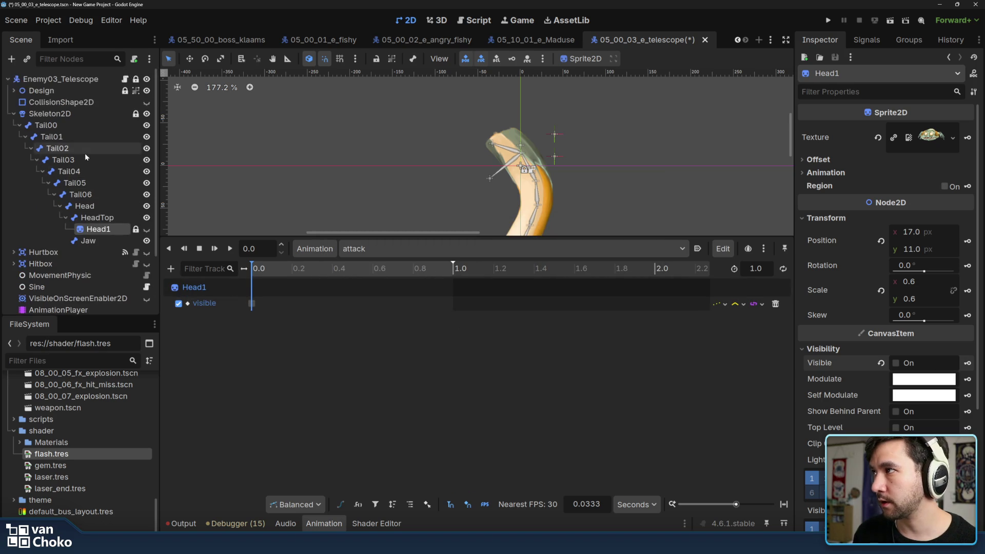
click(56, 102)
scroll(20, 95, up, 2)
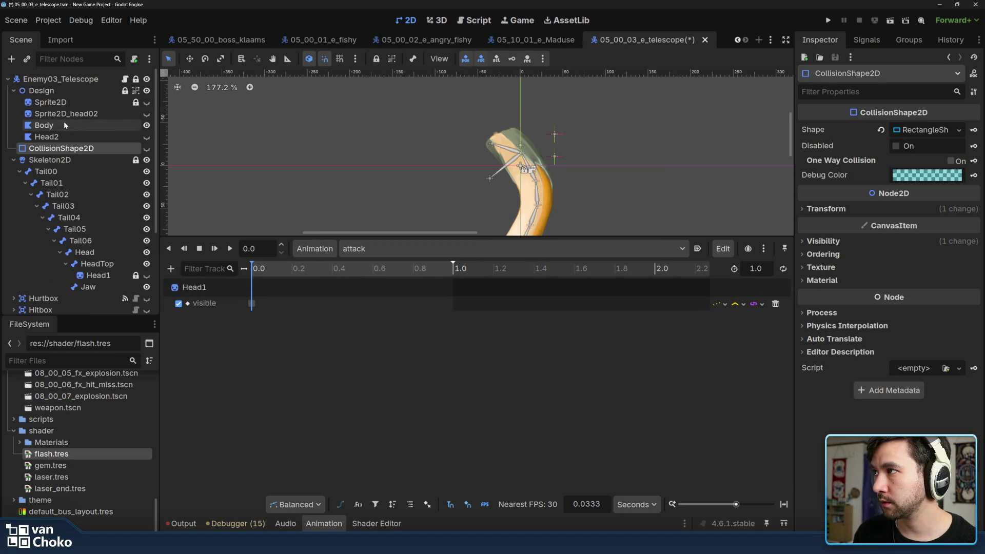
click(64, 136)
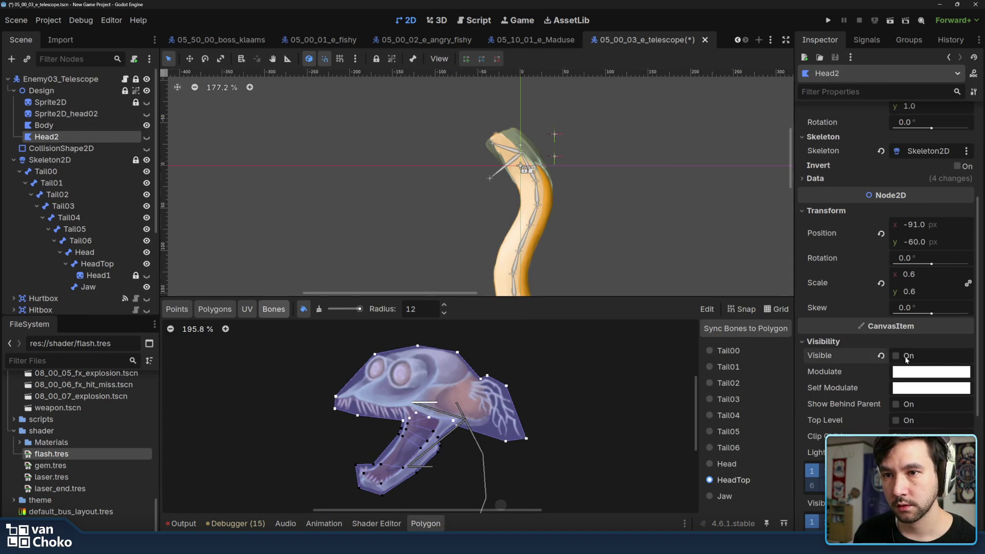
click(900, 356)
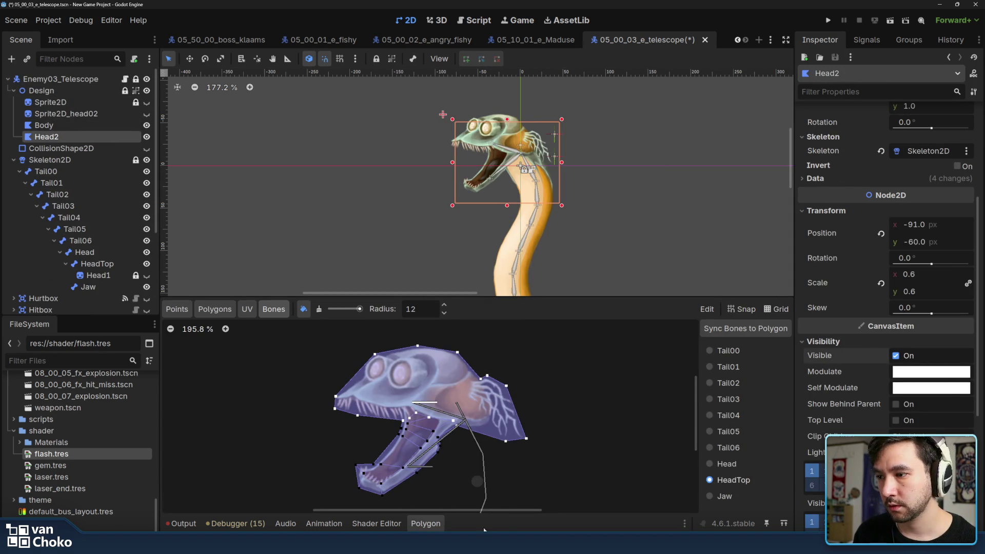
click(324, 524)
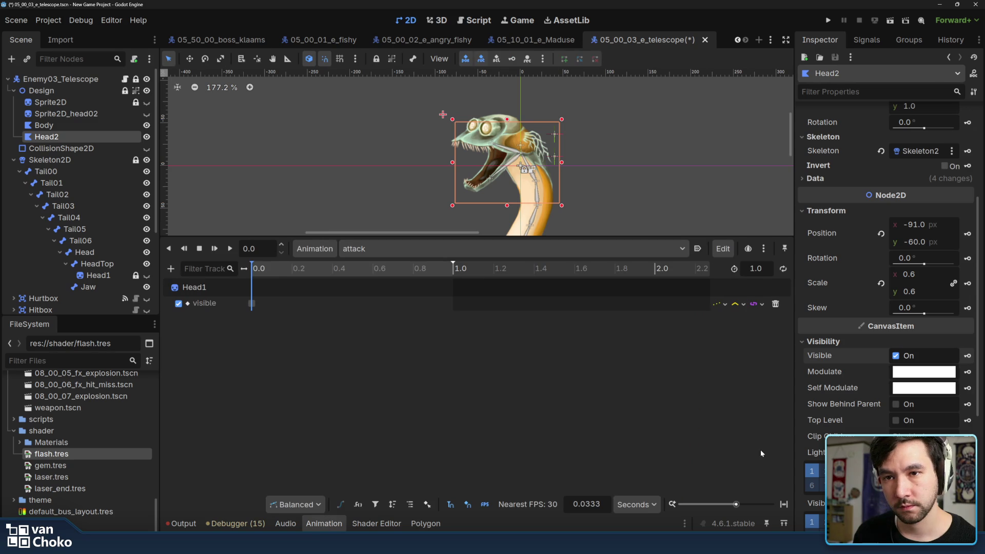
click(968, 357)
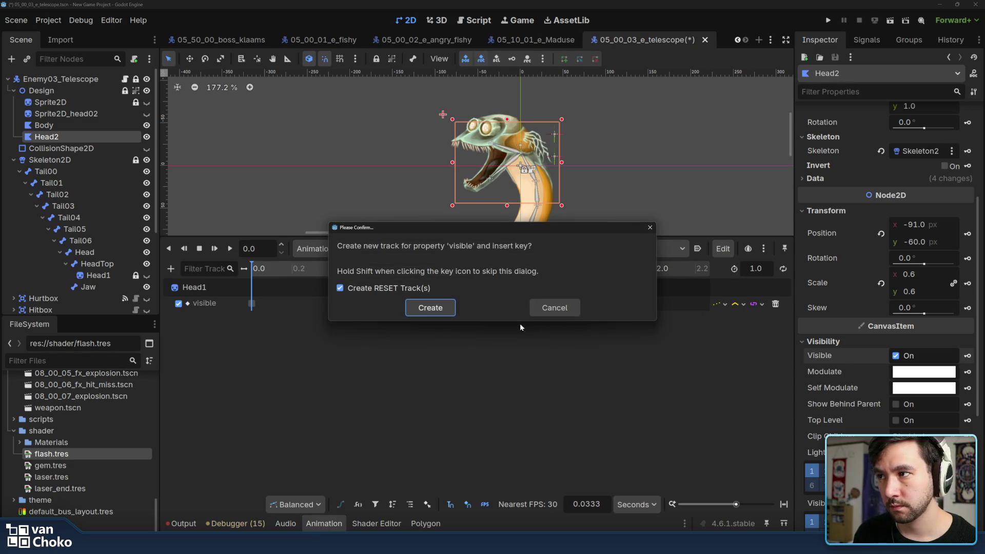
click(430, 308)
- Scrub to 1.0 and play the attack animation to check the head swap
click(278, 270)
mouse_move(312, 274)
mouse_down()
mouse_move(459, 280)
mouse_move(251, 285)
mouse_up()
click(461, 288)
key(shift+d)
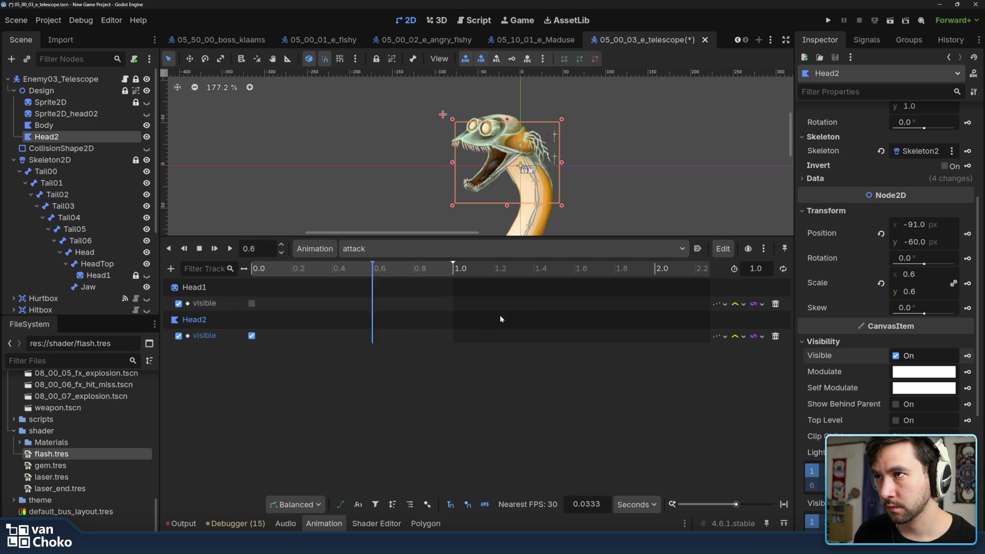
- Raise the Jaw to (-39, 22), rotate it 15.9°, and key its rotation and position at 0.0
key(s)
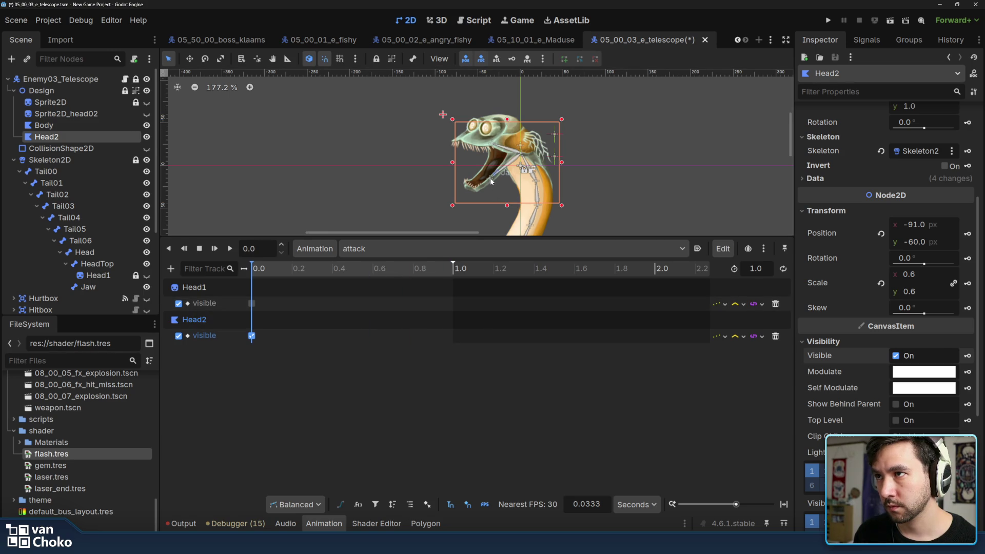
click(491, 181)
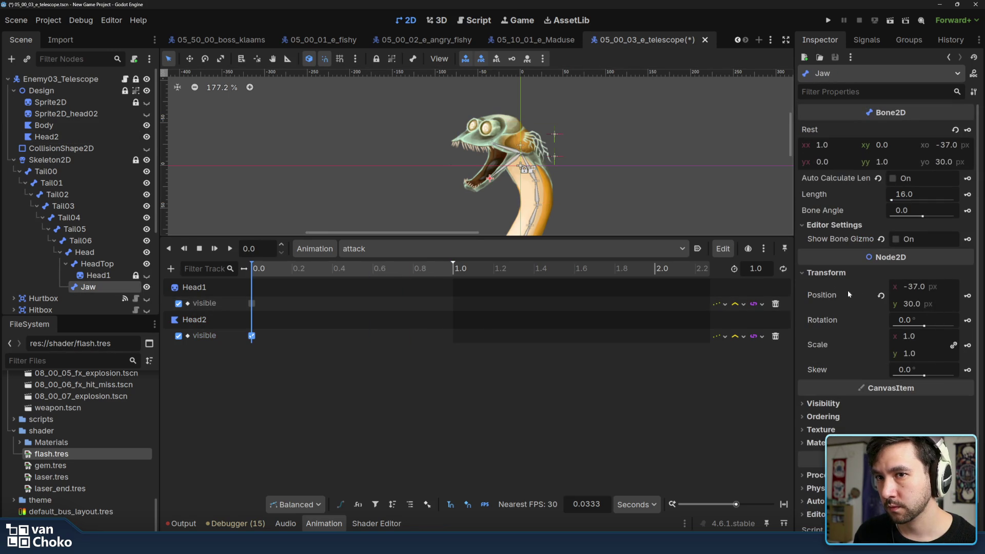
drag(490, 181, 488, 173)
drag(924, 326, 926, 327)
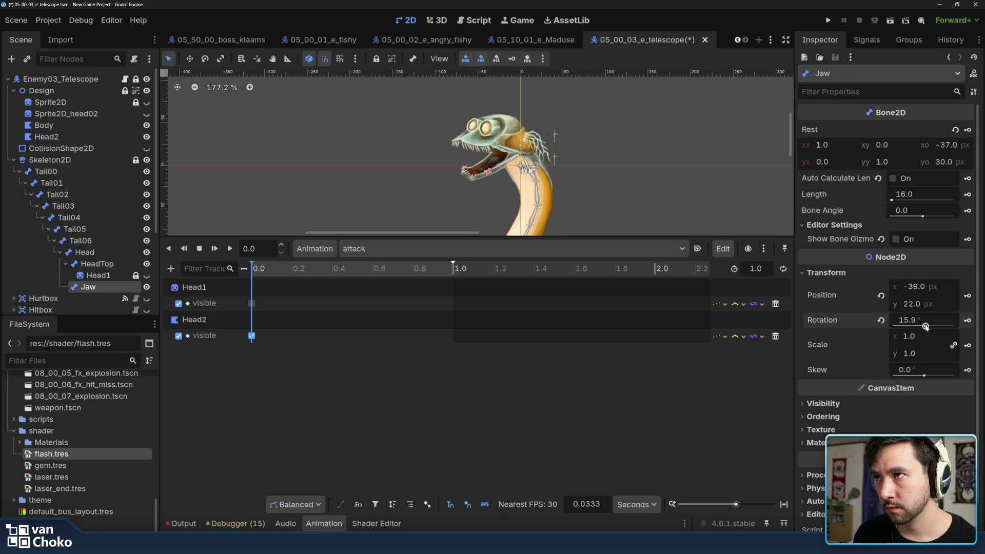
click(967, 320)
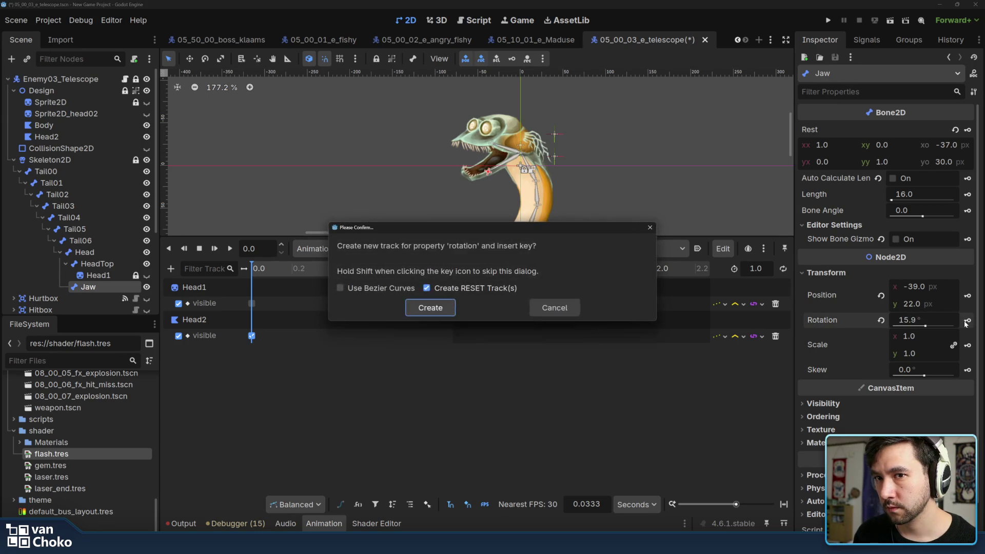
click(450, 310)
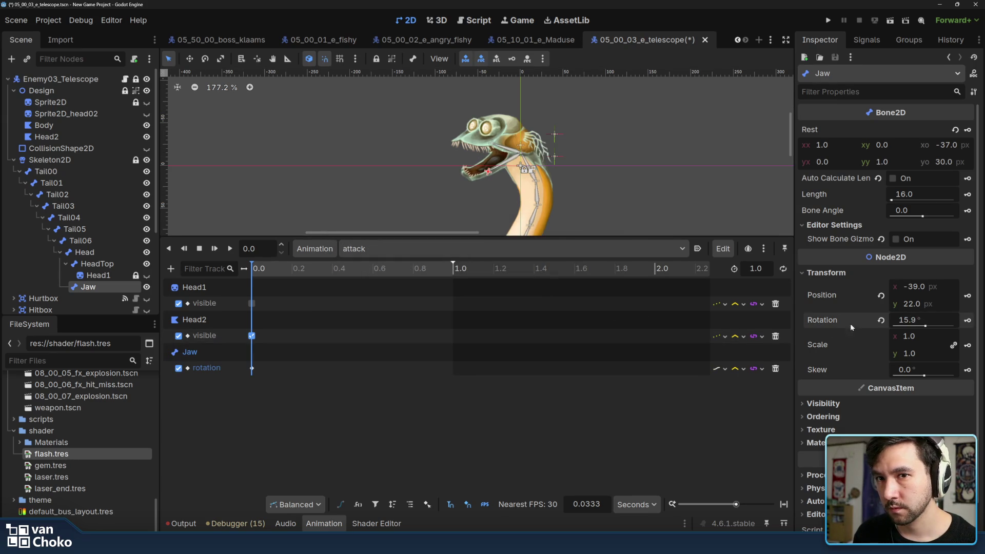
click(967, 296)
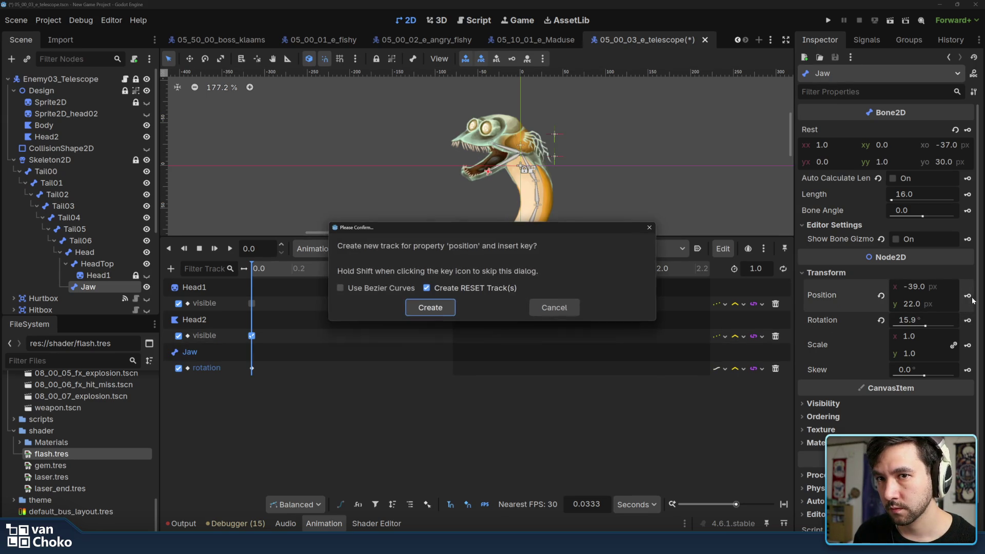
click(438, 307)
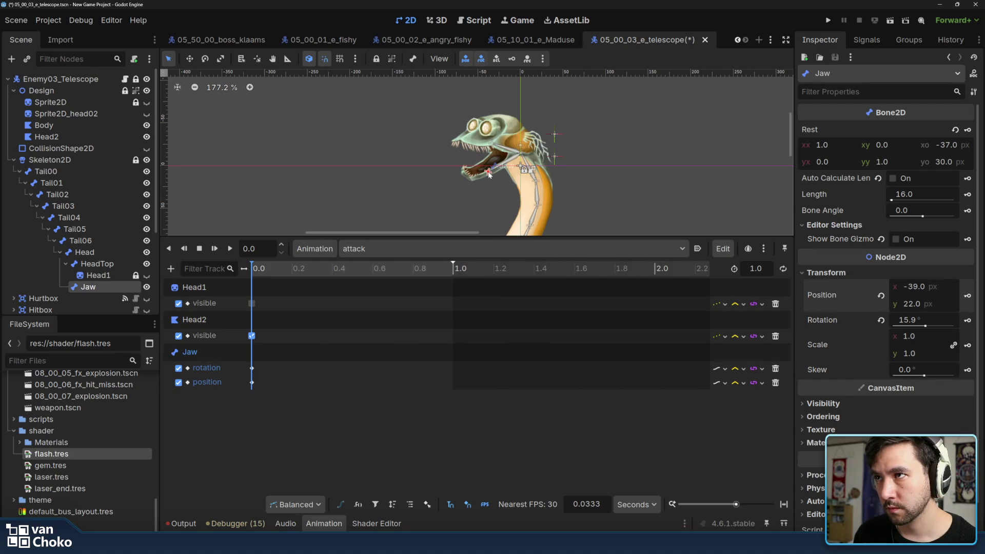
- At 1.0 s, reset the Skeleton2D to its rest pose
drag(393, 270, 453, 269)
click(95, 159)
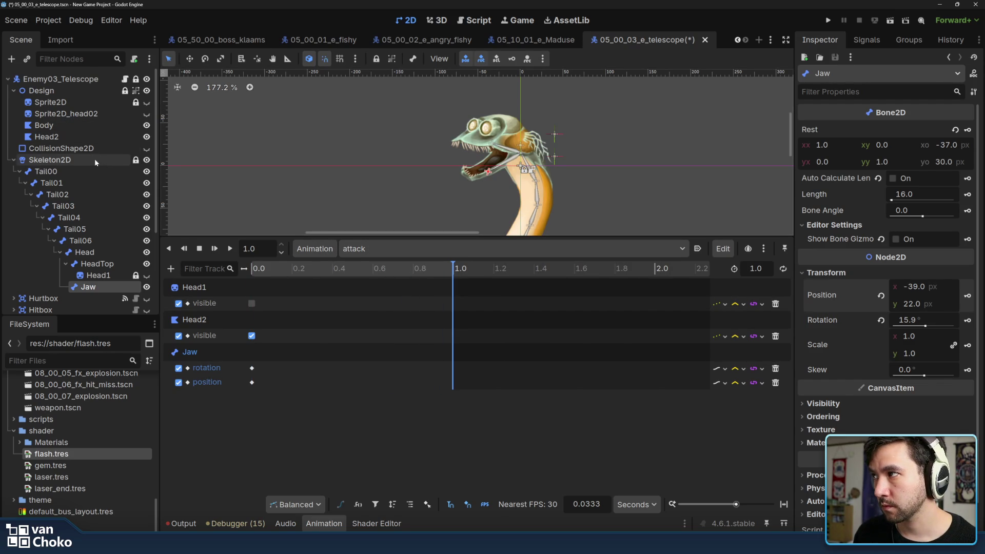
click(594, 60)
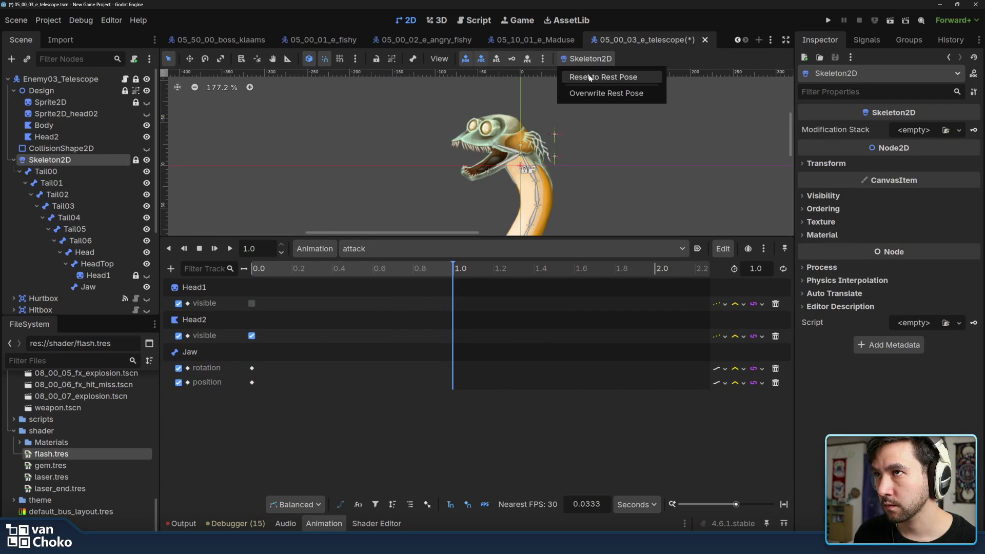
click(590, 76)
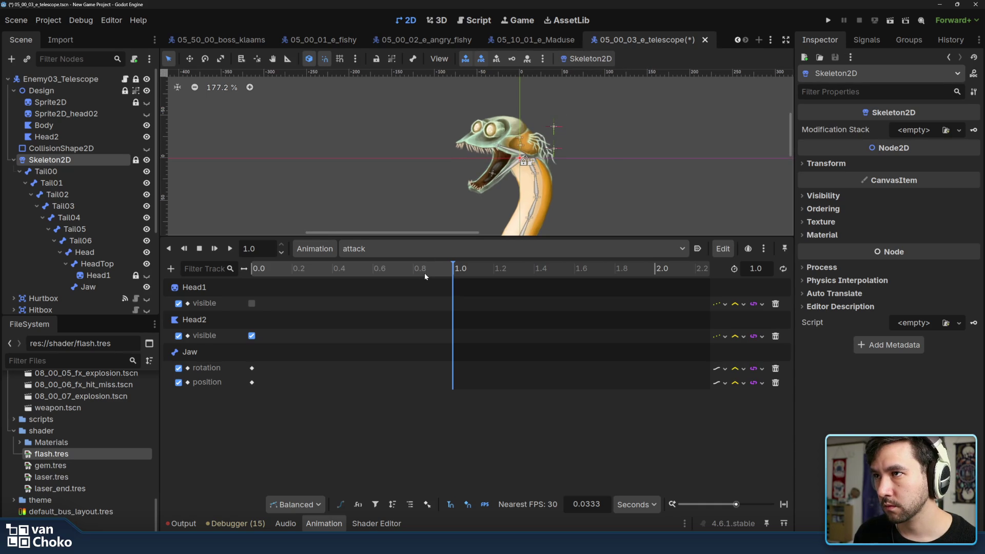
- Nudge the Jaw slightly and key its position on the Jaw track
drag(495, 179, 497, 187)
click(968, 297)
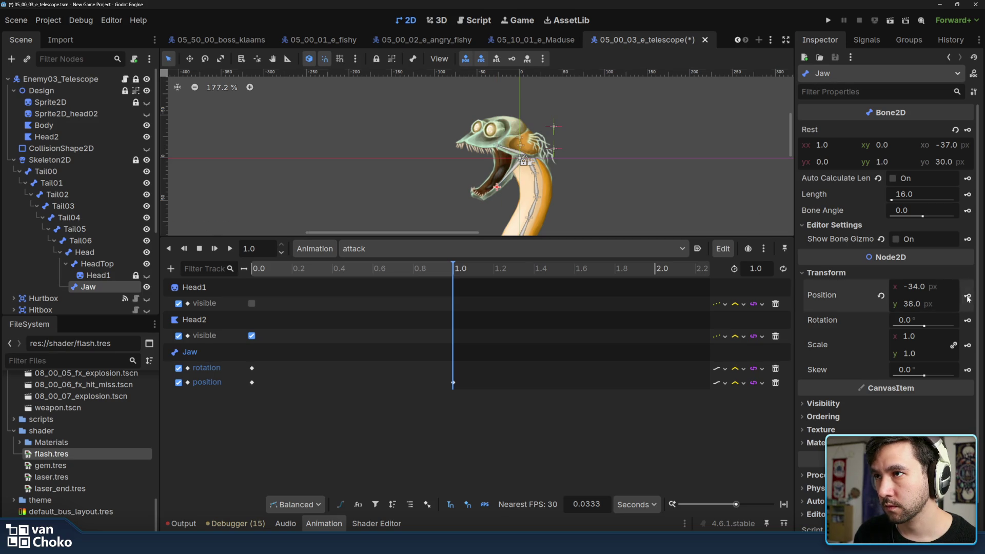
click(453, 383)
- Reset the skeleton to rest, key the Jaw's rest position (-37, 30) at 1.0, and replay
click(77, 159)
click(575, 61)
click(590, 77)
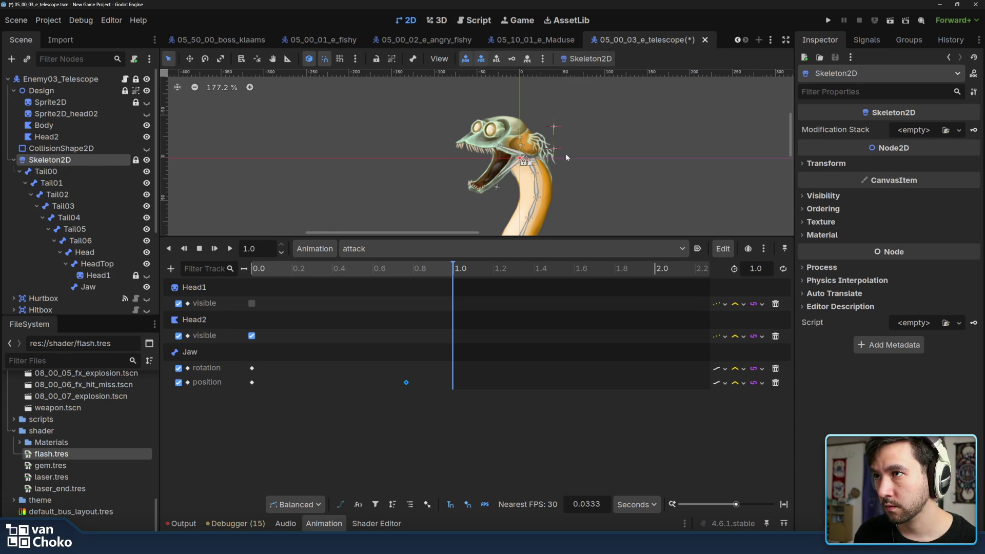
click(494, 180)
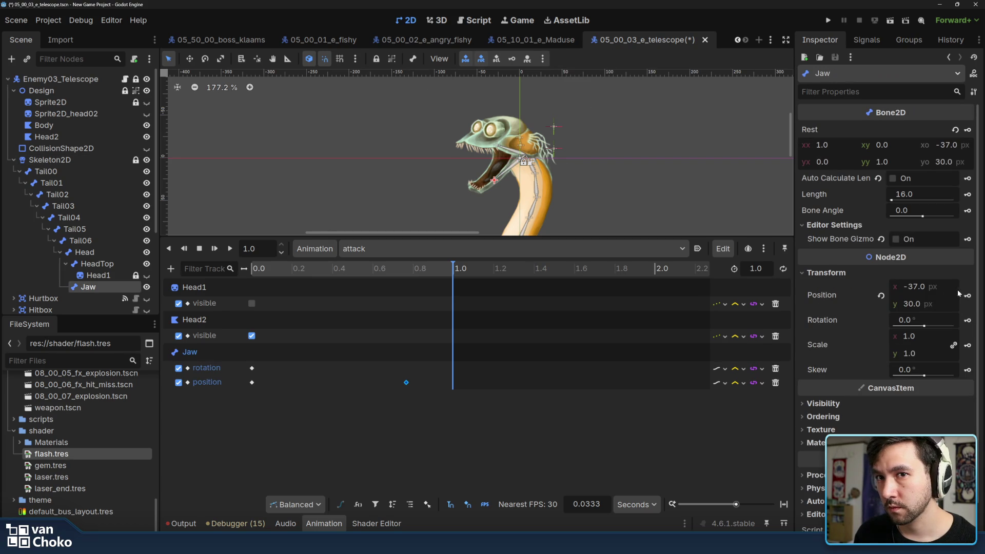
click(967, 295)
click(230, 249)
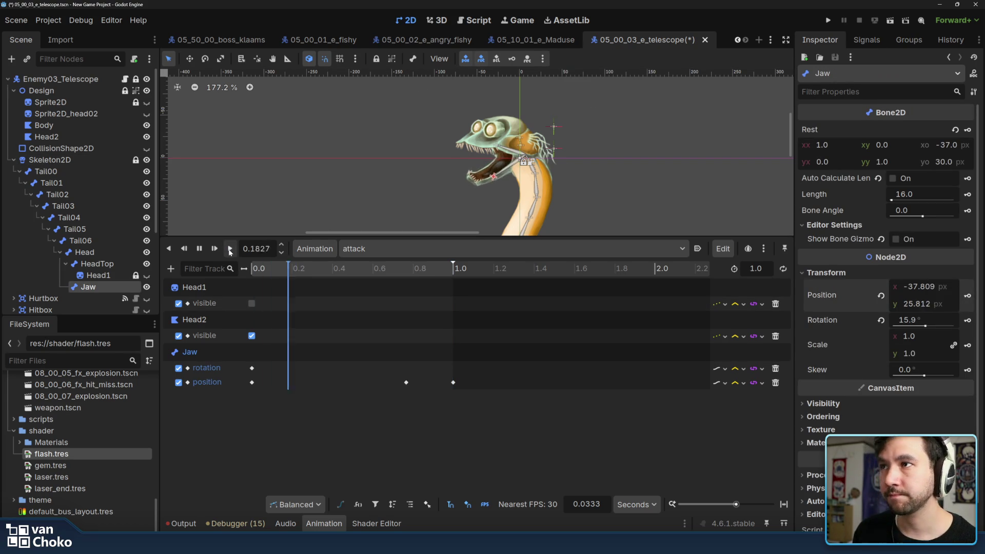
click(230, 250)
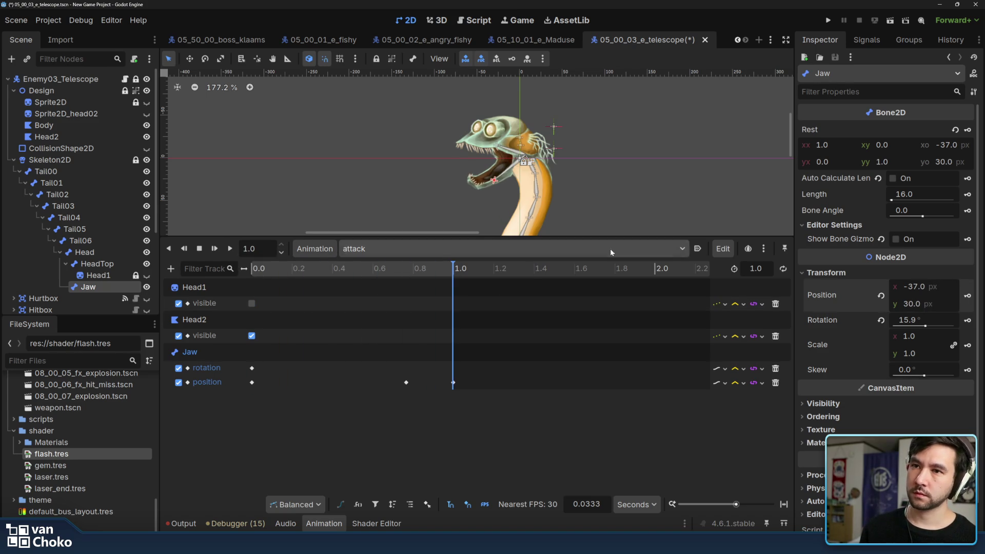
- Set the animation length to 0.5 and move the middle Jaw position key to 0.4333 s
text(0)
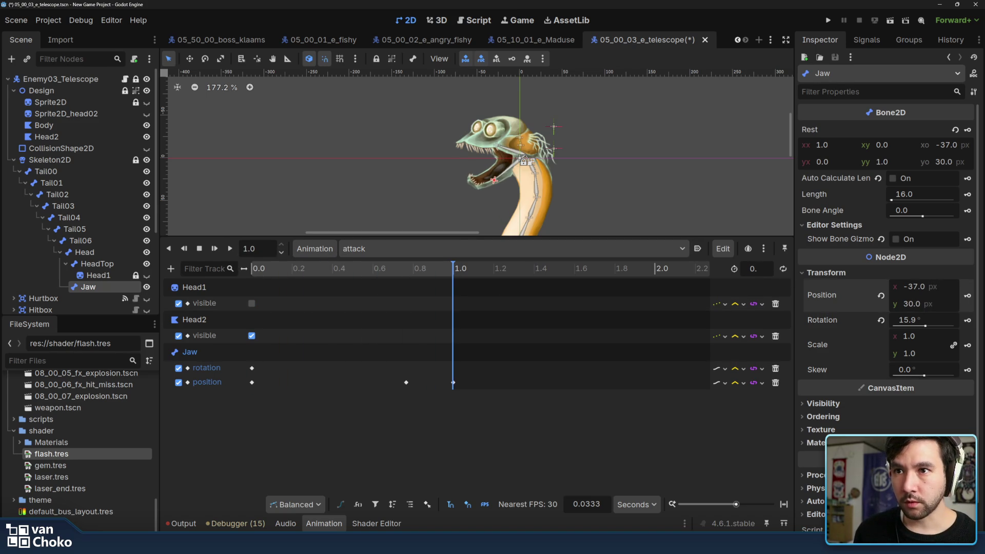
text(.5)
key(Return)
drag(470, 408, 395, 369)
click(317, 391)
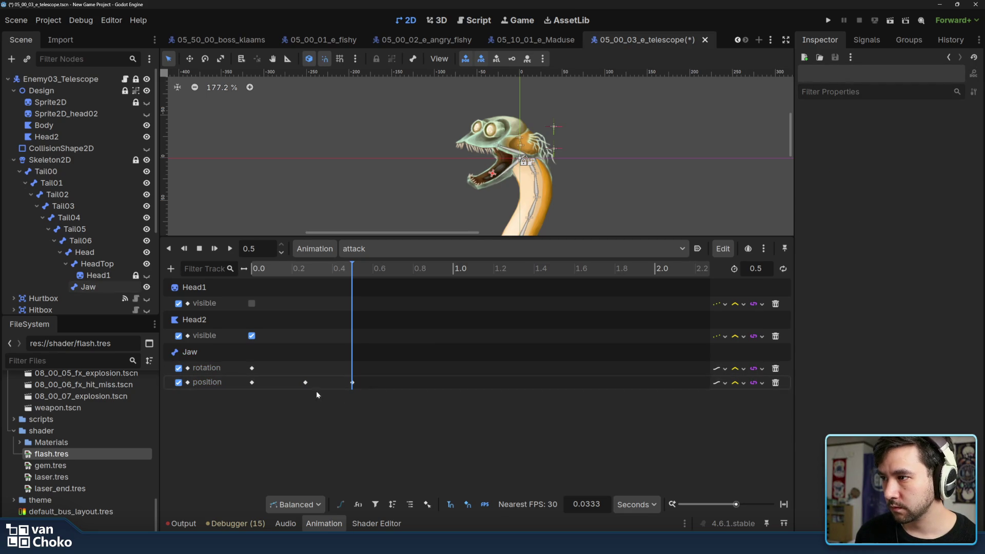
click(304, 382)
drag(336, 386, 342, 386)
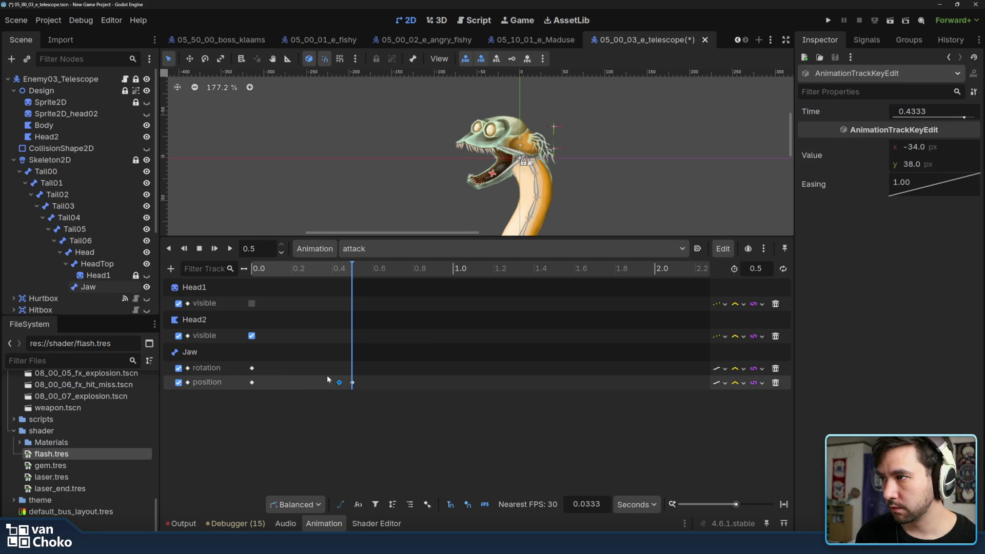
- Replay the shortened attack animation and select the Jaw position key at 0.5
click(234, 247)
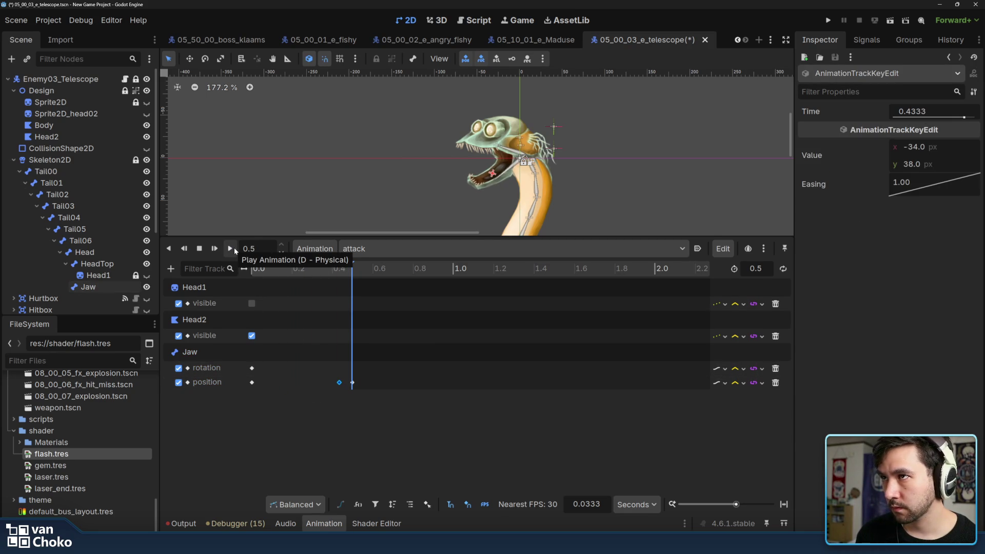
click(234, 248)
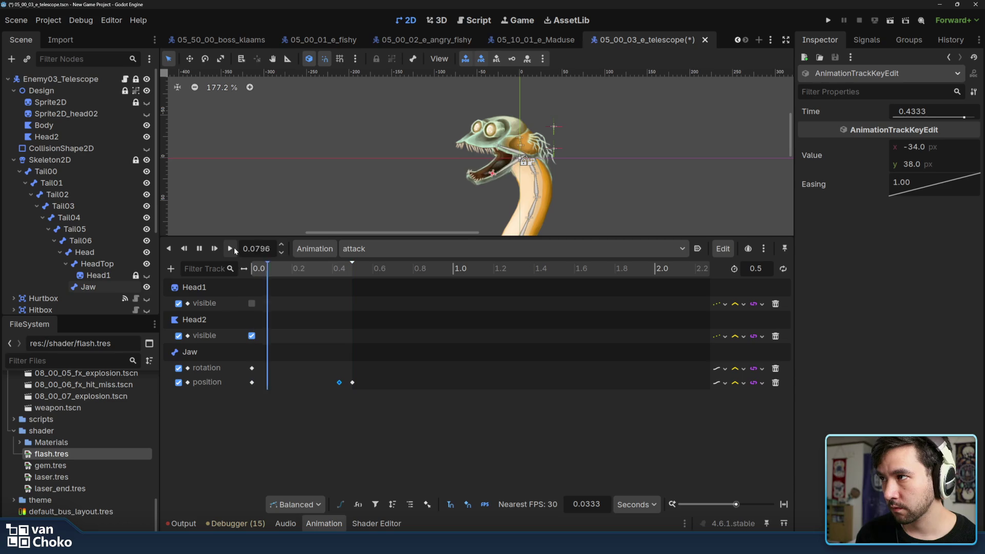
click(426, 369)
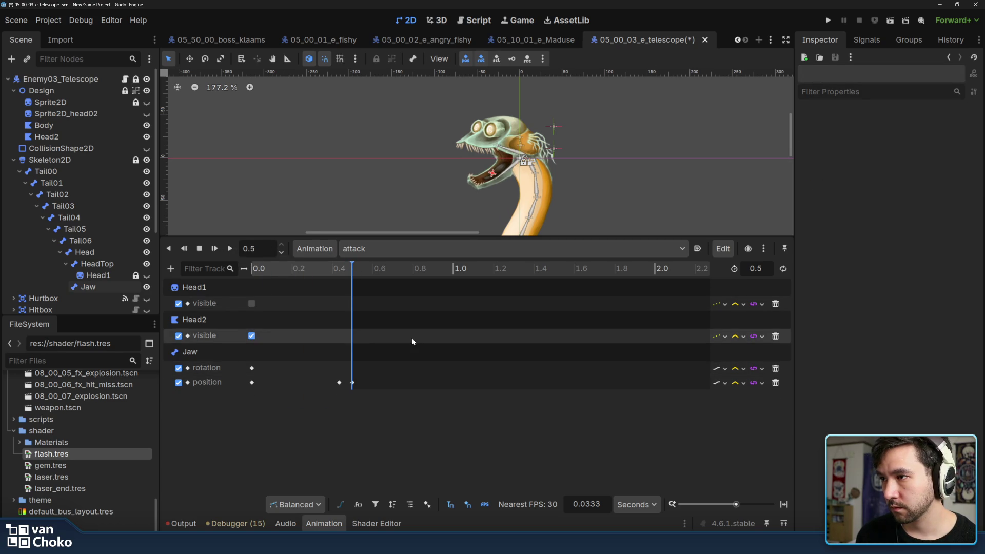
key(shift+d)
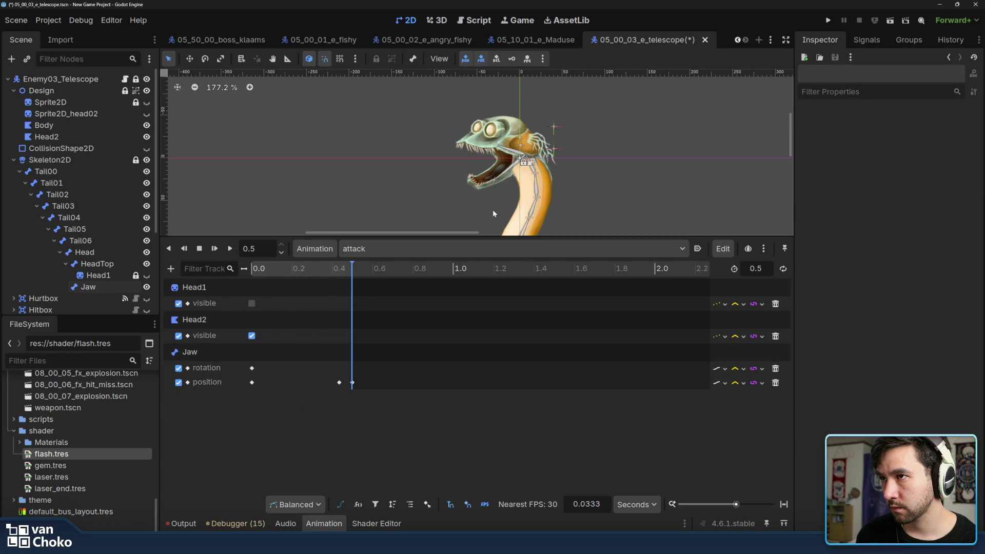
click(353, 384)
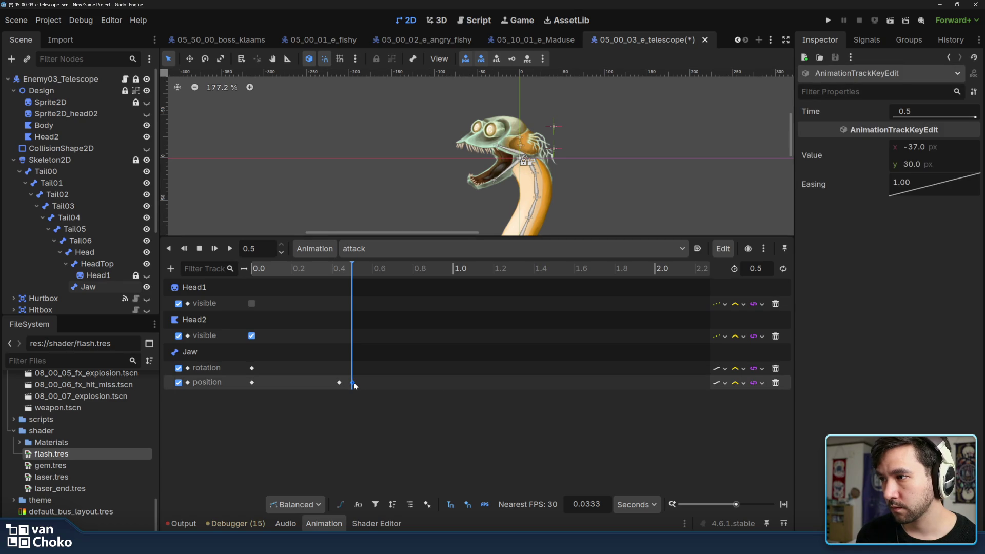
- Key the Jaw rotation back to 0° at 0.5 s and a slight rotation at 0.4333 s
click(229, 353)
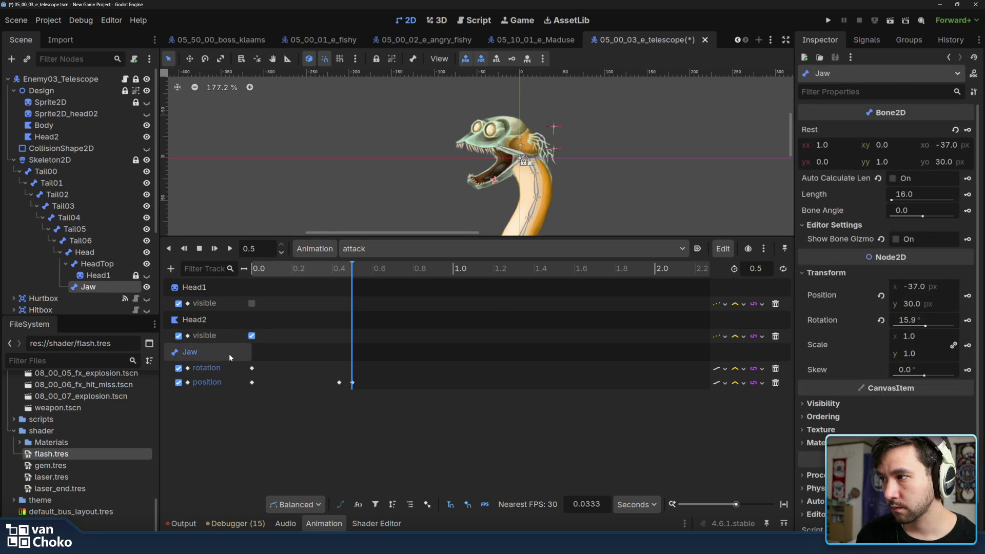
click(881, 320)
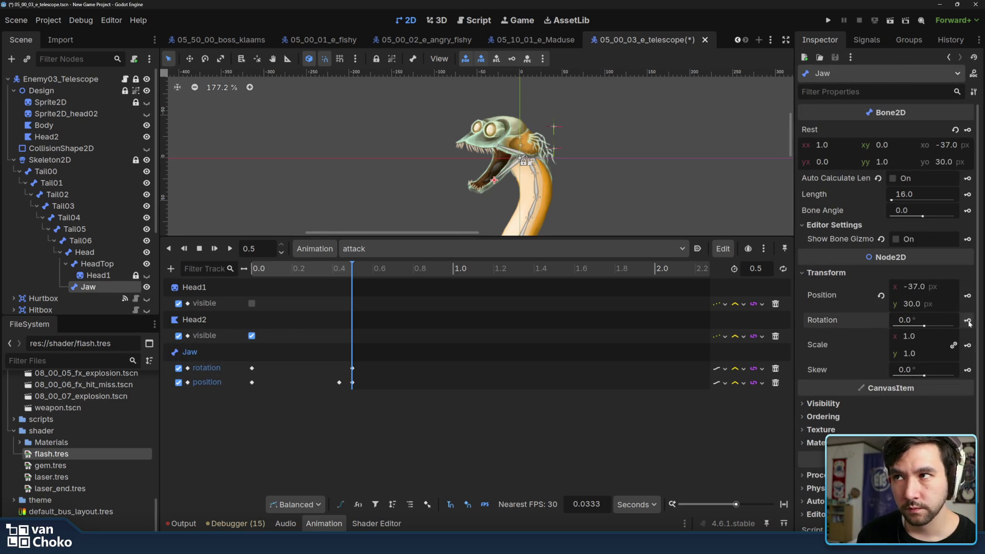
click(339, 268)
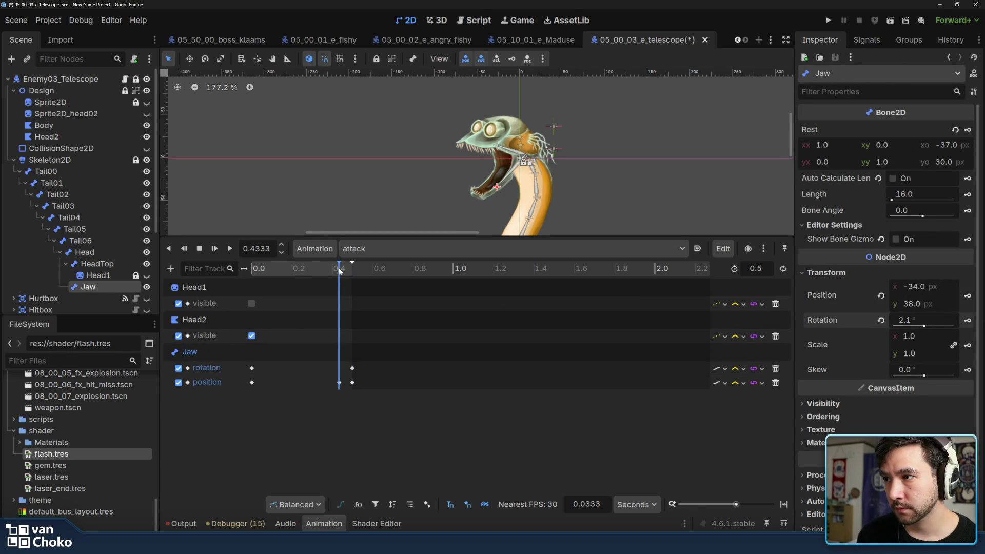
click(355, 289)
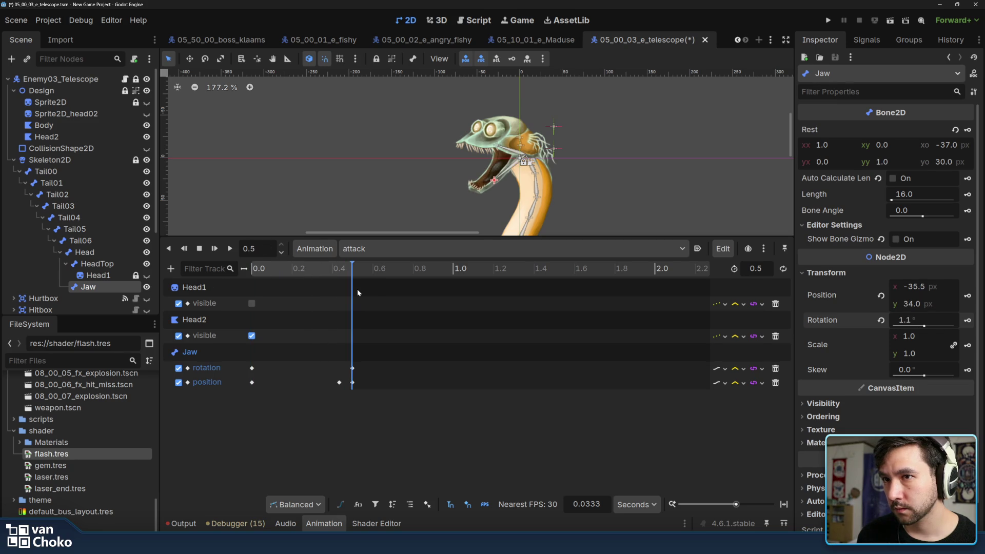
drag(333, 288, 339, 293)
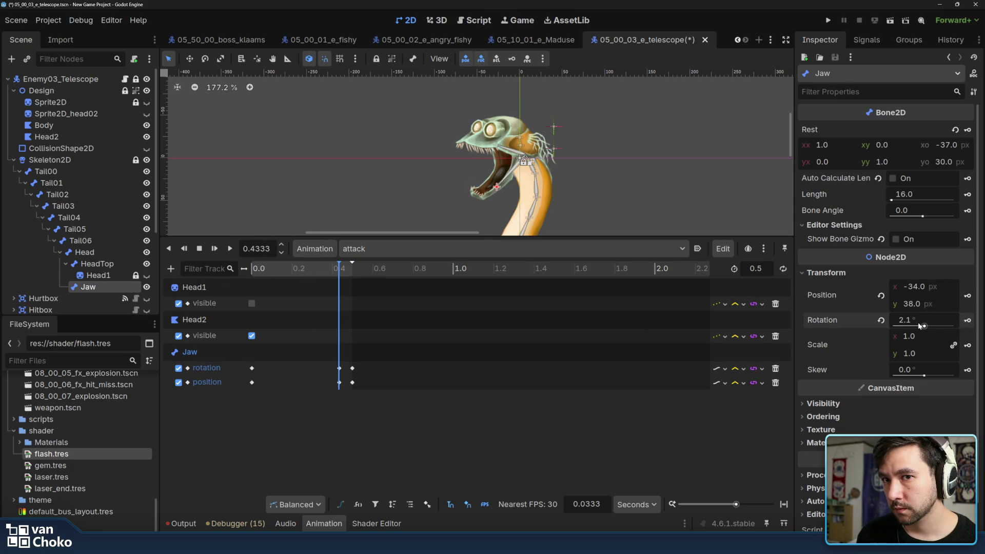
drag(925, 327, 926, 326)
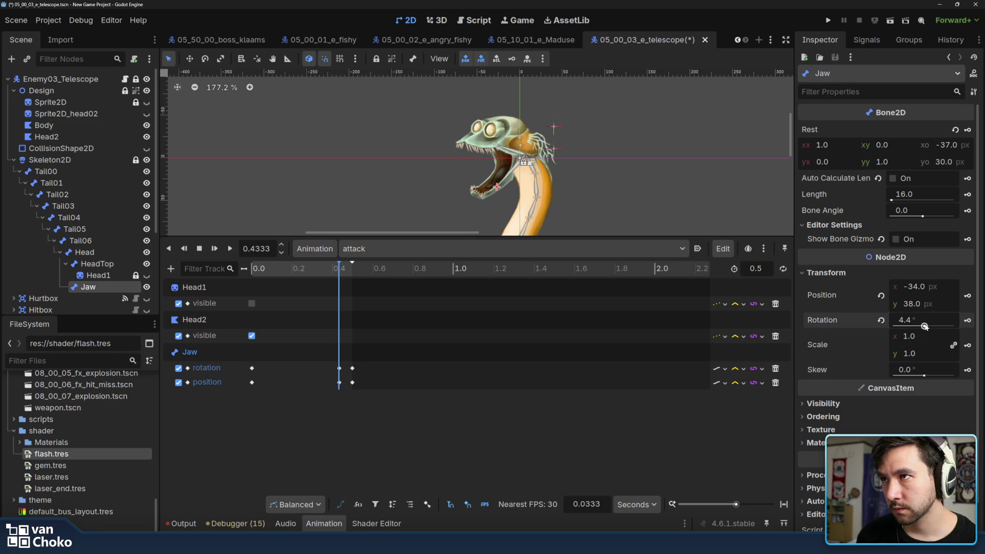
- Replay the attack animation several times to check the jaw rotation
click(229, 249)
click(230, 249)
click(230, 250)
click(230, 249)
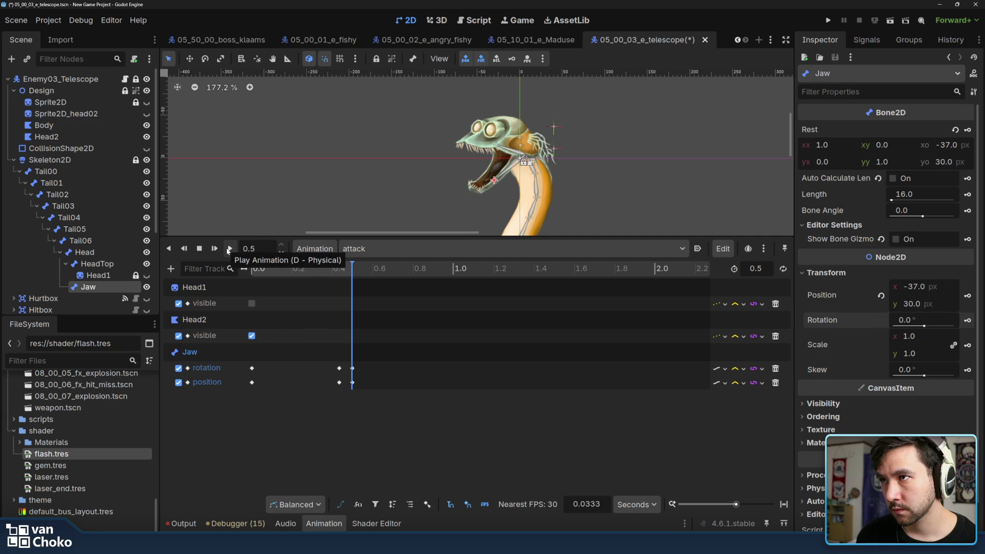
click(229, 250)
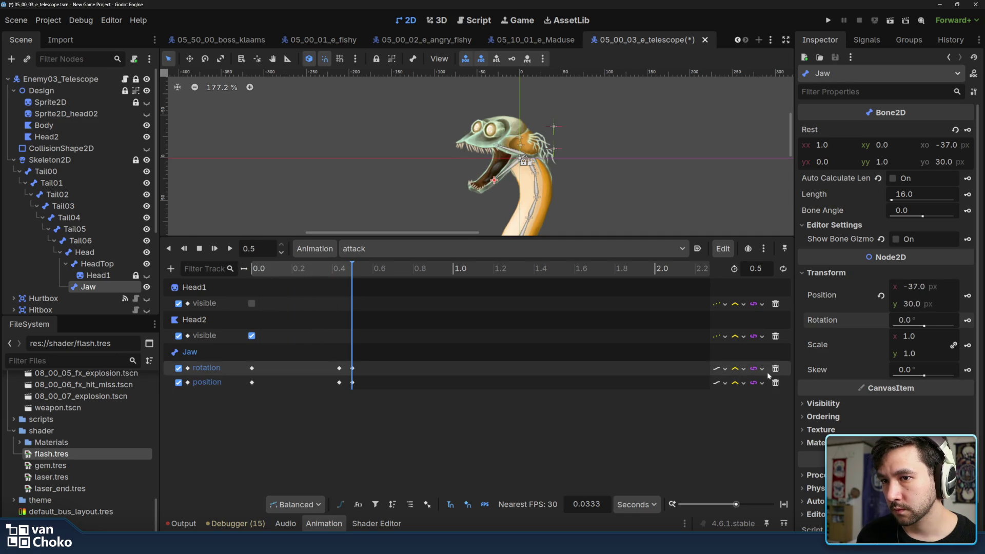
- Switch the Jaw position and rotation tracks to Cubic interpolation and replay
click(721, 384)
click(749, 409)
click(739, 368)
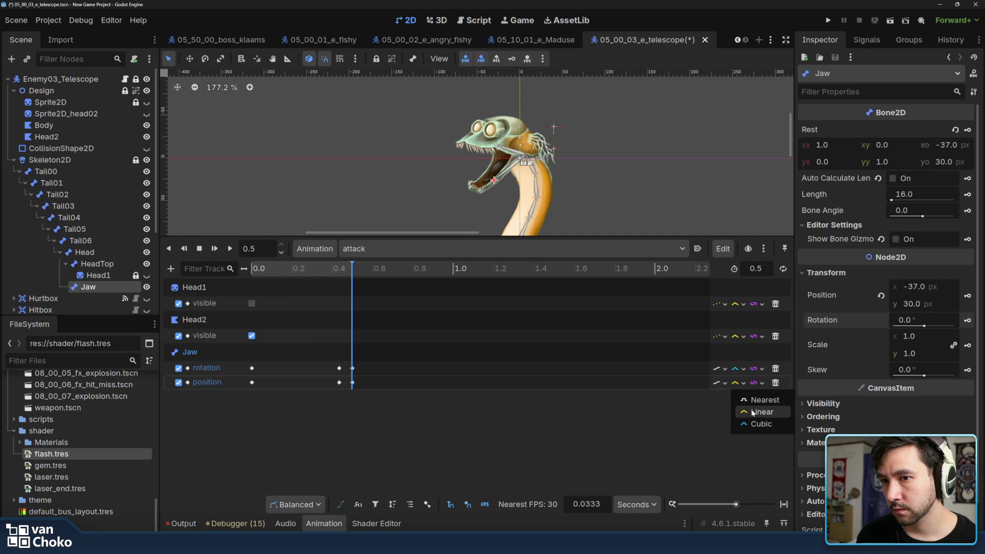
click(760, 441)
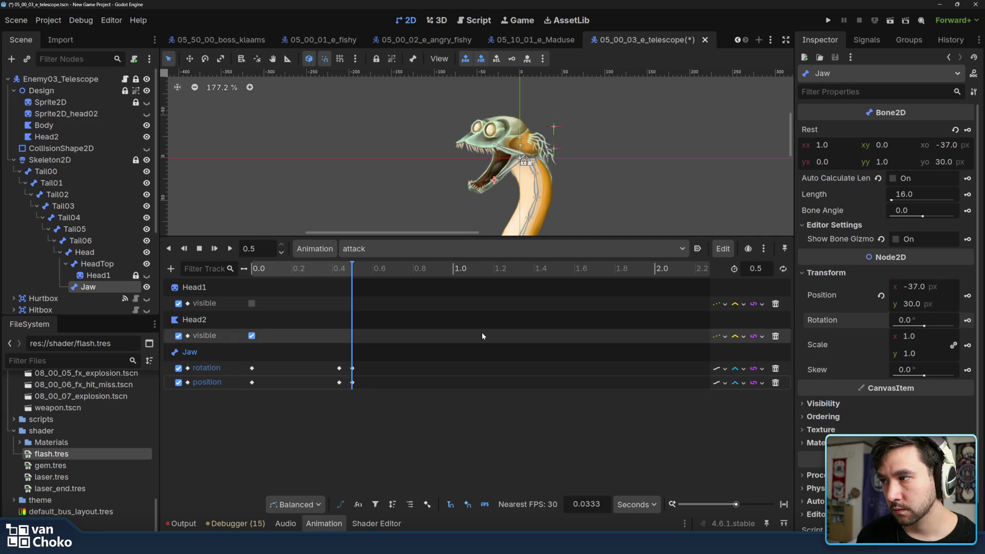
click(230, 250)
click(229, 249)
- Apply Ease In easing to the Jaw keys at 0.5 s and replay the animation
drag(451, 406, 350, 368)
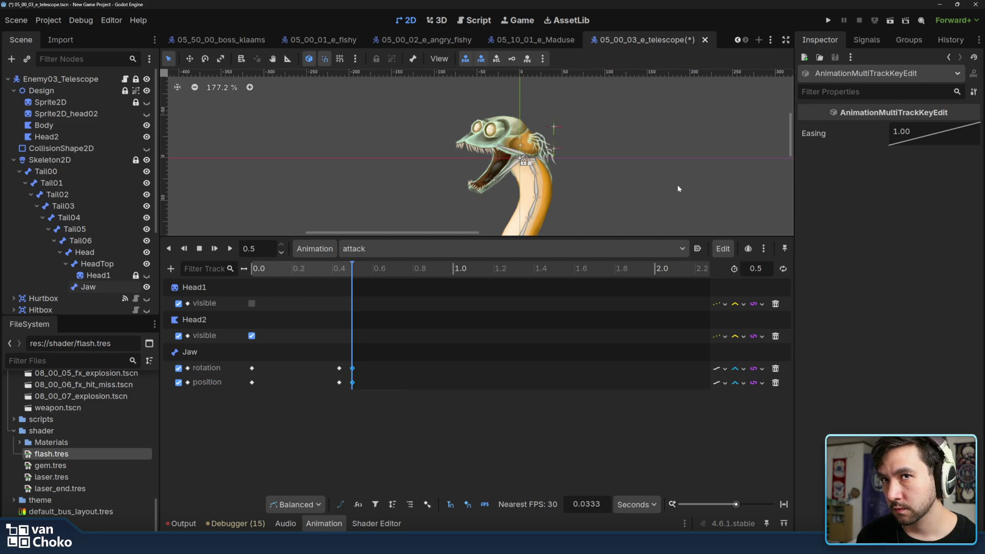
right_click(927, 141)
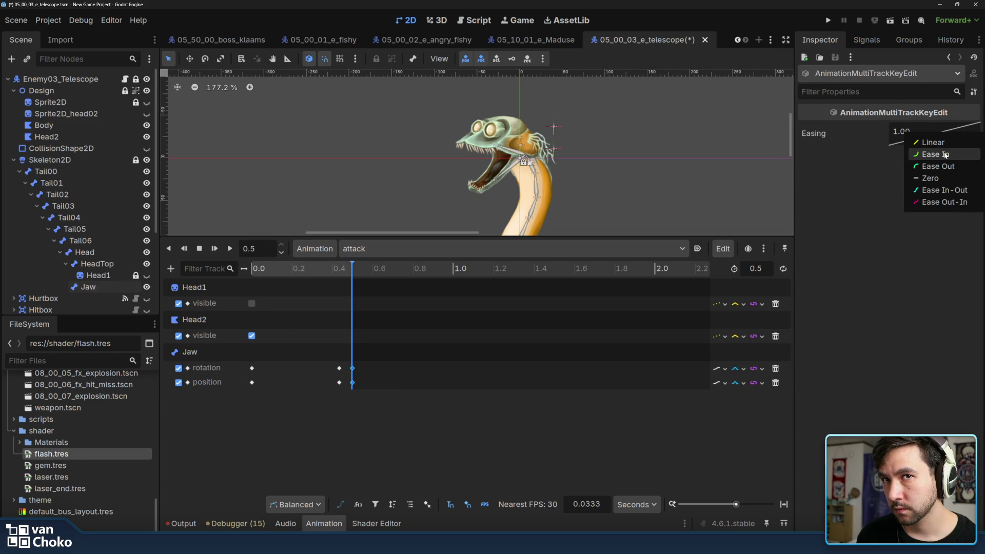
click(935, 153)
click(230, 250)
click(230, 250)
click(230, 250)
click(230, 251)
click(230, 251)
click(230, 250)
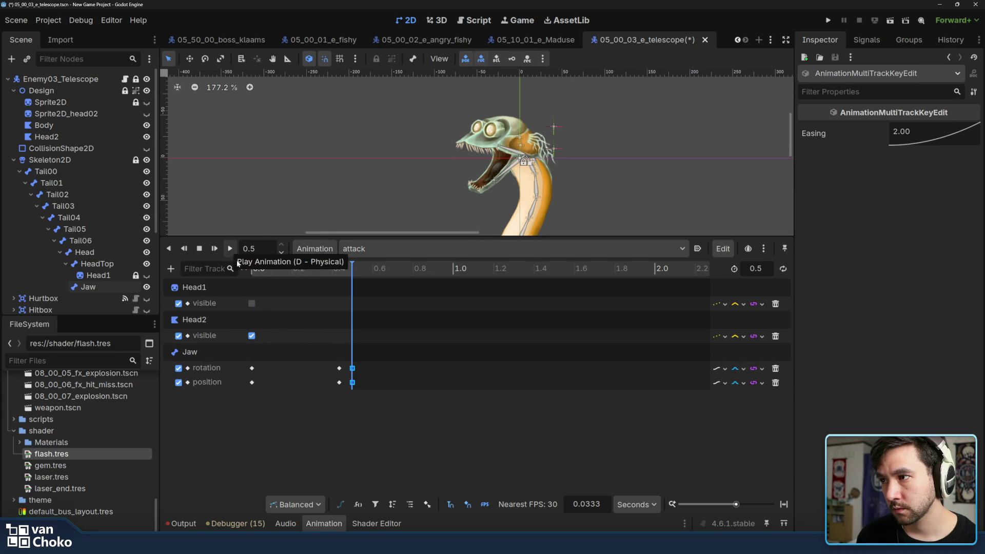
drag(430, 426, 284, 358)
drag(353, 373, 293, 373)
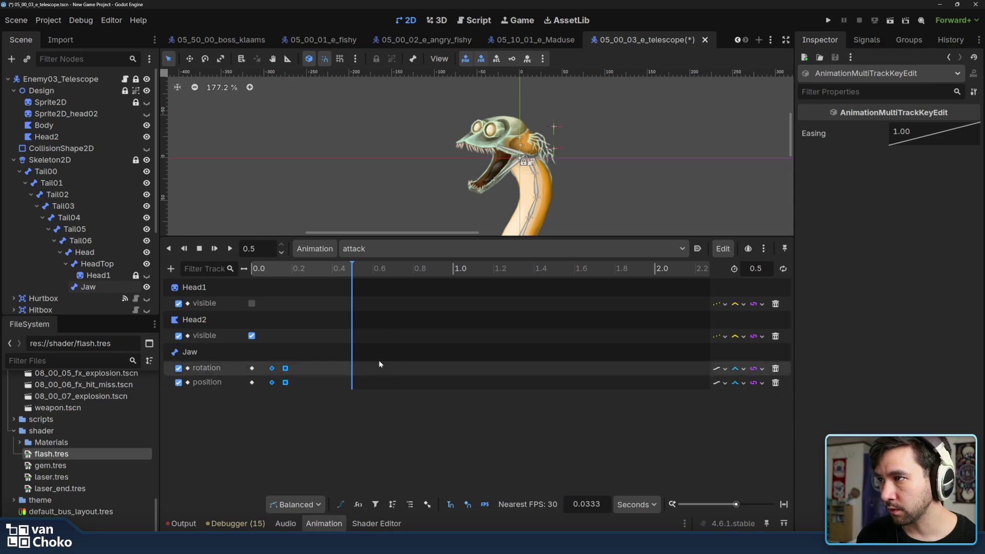
text(0.2)
key(Return)
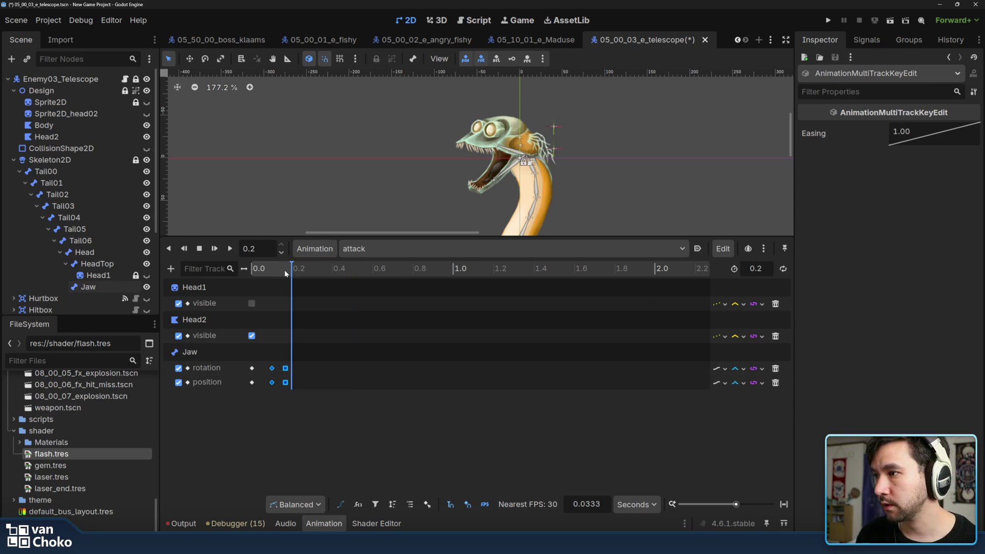
drag(282, 369, 289, 371)
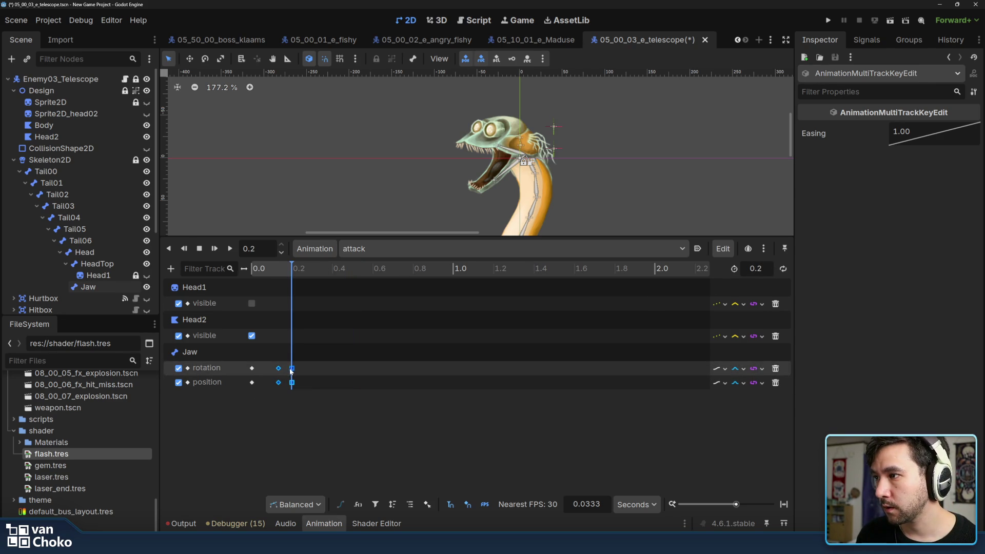
click(267, 354)
click(231, 250)
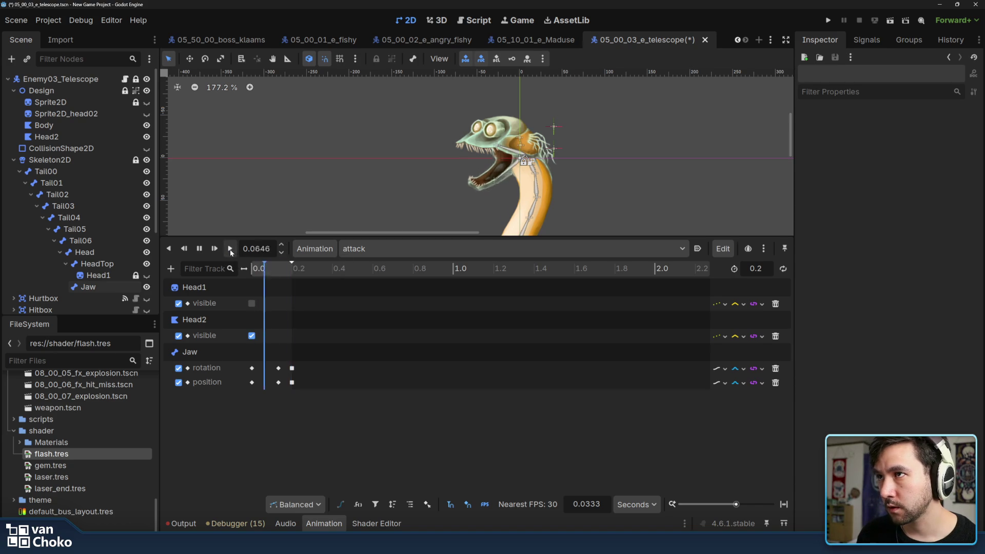
click(230, 250)
click(231, 250)
click(230, 251)
click(230, 250)
click(231, 250)
click(230, 251)
click(230, 251)
click(231, 251)
click(231, 251)
click(230, 250)
click(231, 251)
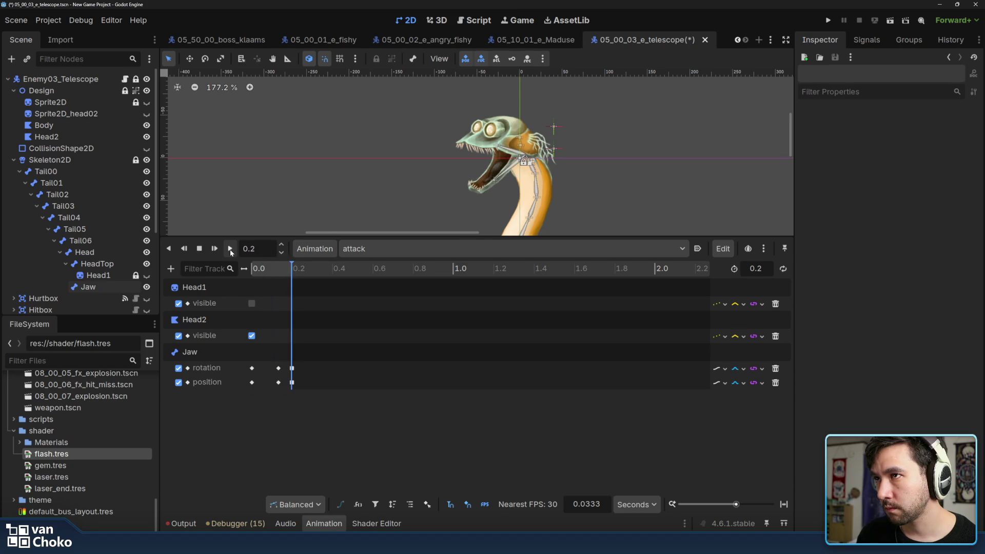
click(231, 250)
click(231, 250)
click(230, 251)
click(253, 270)
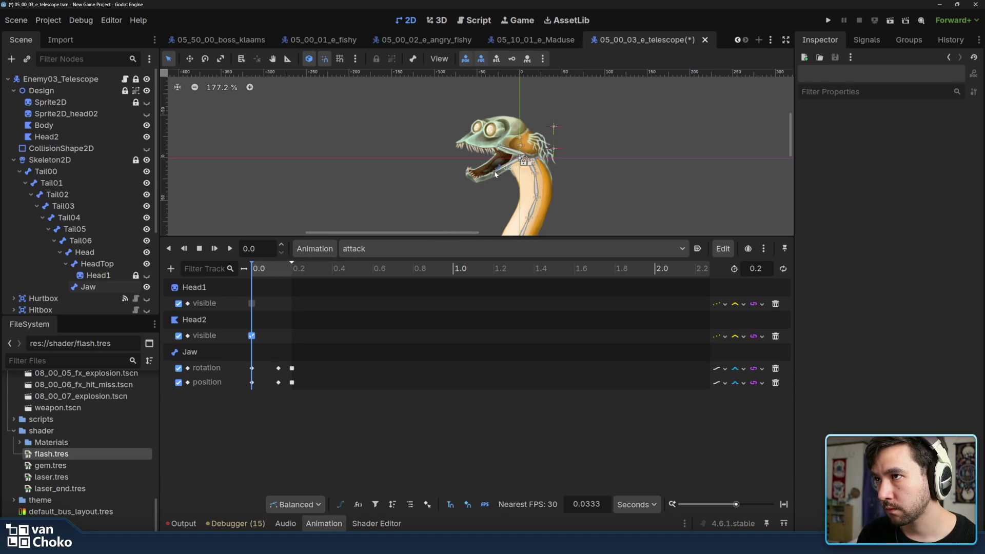
drag(494, 171, 493, 164)
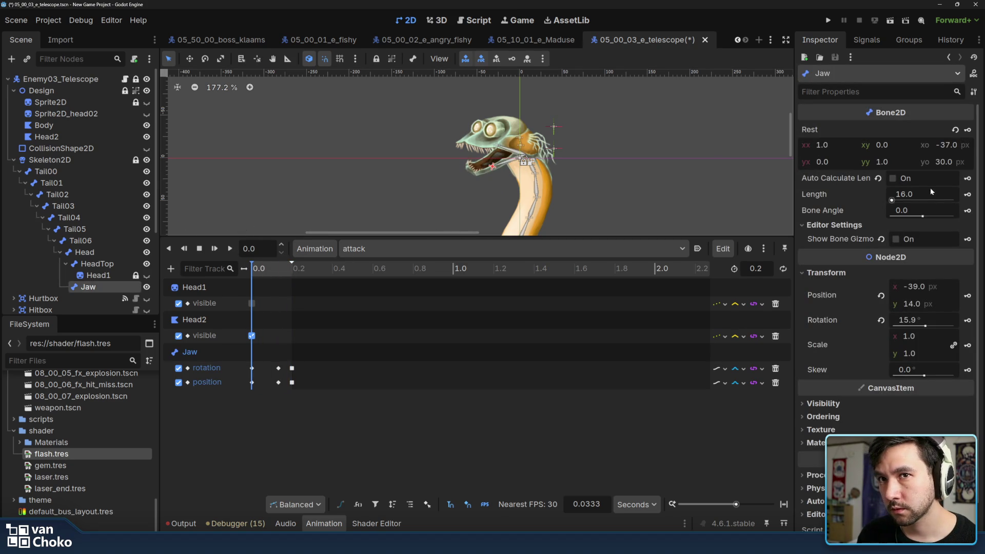
- Rotate the Jaw further open and lower it slightly at 0.0, then replay the animation
drag(928, 328, 929, 327)
drag(491, 164, 486, 166)
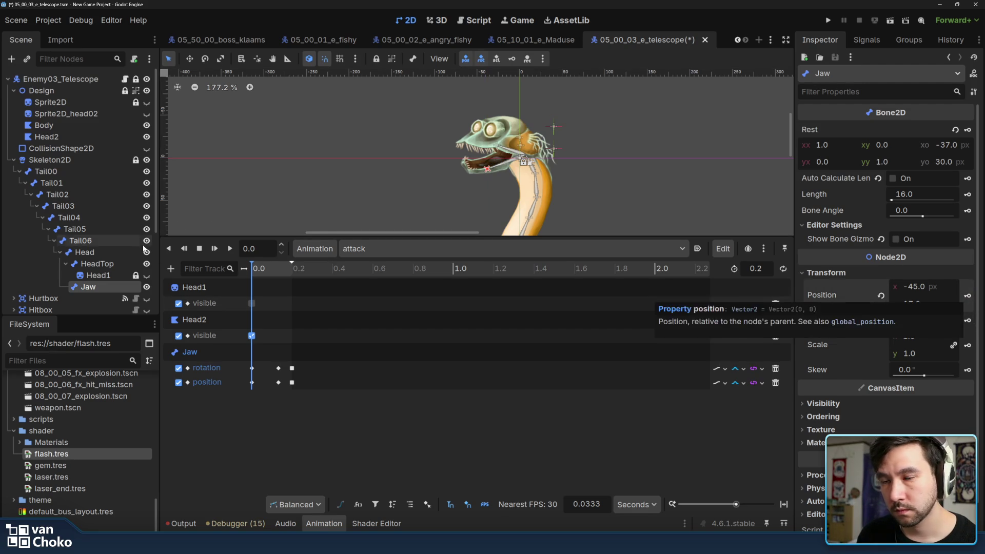
click(232, 248)
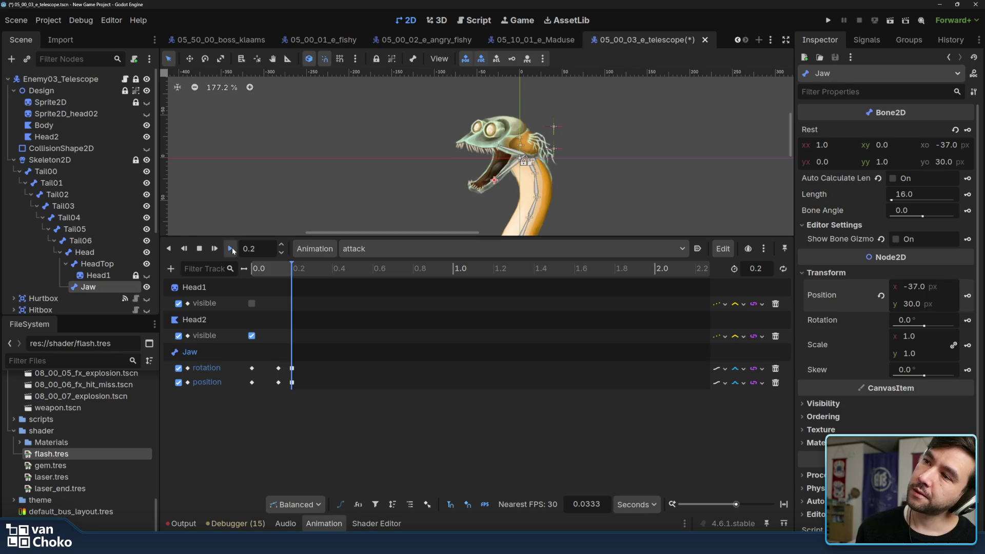
click(232, 247)
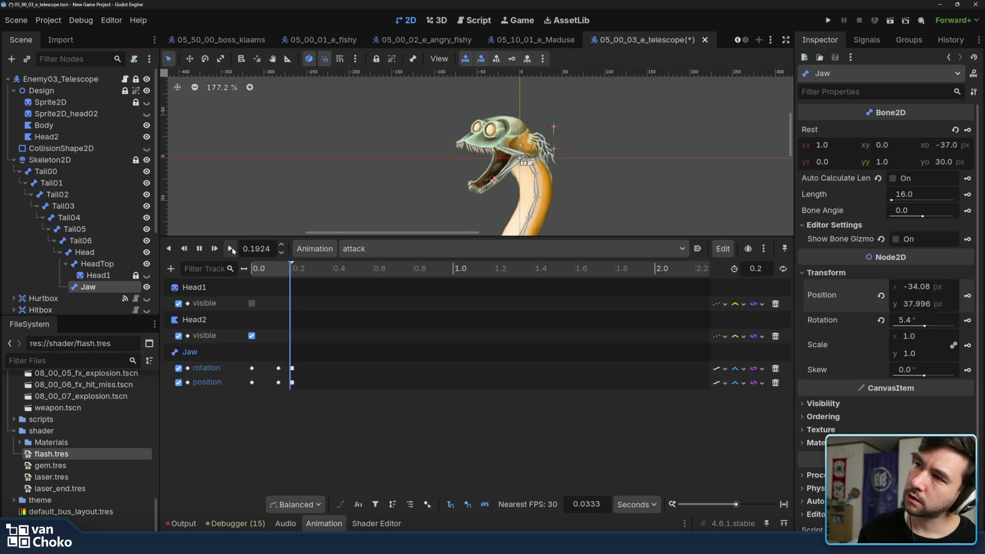
click(232, 249)
click(232, 249)
click(232, 249)
click(232, 249)
click(232, 247)
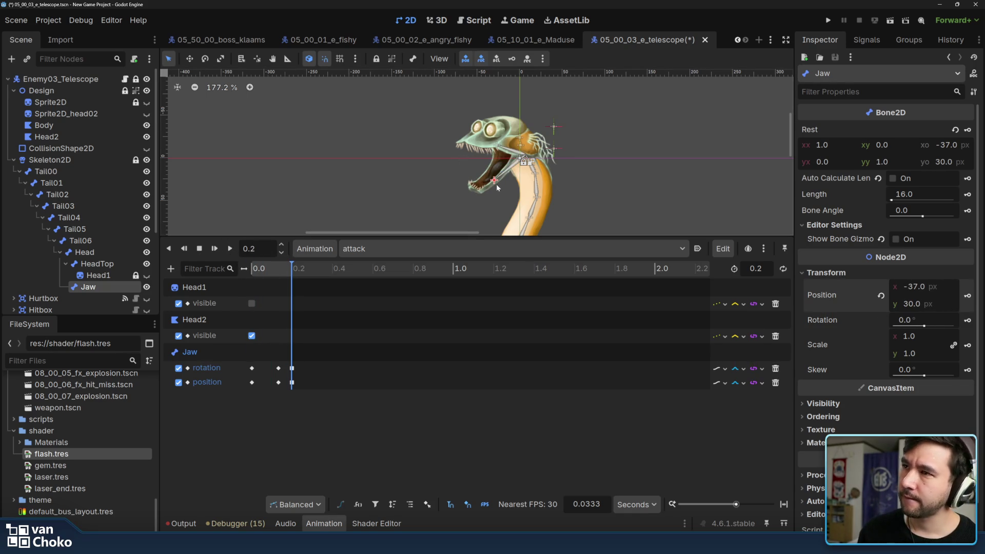
- Scrub between the 0.1333 and 0.2 s Jaw keys and select the HeadTop bone
click(279, 273)
drag(279, 274, 300, 273)
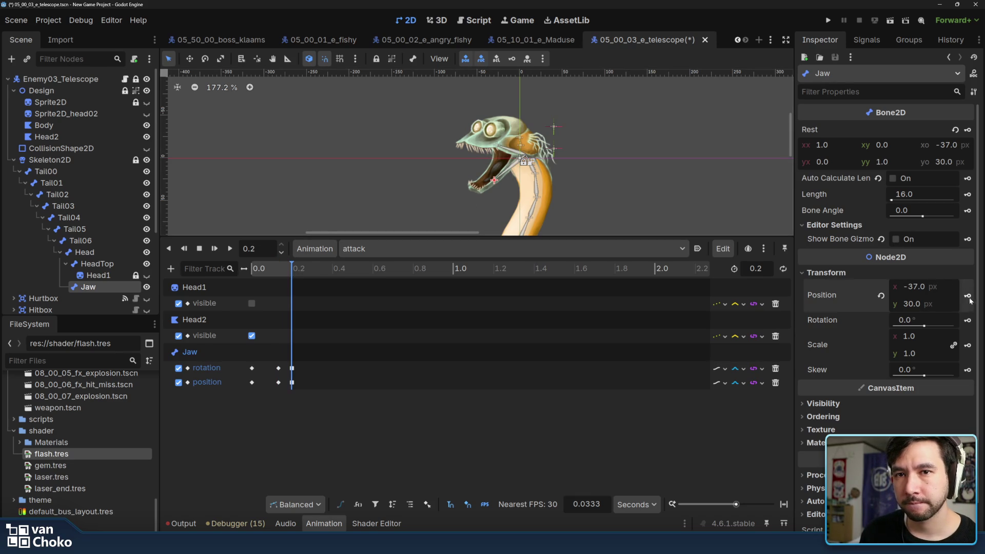
drag(289, 276, 280, 272)
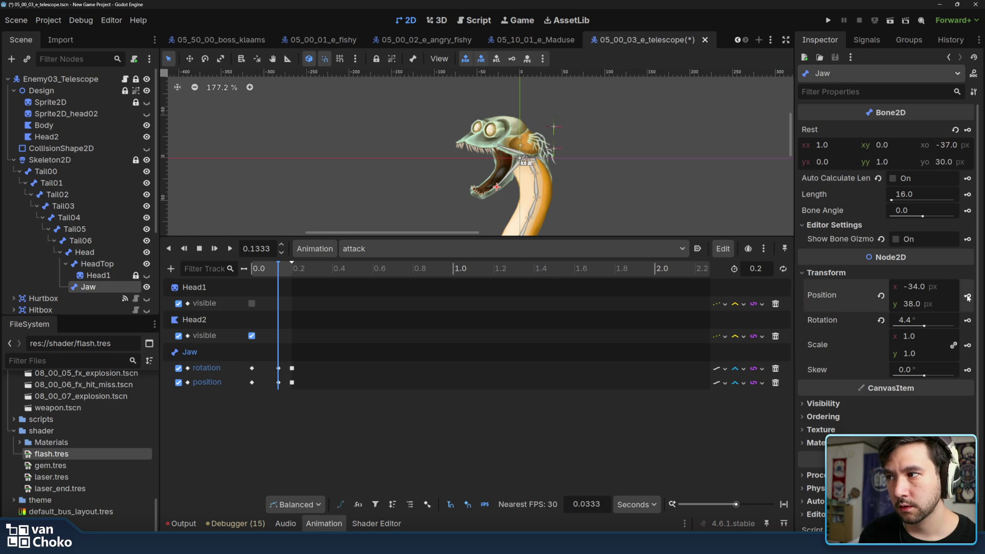
click(496, 146)
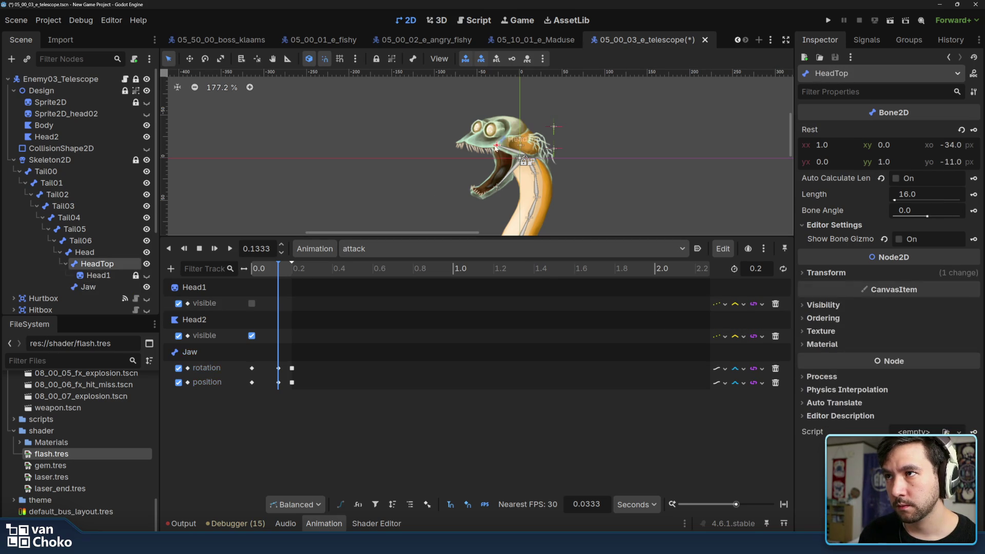
- Create a HeadTop position track and key the head lowered at 0.2 and 0.0 s
click(889, 279)
click(969, 296)
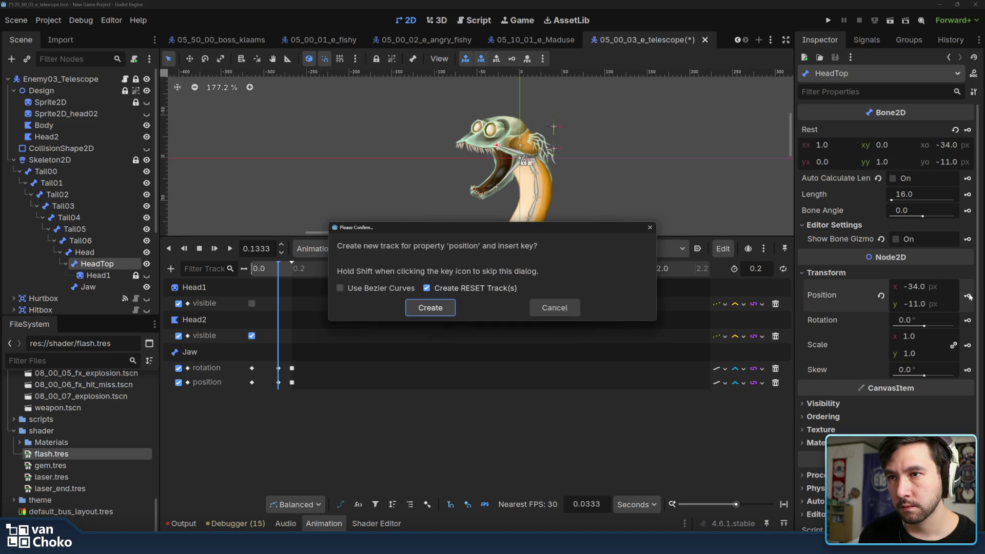
click(432, 309)
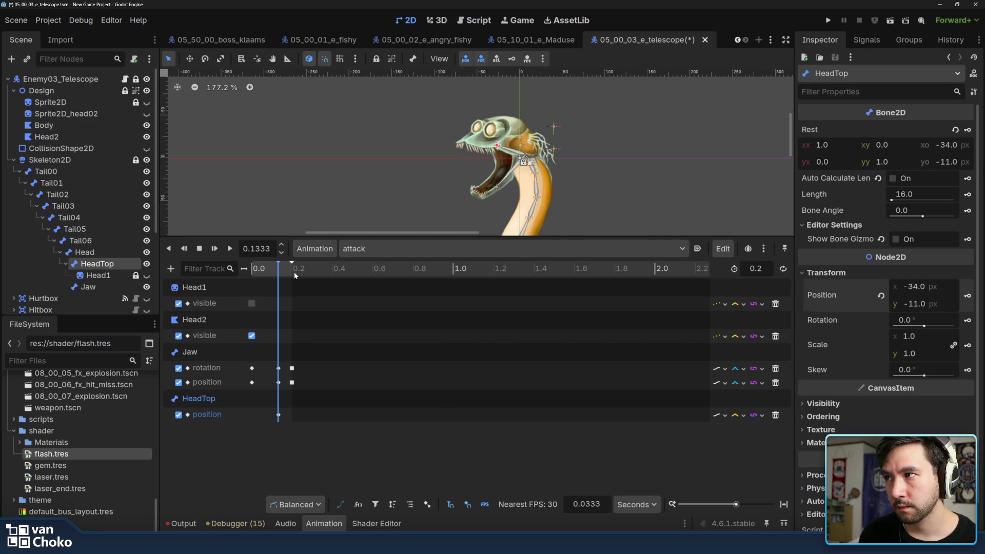
click(294, 271)
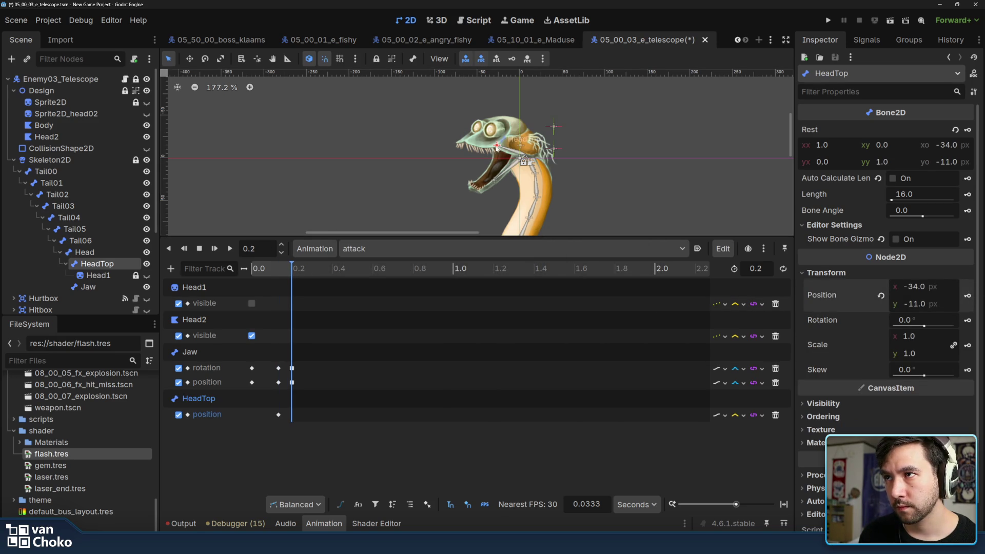
drag(496, 150, 496, 150)
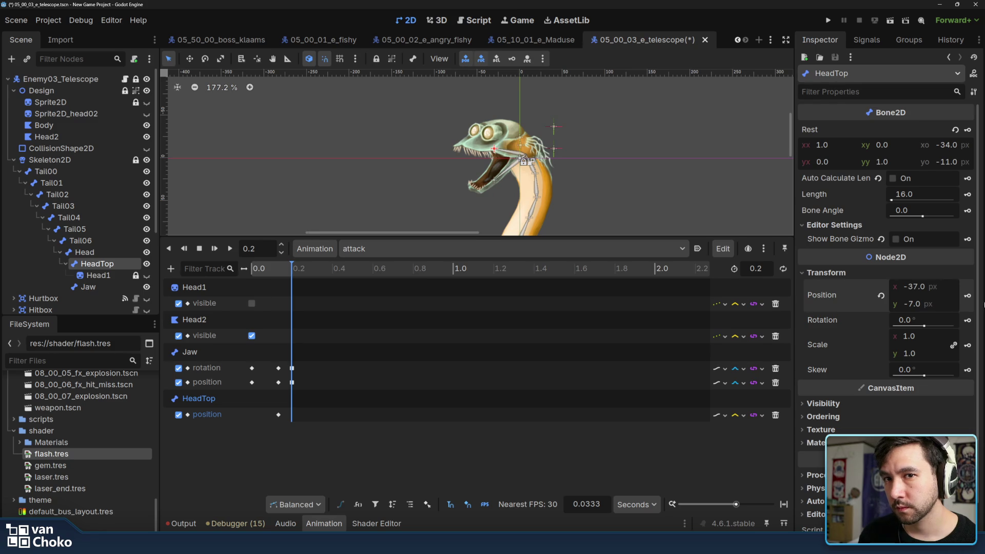
drag(288, 267, 226, 271)
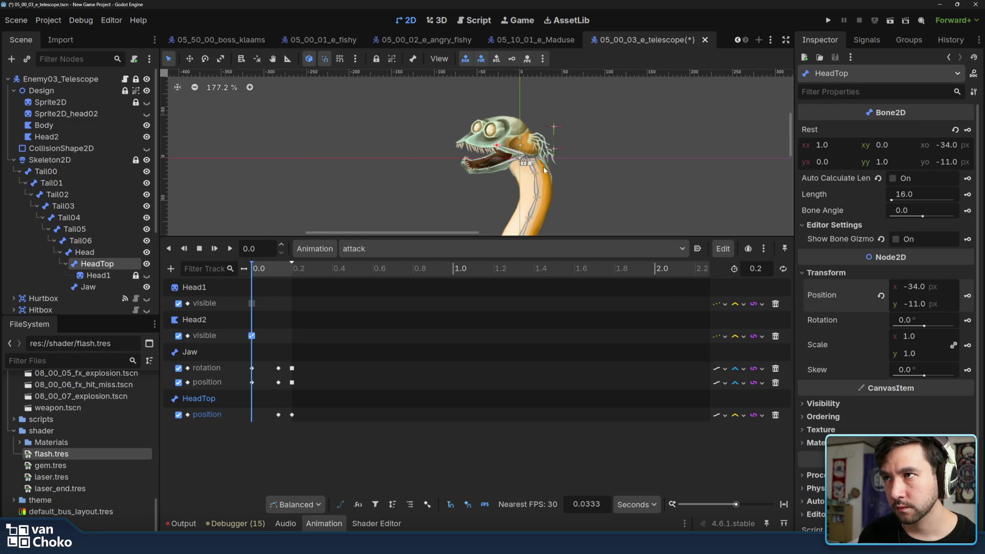
drag(497, 149, 496, 152)
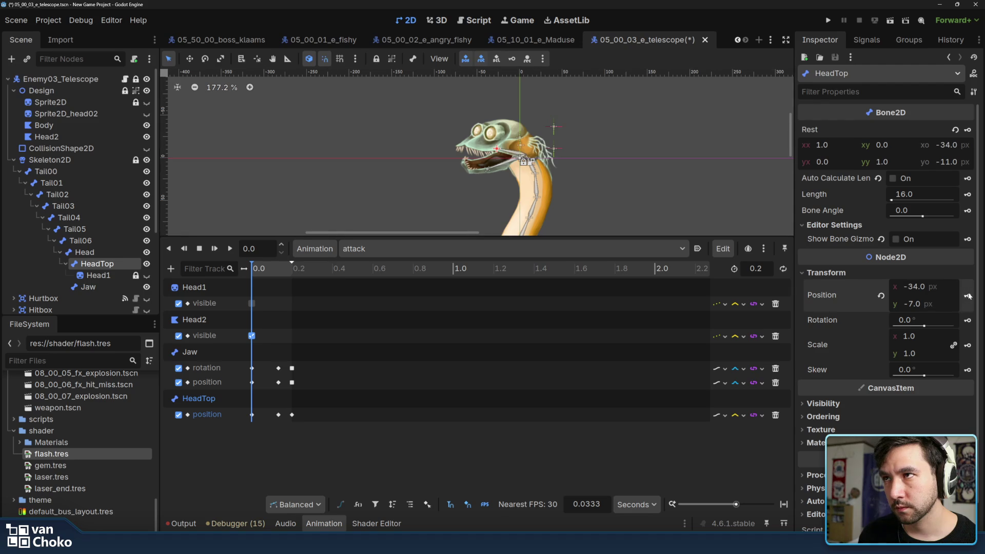
- Replay the attack animation repeatedly to review the head dip
click(230, 251)
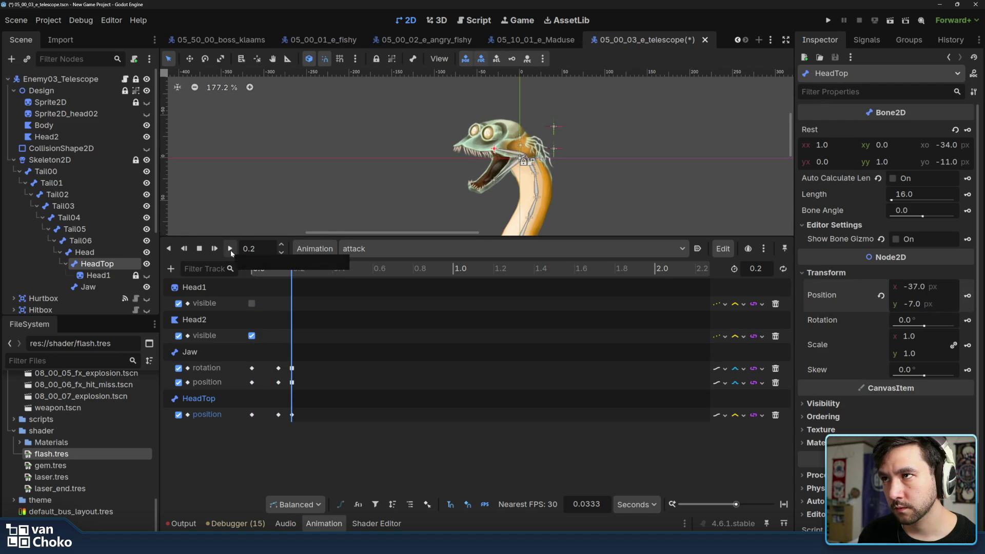
click(230, 250)
click(229, 250)
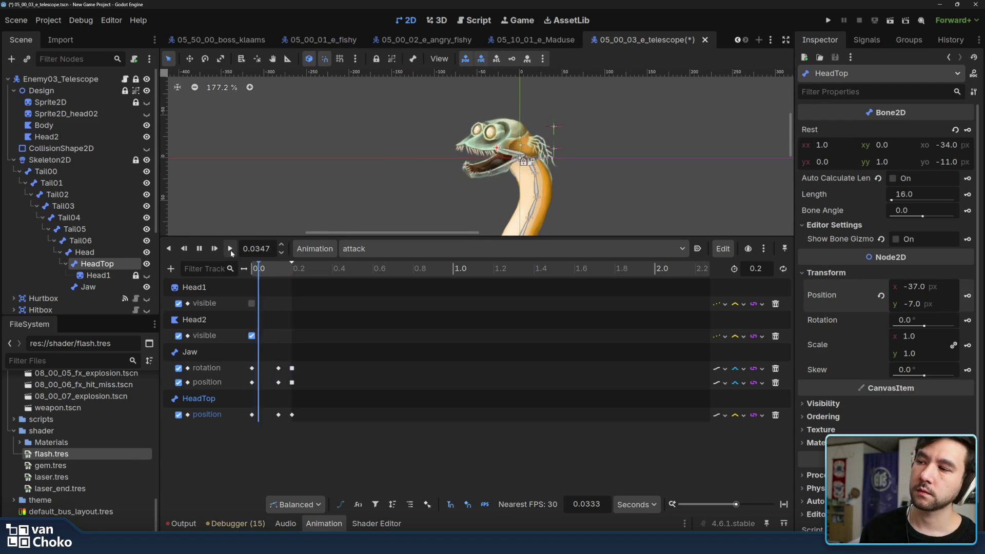
click(230, 251)
click(230, 250)
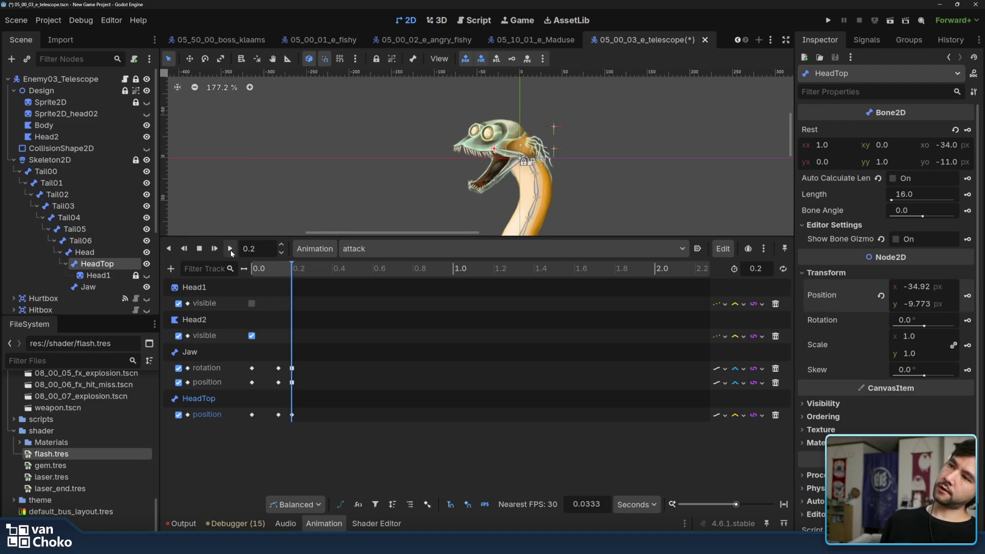
click(230, 250)
click(230, 251)
click(229, 250)
click(230, 251)
click(230, 250)
click(230, 250)
click(230, 250)
click(230, 250)
click(230, 251)
click(230, 251)
click(230, 250)
click(230, 251)
click(433, 252)
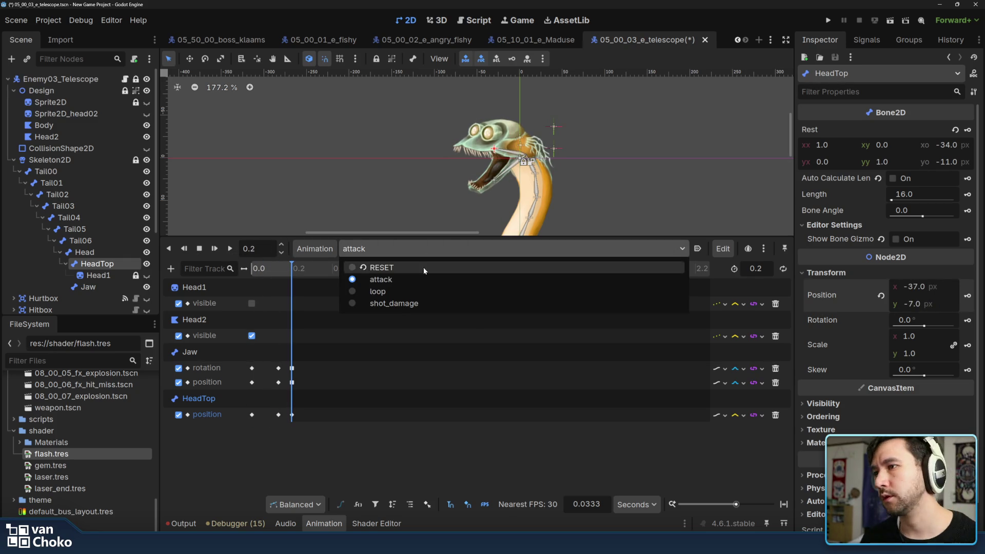
- Compare the loop animation with the attack animation, then rewind attack to its start
click(411, 291)
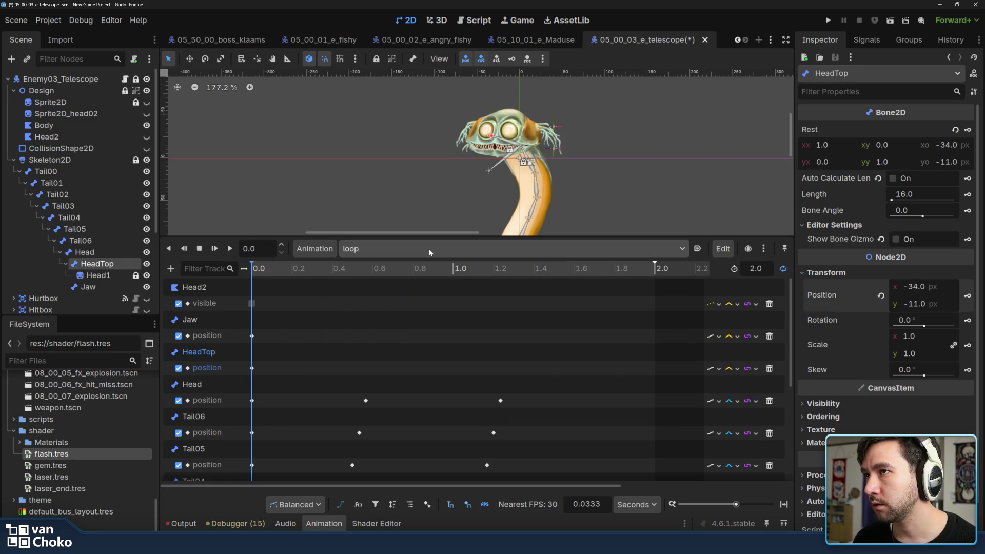
click(386, 246)
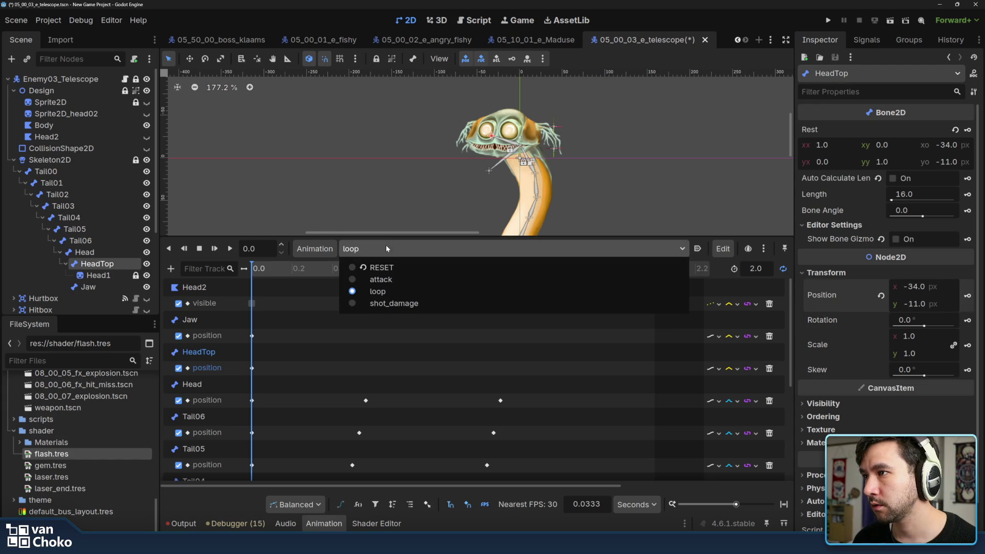
click(386, 282)
click(230, 249)
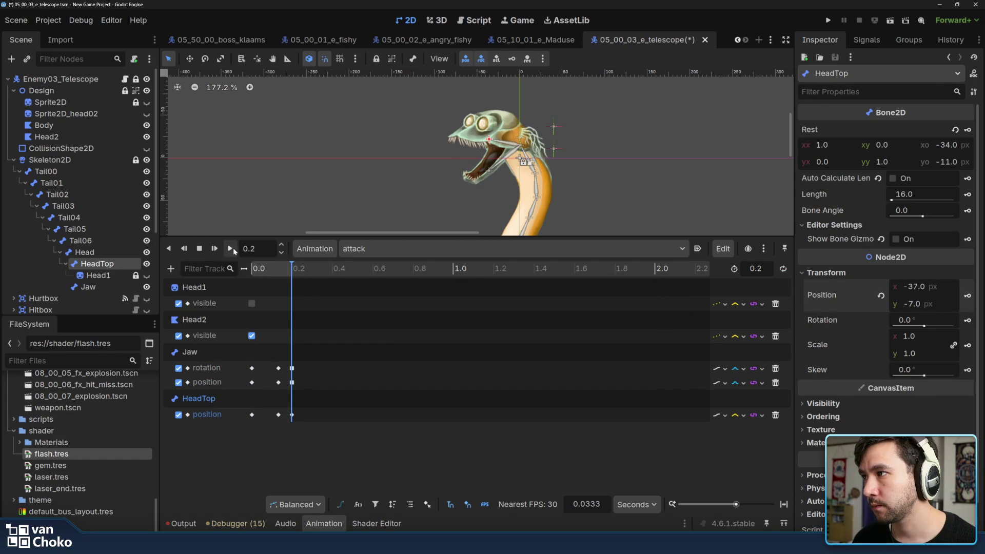
click(200, 249)
- Start creating a new animation named 'in' from the Animation menu
click(399, 248)
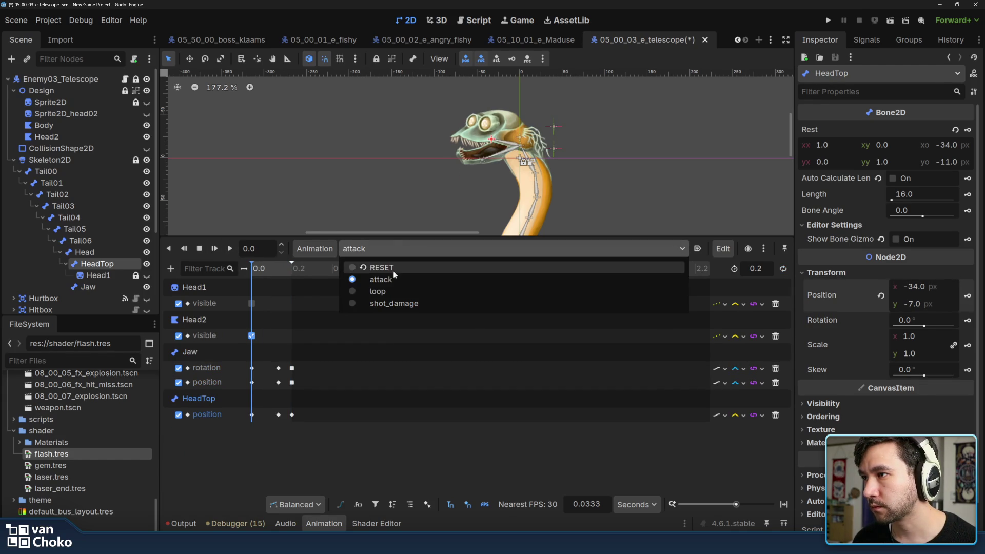
click(314, 249)
click(315, 249)
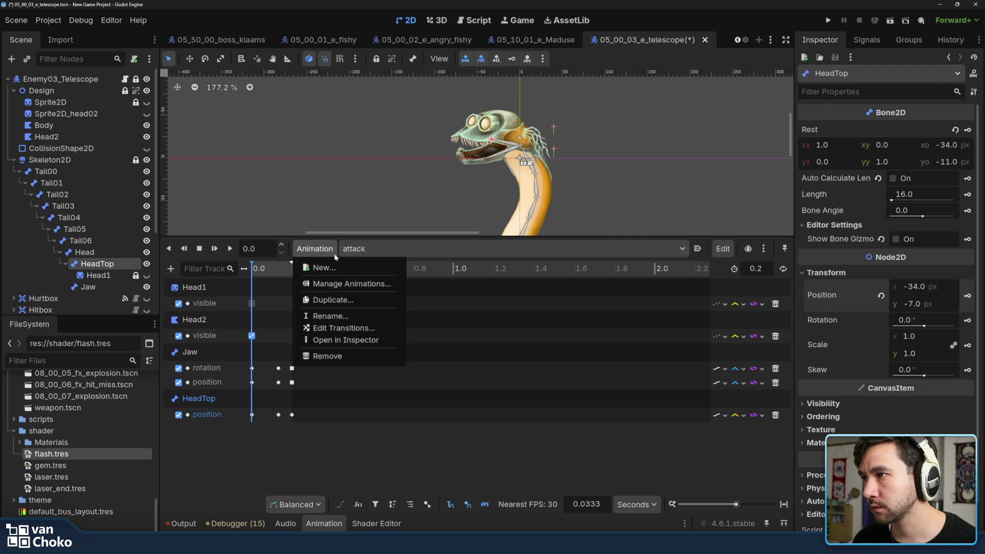
click(360, 269)
- Name the new animation 'in', look at RESET and loop, then switch back to 'in'
text(in)
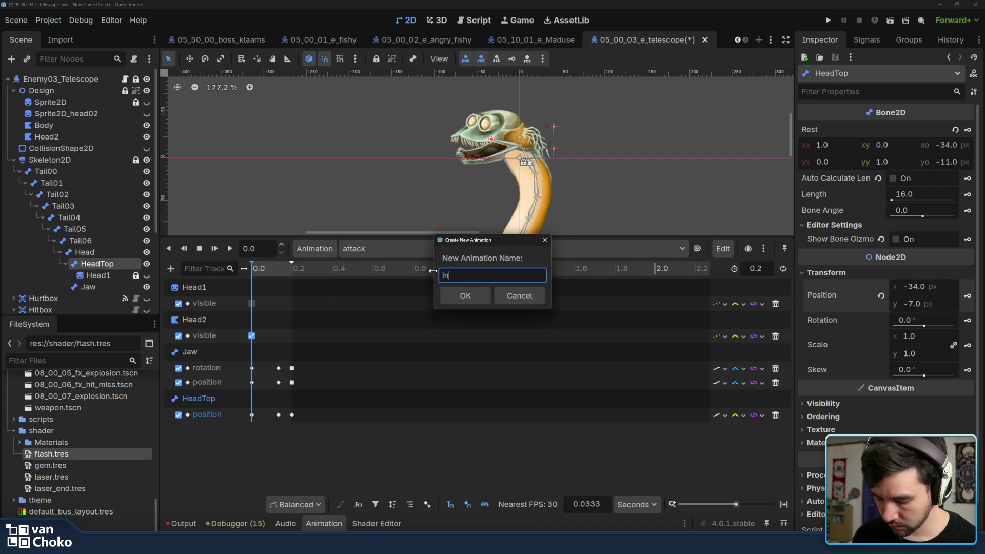
key(Return)
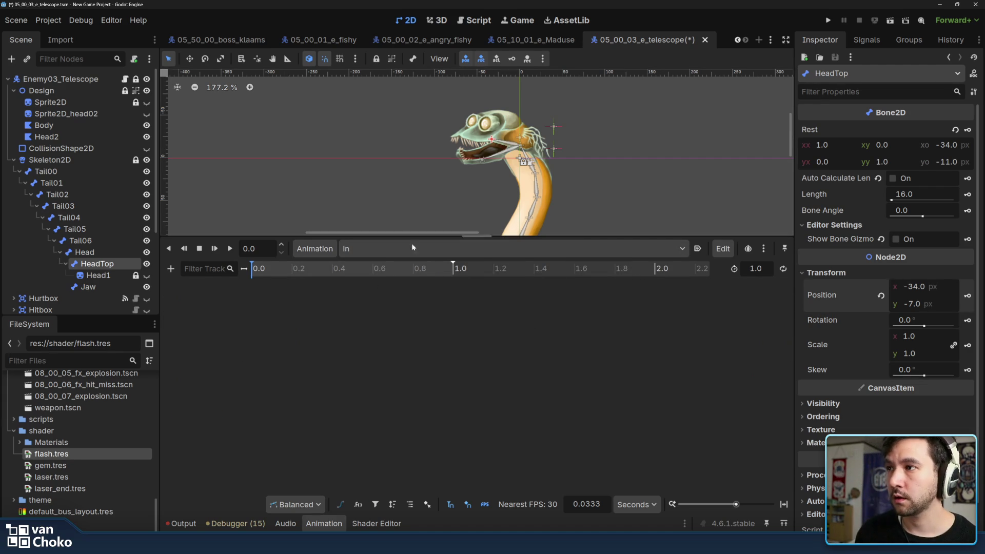
click(428, 249)
click(429, 265)
click(432, 247)
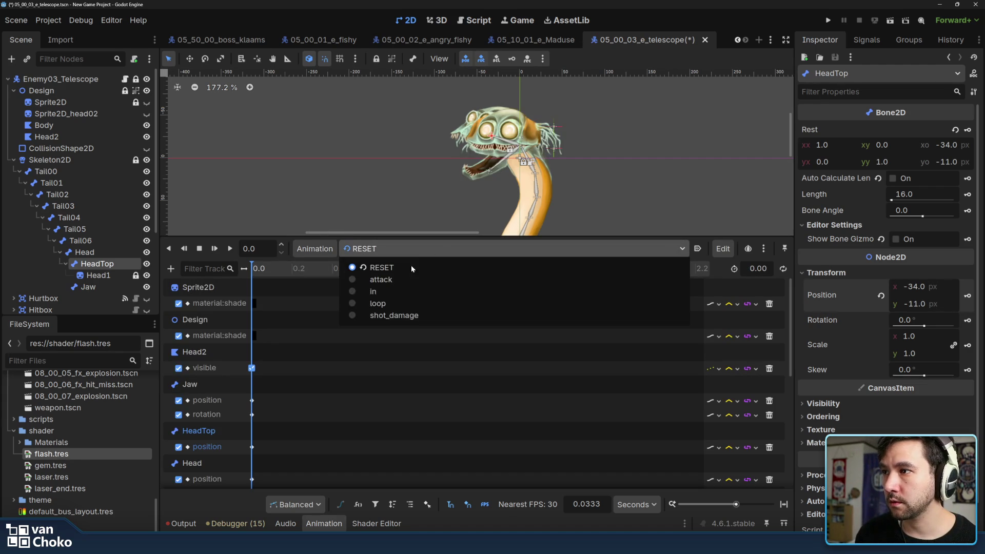
click(401, 300)
click(394, 248)
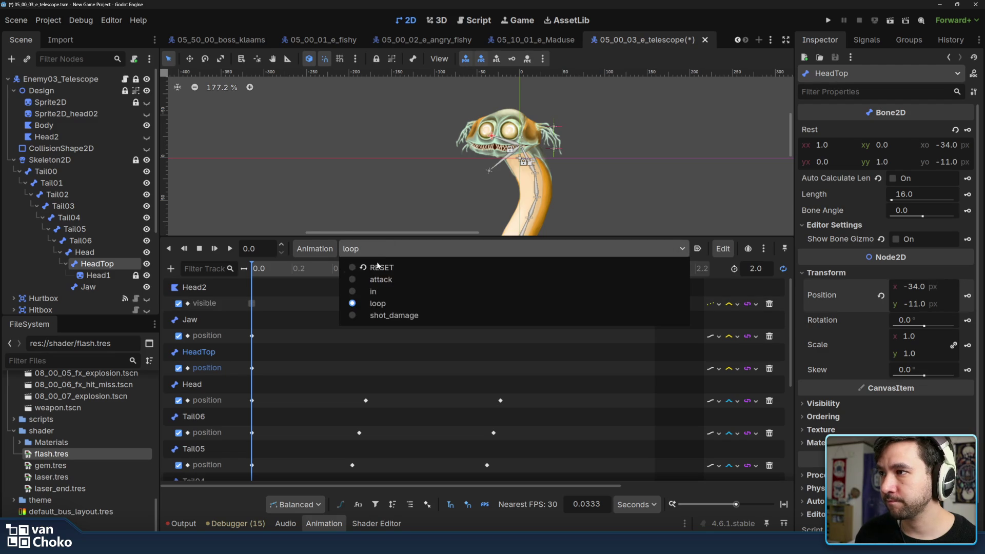
click(371, 290)
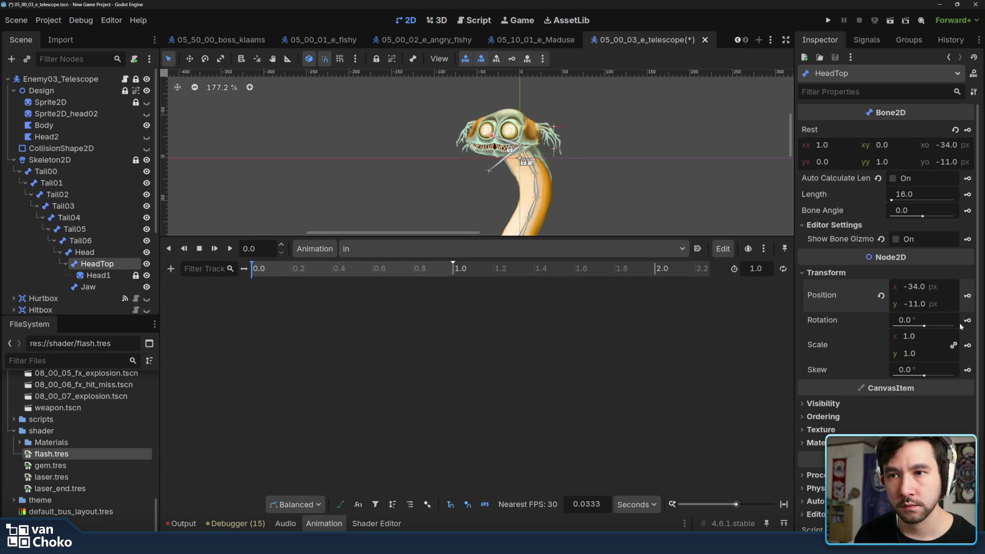
- Select Head2 and create a keyed Visible track for it at 0.0 in the animation editor
click(90, 135)
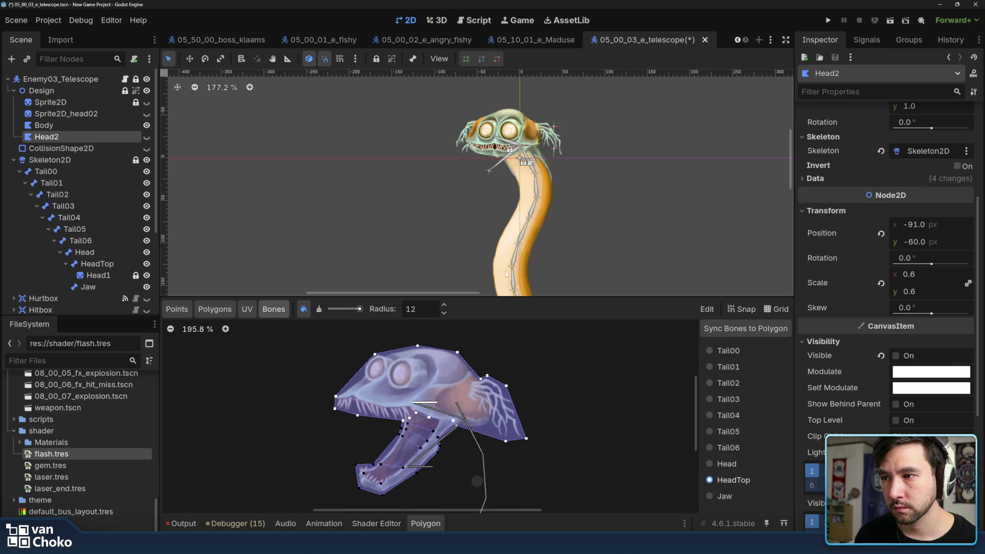
click(372, 524)
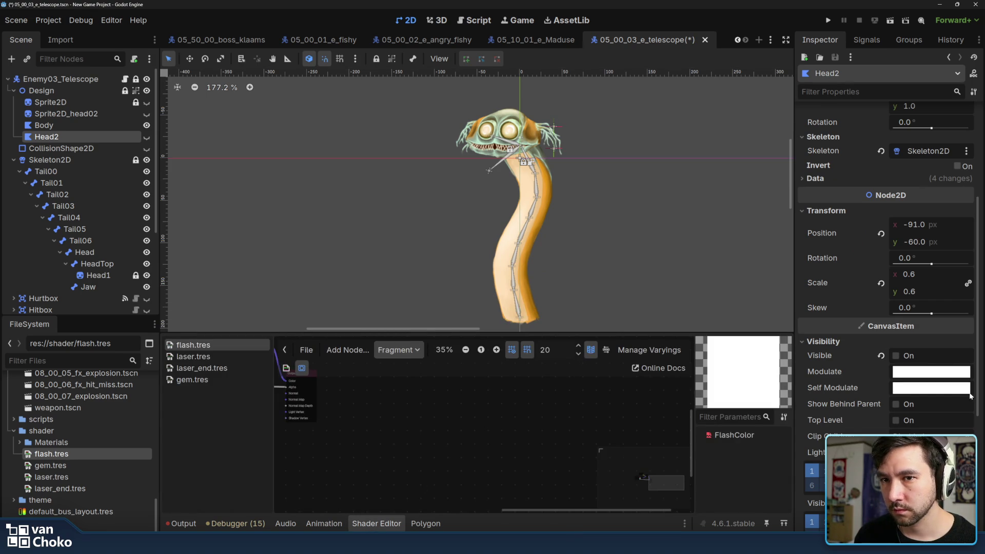
click(324, 523)
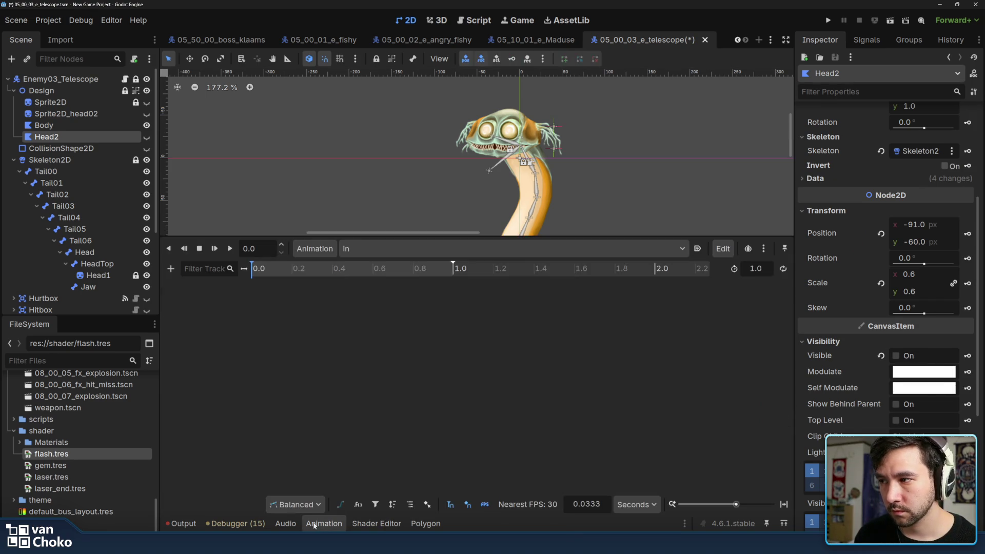
click(967, 356)
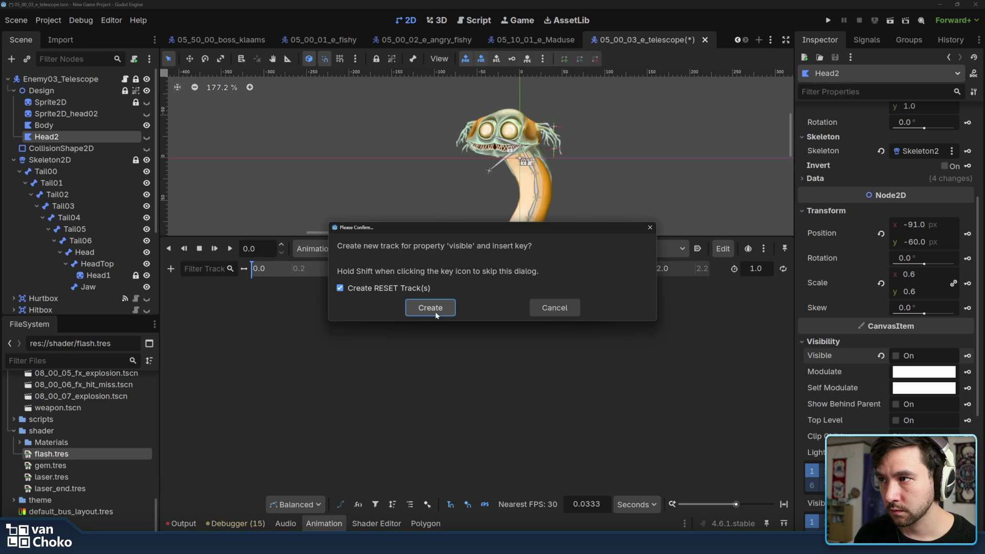
click(420, 309)
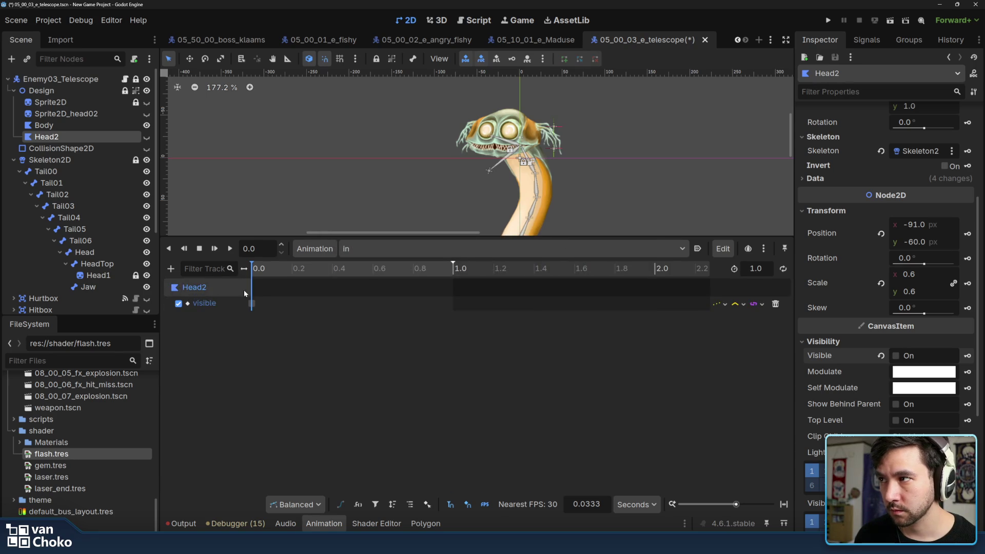
click(454, 264)
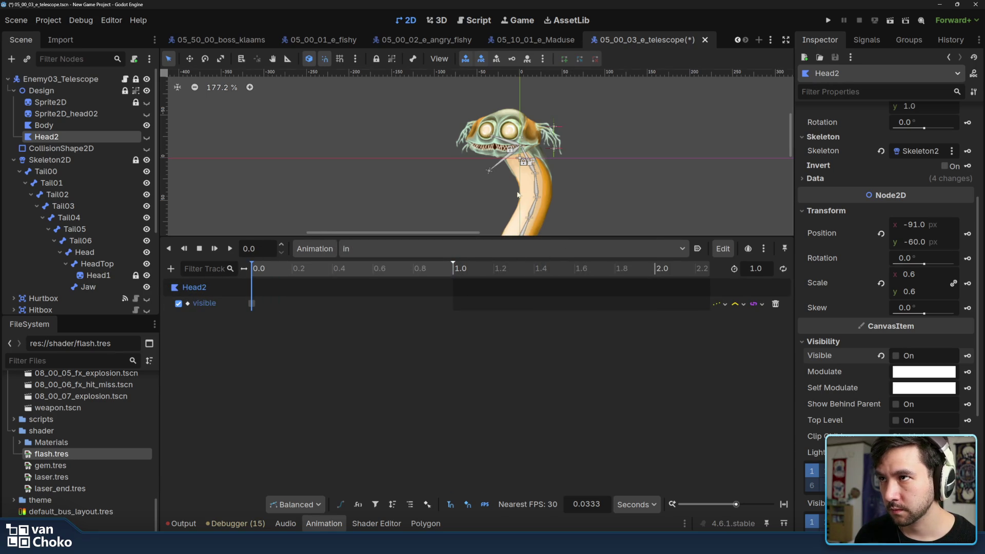
scroll(451, 170, down, 3)
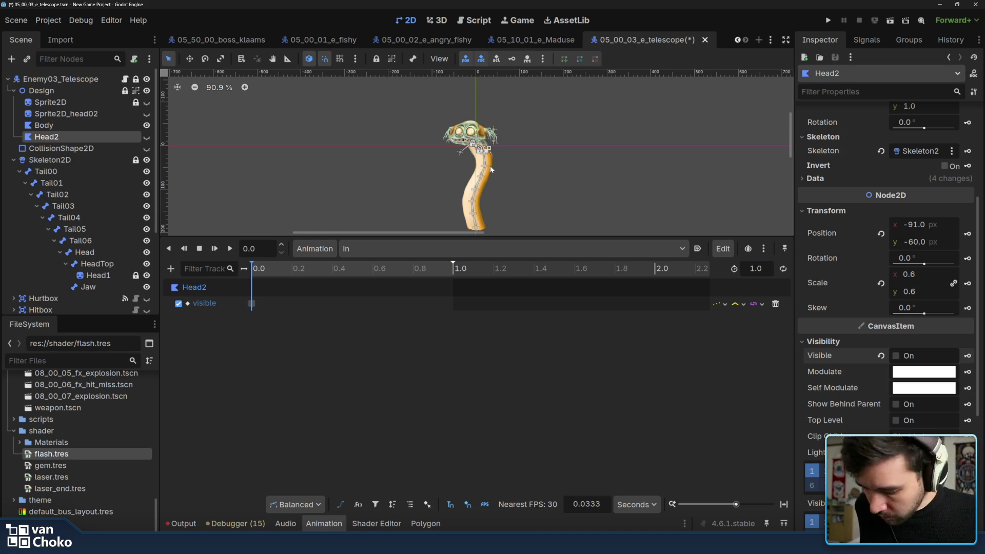
- Collapse the Design node's children in the scene tree and reselect Design
scroll(475, 118, down, 1)
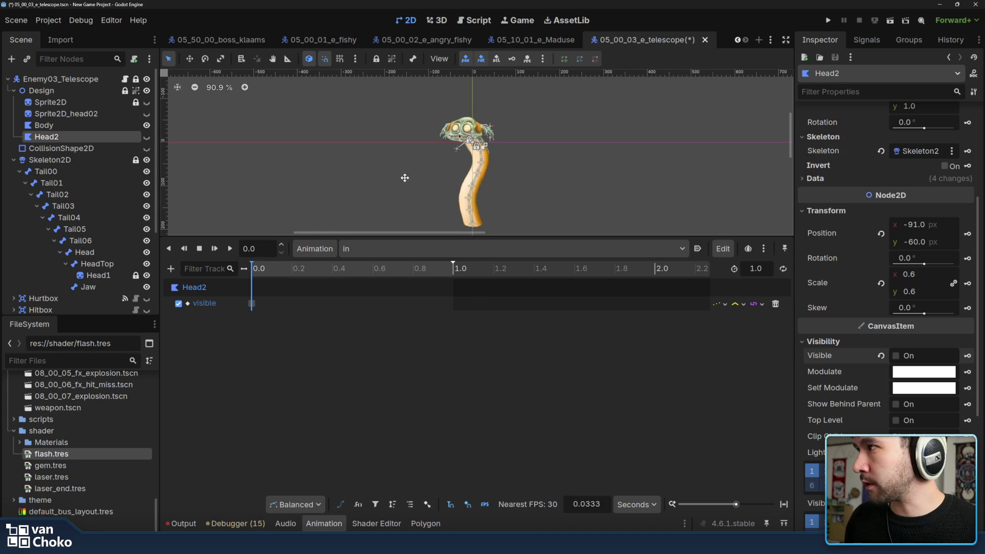
click(70, 90)
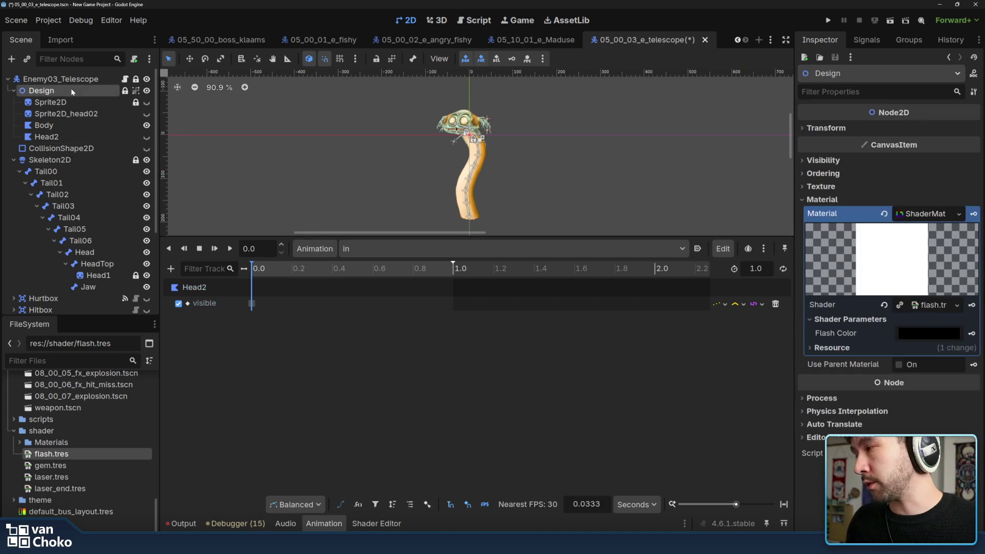
key(Left)
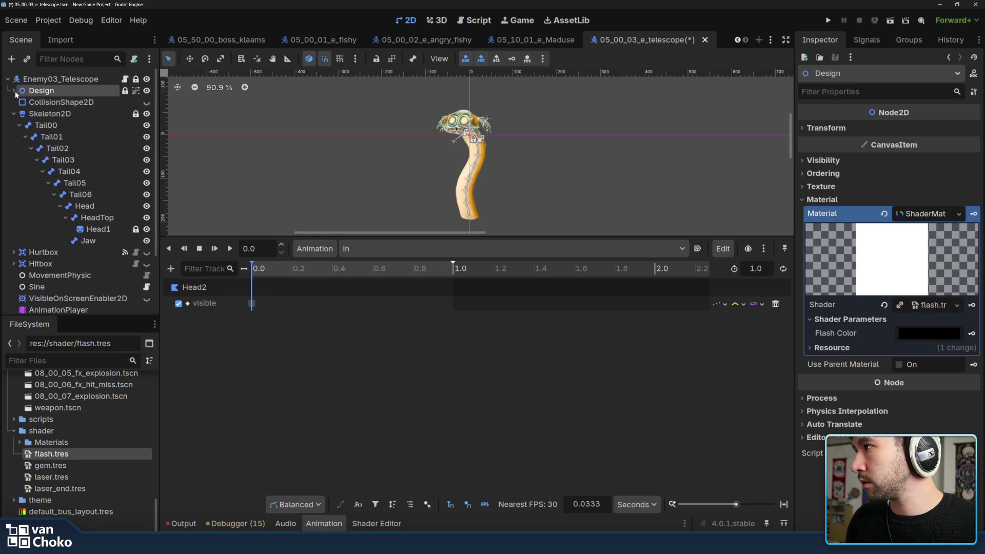
click(54, 103)
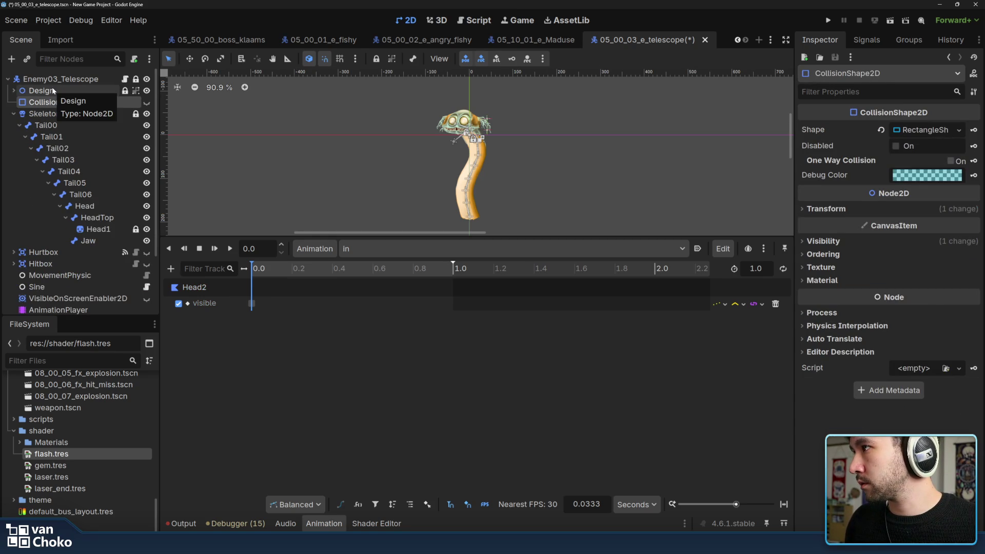
click(52, 91)
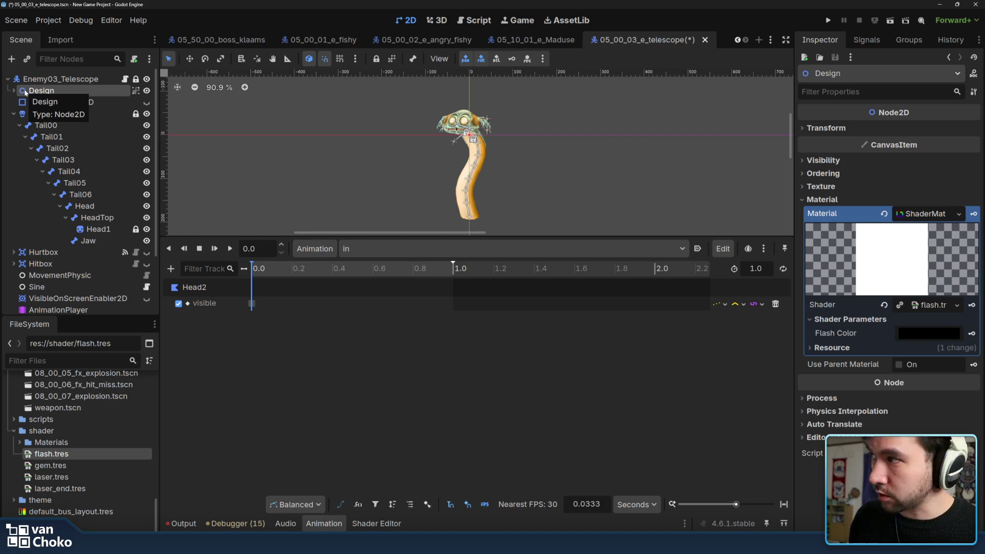
- Add a Sprite2D under Enemy03_Telescope and drag it to the top of the tree
click(41, 79)
key(ctrl+a)
text(sprite)
key(Return)
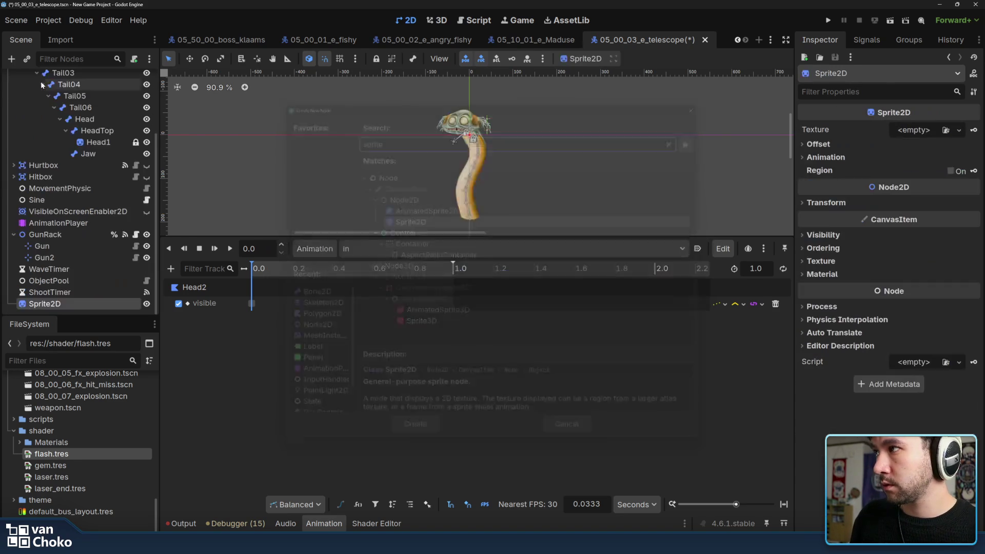
drag(69, 302, 52, 92)
click(45, 90)
- Play the loop animation, pause it partway, and bring up the Sprite2D's new-texture choices
click(371, 245)
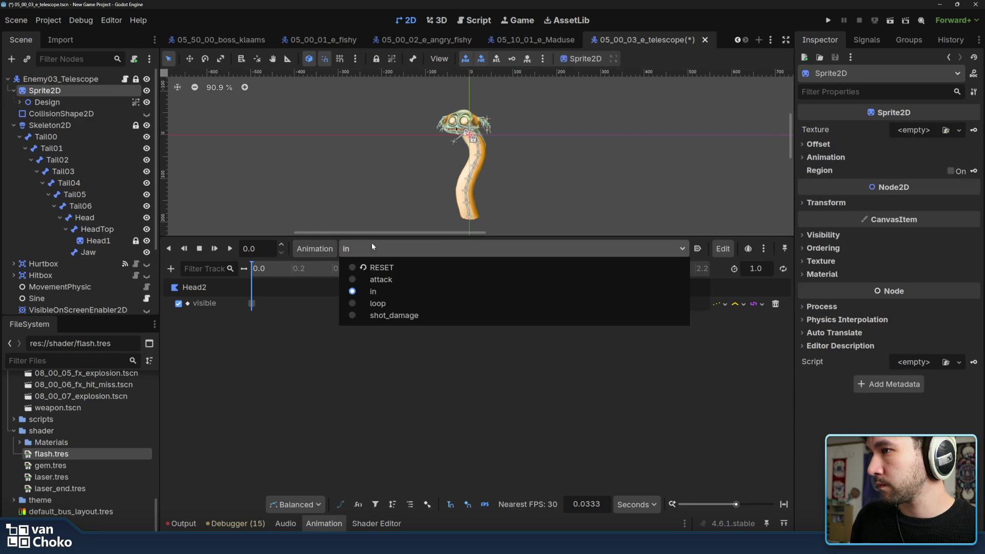
click(394, 302)
click(230, 251)
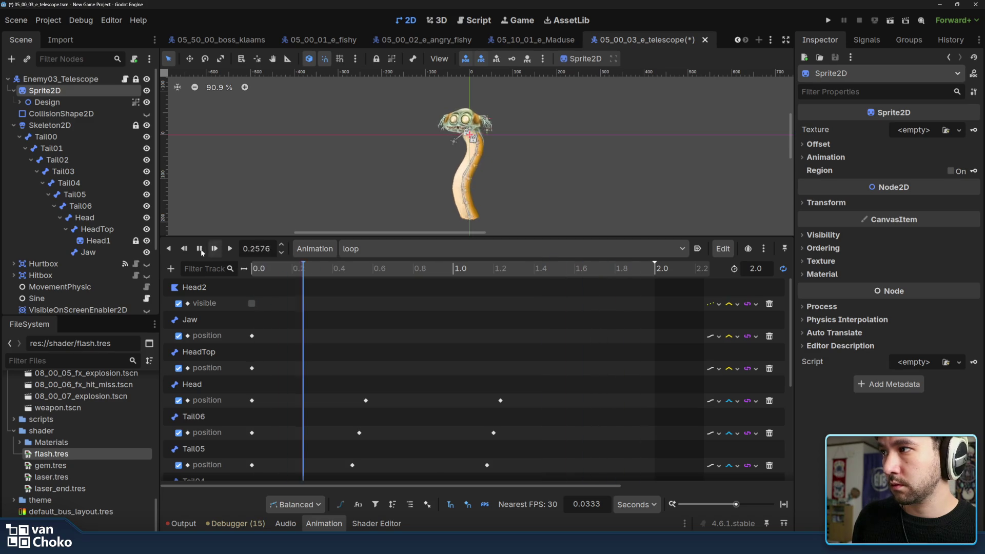
key(s)
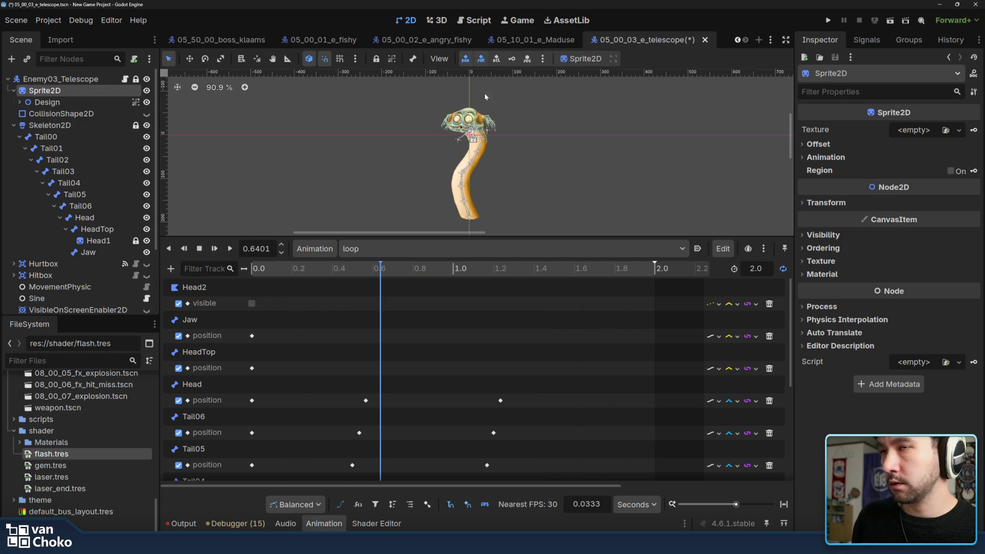
click(915, 131)
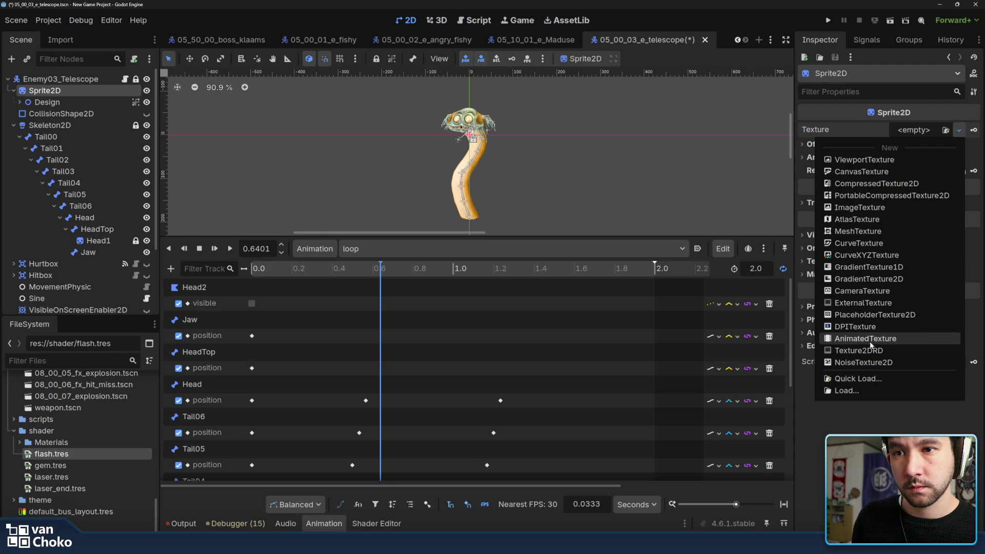
- Try a GradientTexture1D, undo it, and assign a GradientTexture2D instead
click(870, 268)
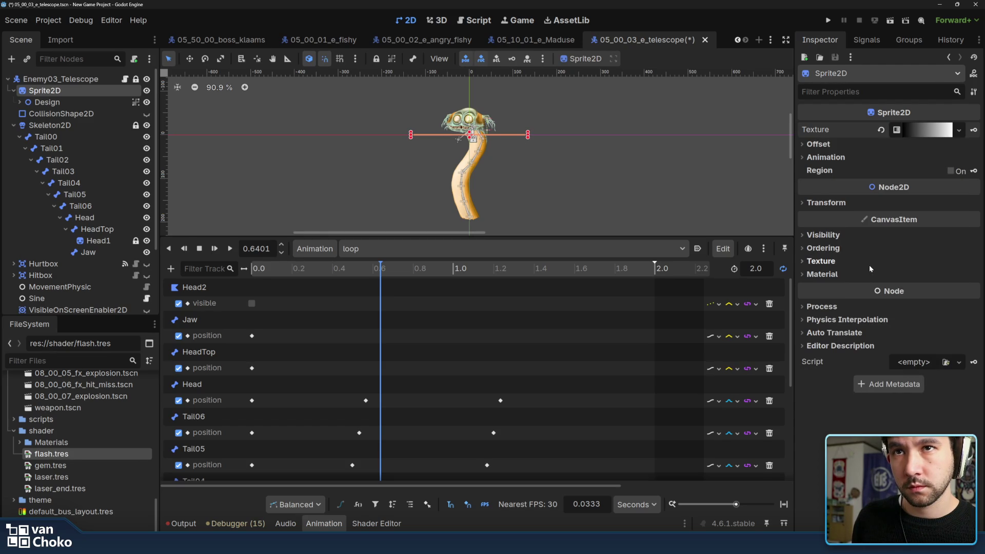
click(928, 129)
key(ctrl+z)
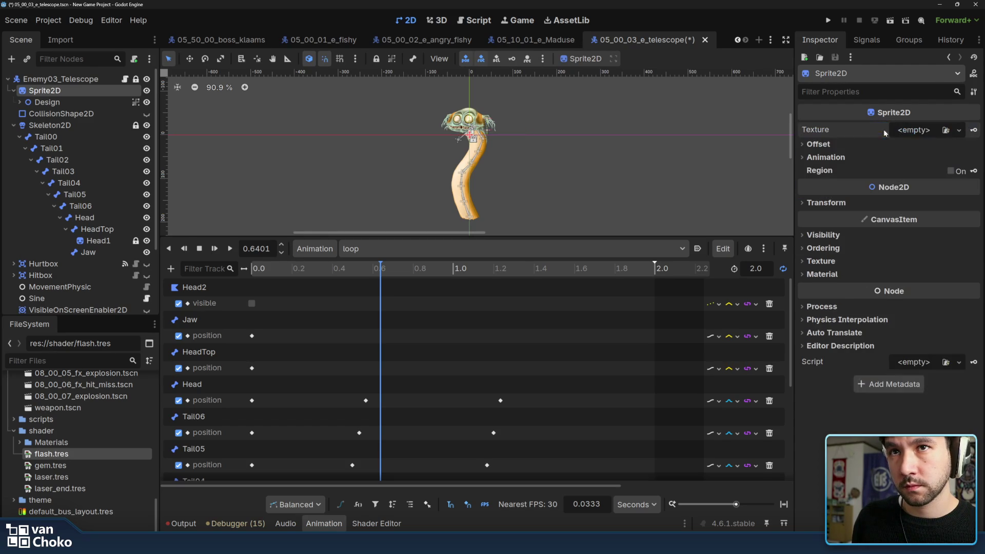
click(959, 130)
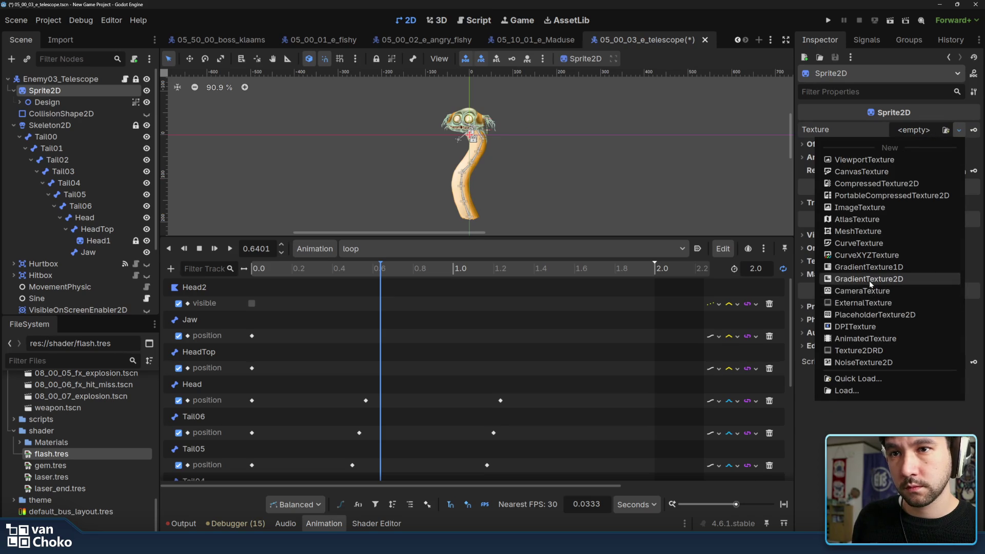
click(870, 280)
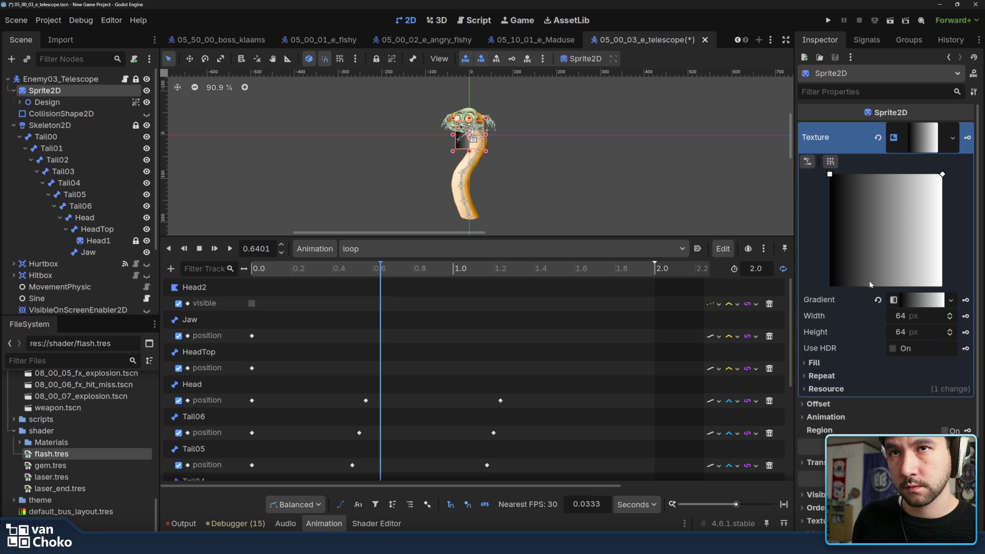
- Set the gradient texture's width and height to 100 px
click(916, 316)
text(80)
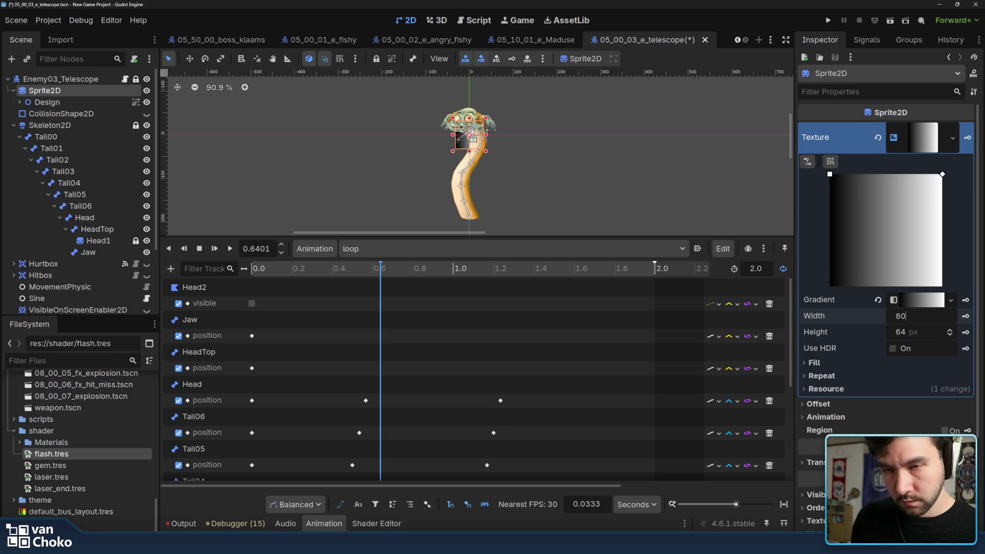
key(Tab)
key(shift+Tab)
text(100)
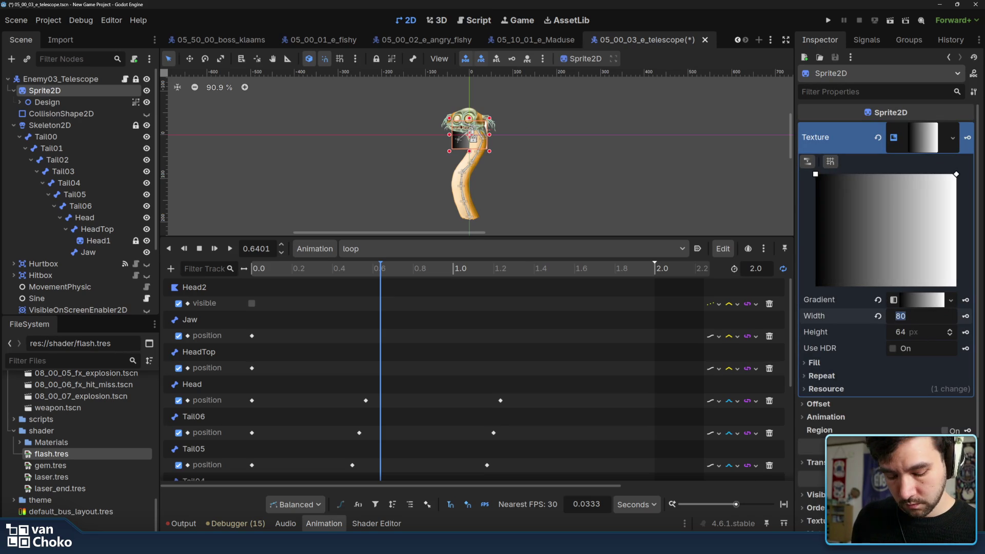
key(Tab)
text(100)
key(Return)
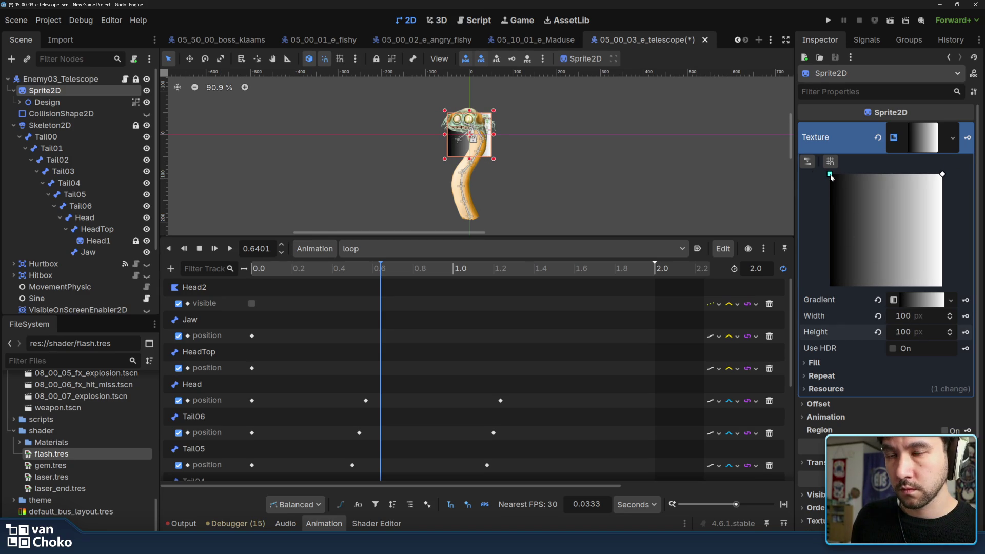
click(834, 361)
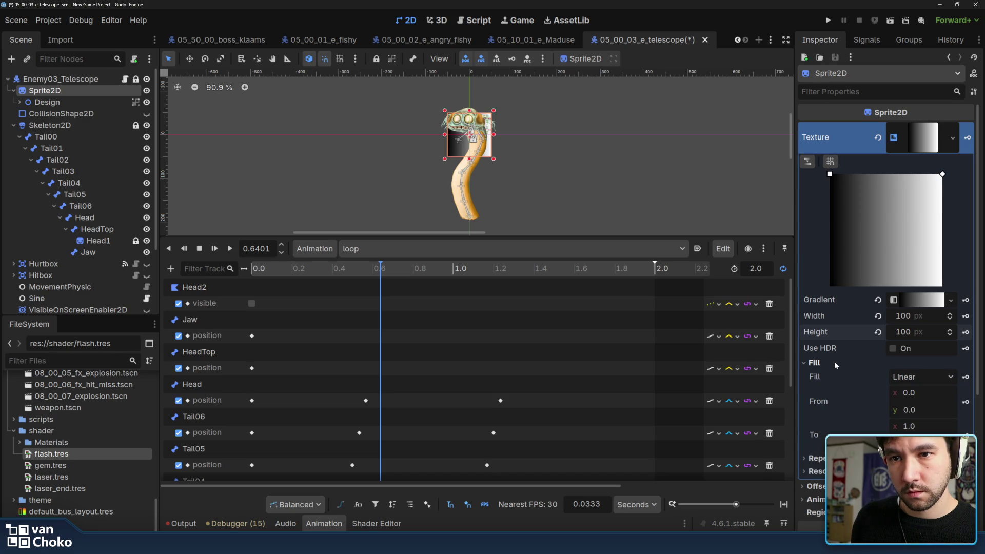
- Set the Sprite2D's Visibility > Clip Children to Clip Only
click(835, 362)
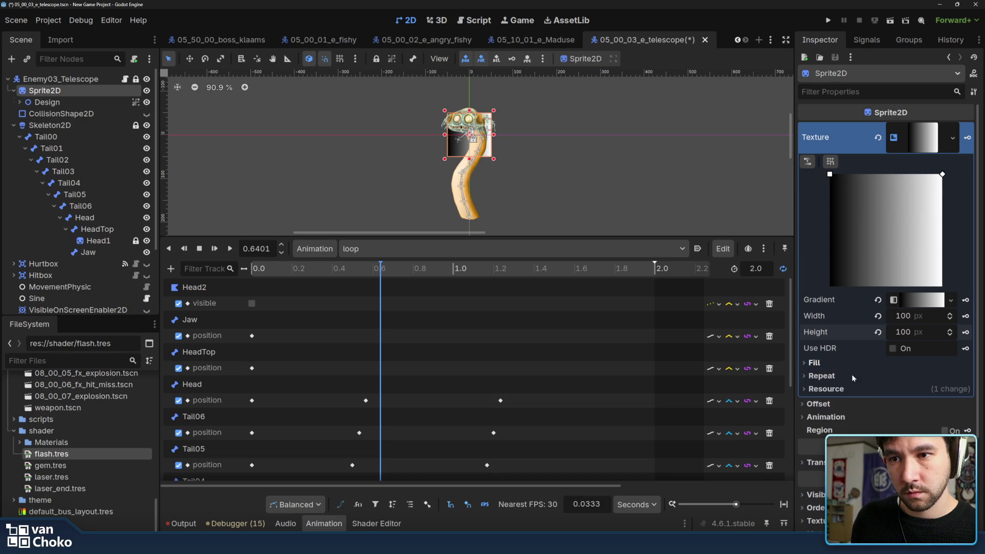
click(828, 405)
scroll(861, 417, down, 3)
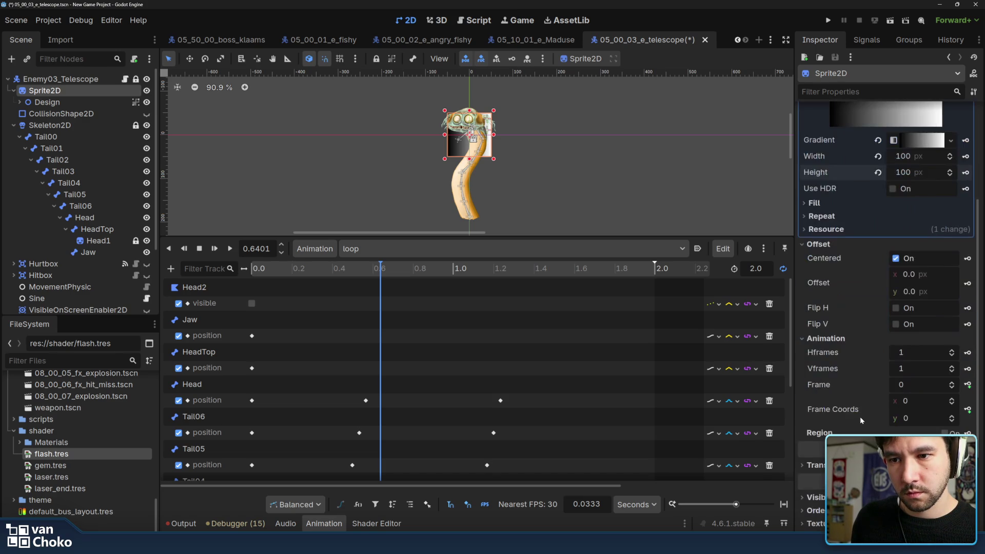
click(826, 245)
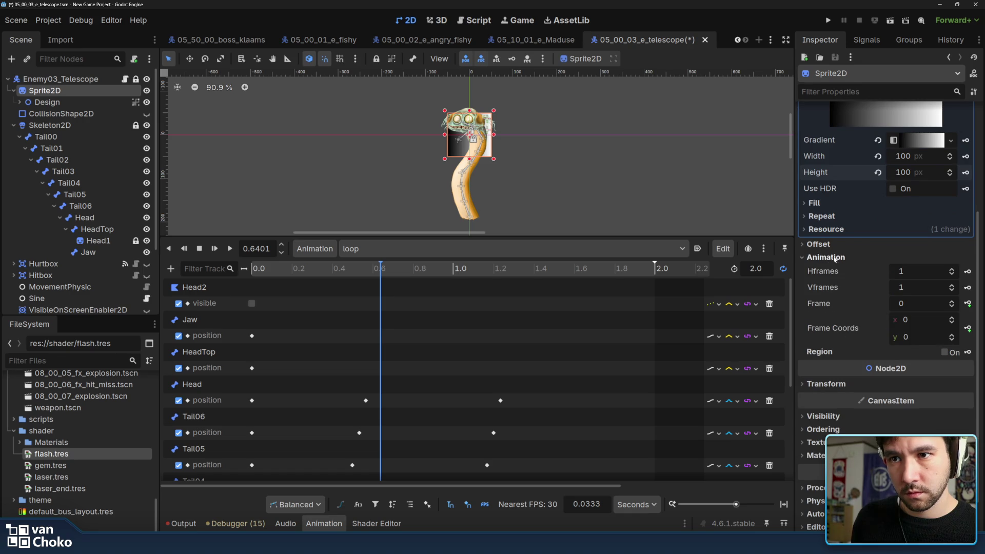
click(834, 258)
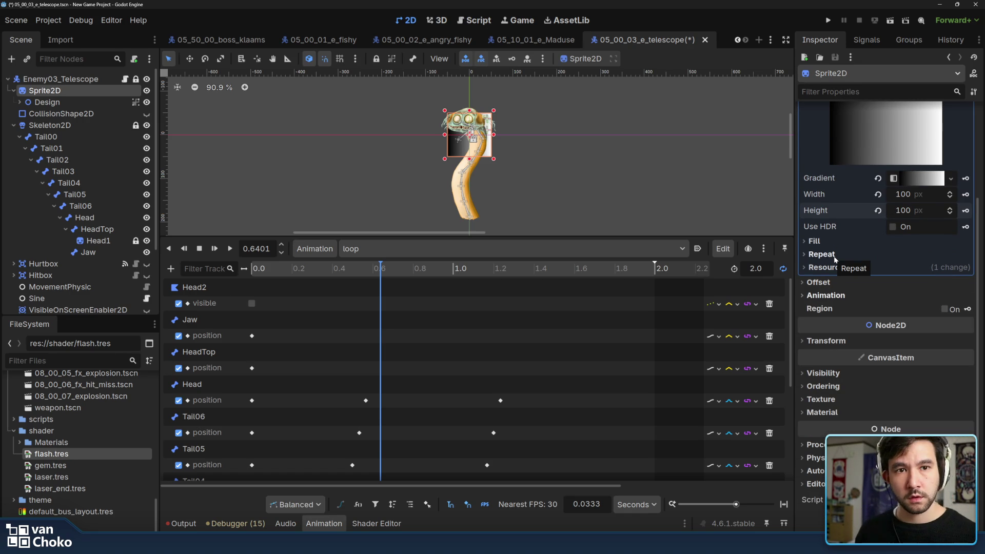
click(840, 375)
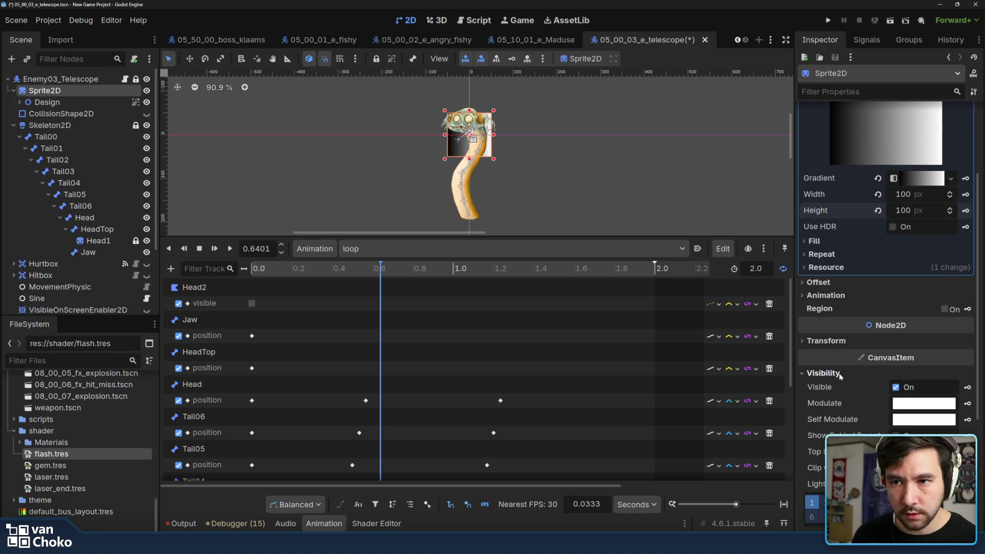
scroll(836, 385, down, 4)
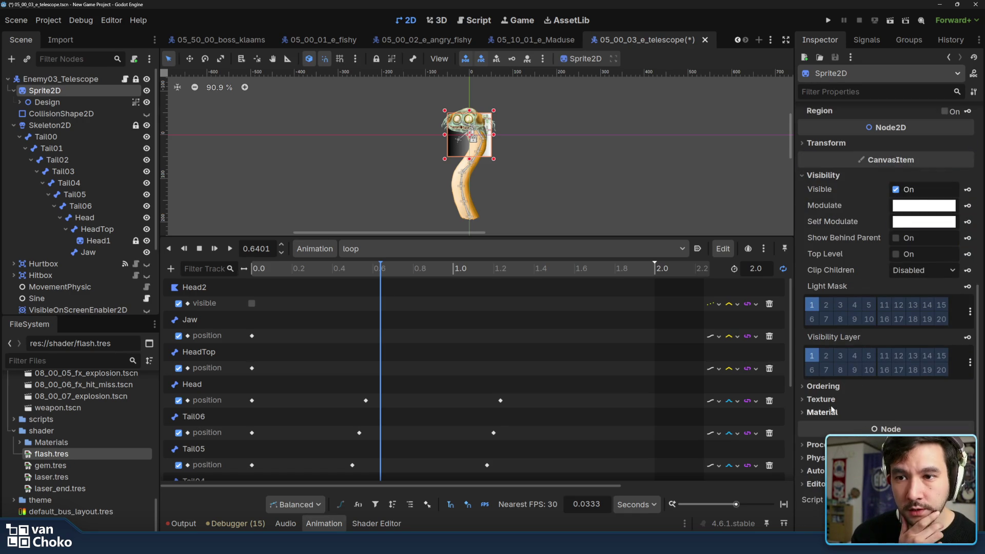
click(900, 271)
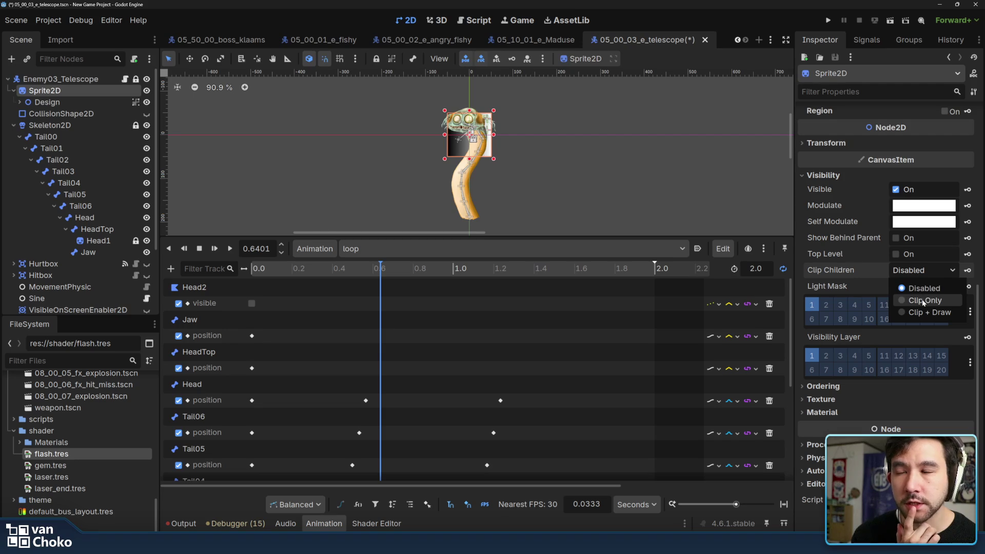
click(922, 299)
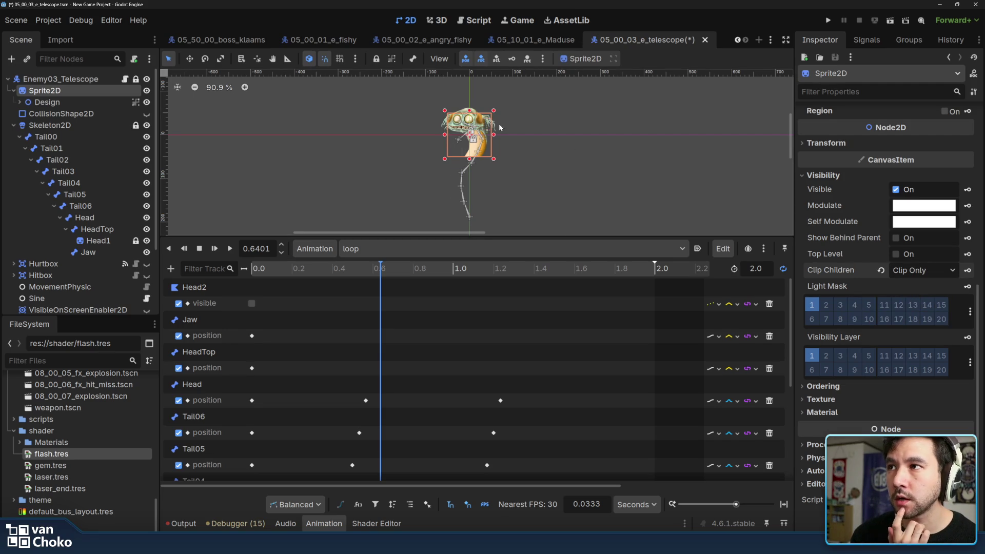
- Rework the gradient fill direction, ending with a vertical gradient
scroll(594, 171, up, 6)
scroll(594, 171, down, 4)
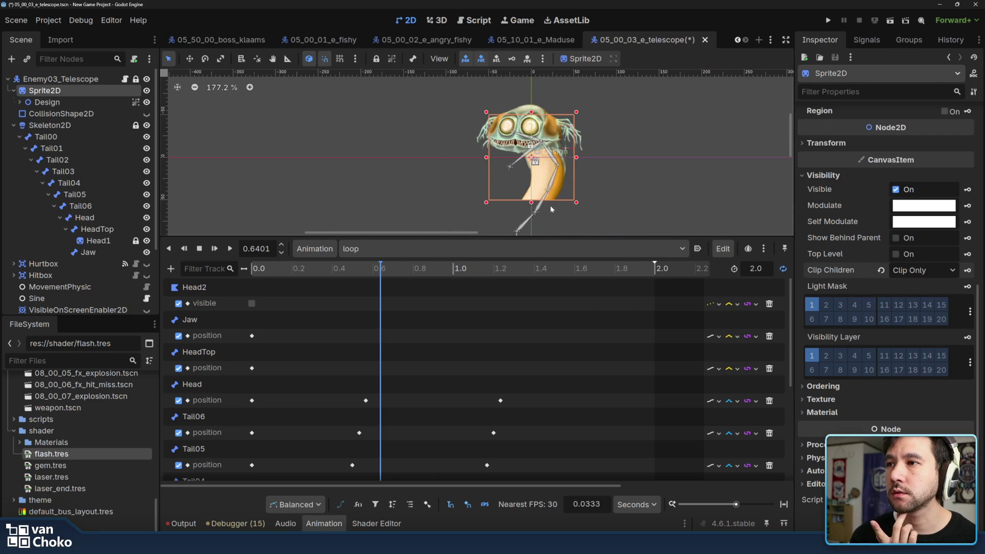
scroll(611, 193, down, 5)
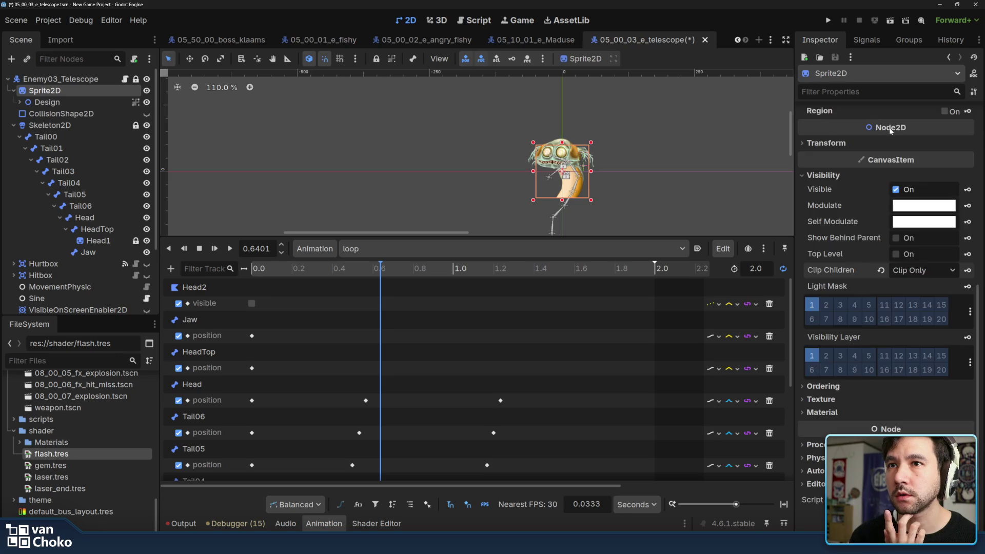
scroll(891, 131, up, 5)
drag(831, 177, 942, 287)
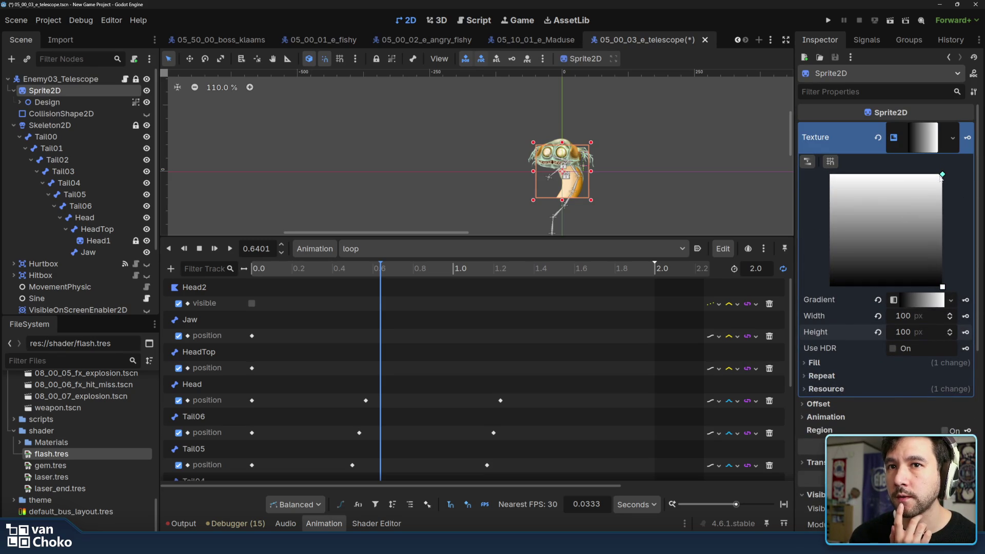
drag(943, 176, 853, 255)
mouse_move(856, 267)
mouse_down()
mouse_move(914, 277)
mouse_move(948, 267)
mouse_move(943, 174)
mouse_up()
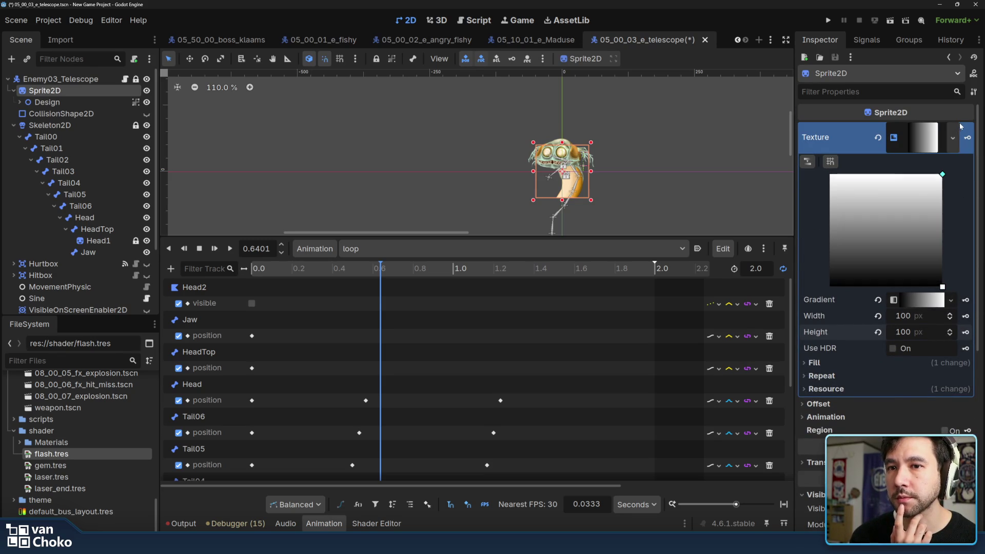
- Turn the left gradient stop white, then clear the sprite's texture
click(917, 302)
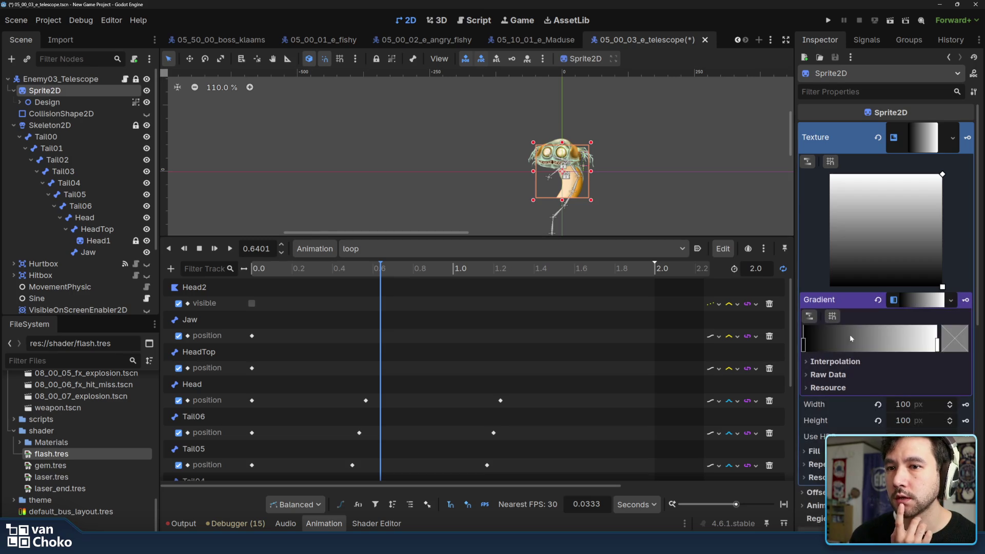
double_click(805, 345)
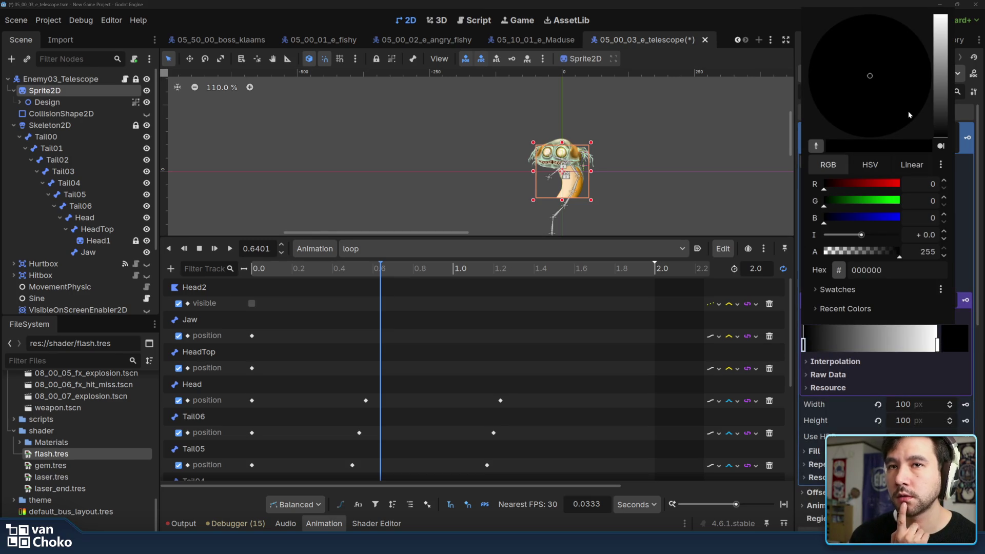
drag(940, 86, 939, 10)
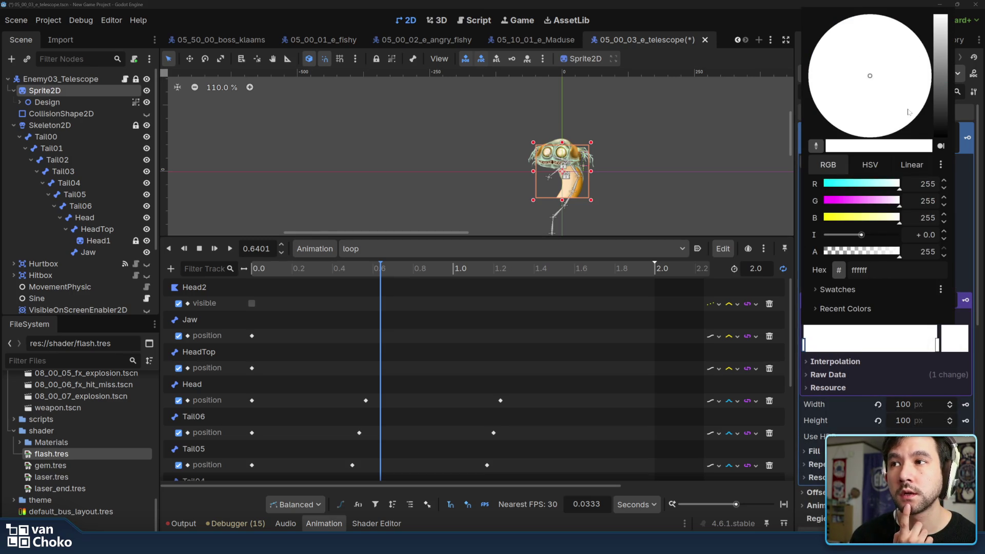
click(819, 344)
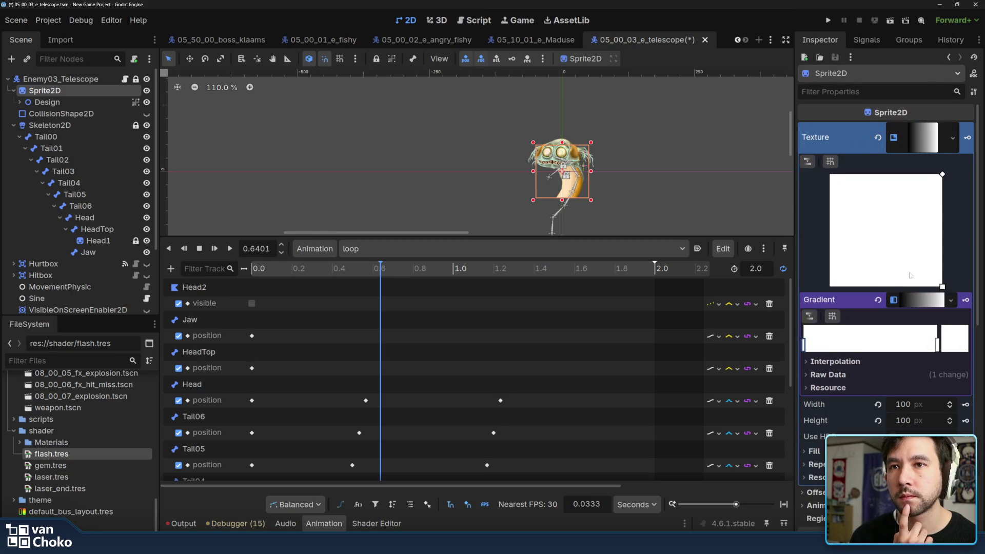
click(878, 138)
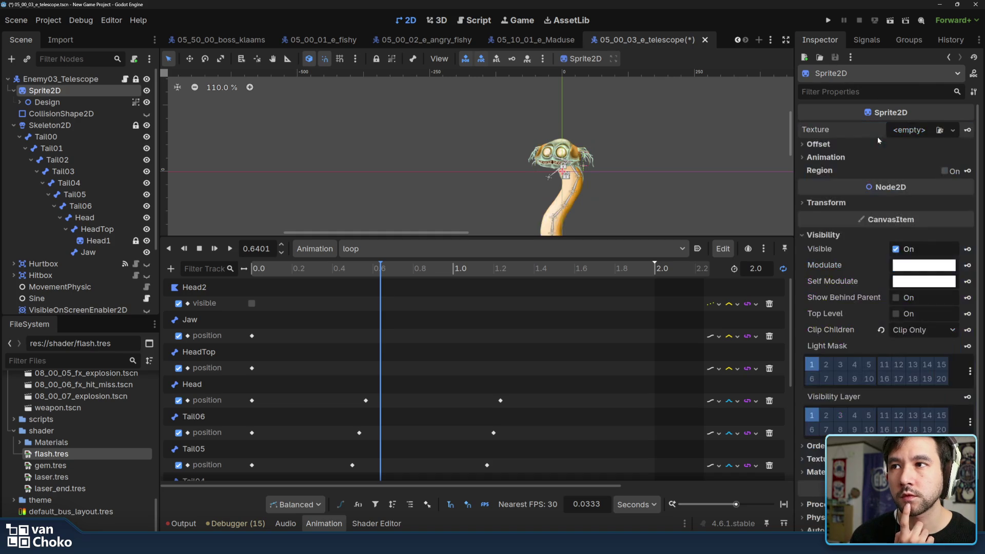
- Assign a PlaceholderTexture2D to the sprite and size it 100 × 100 px
click(917, 133)
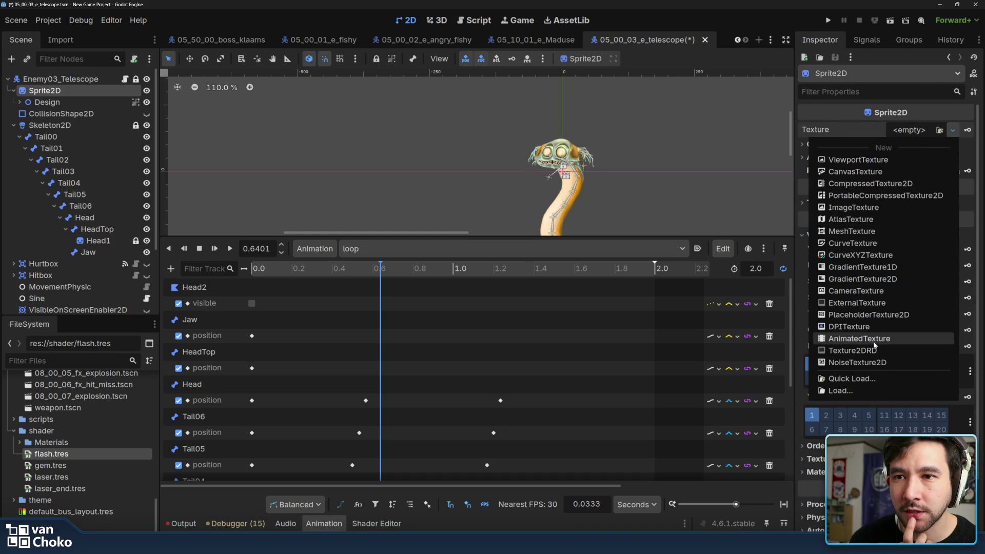
click(872, 316)
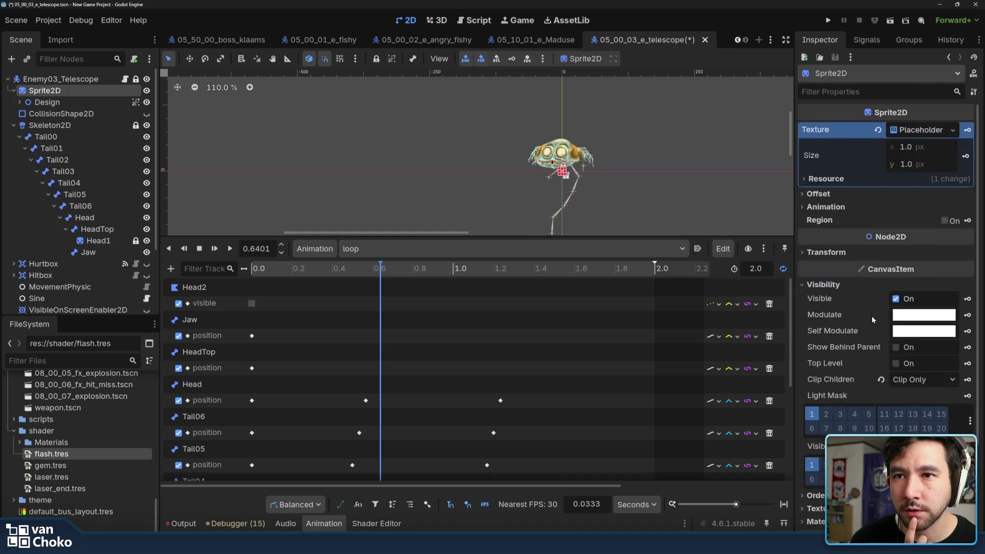
click(906, 147)
text(100)
key(Tab)
text(100)
key(Return)
click(926, 149)
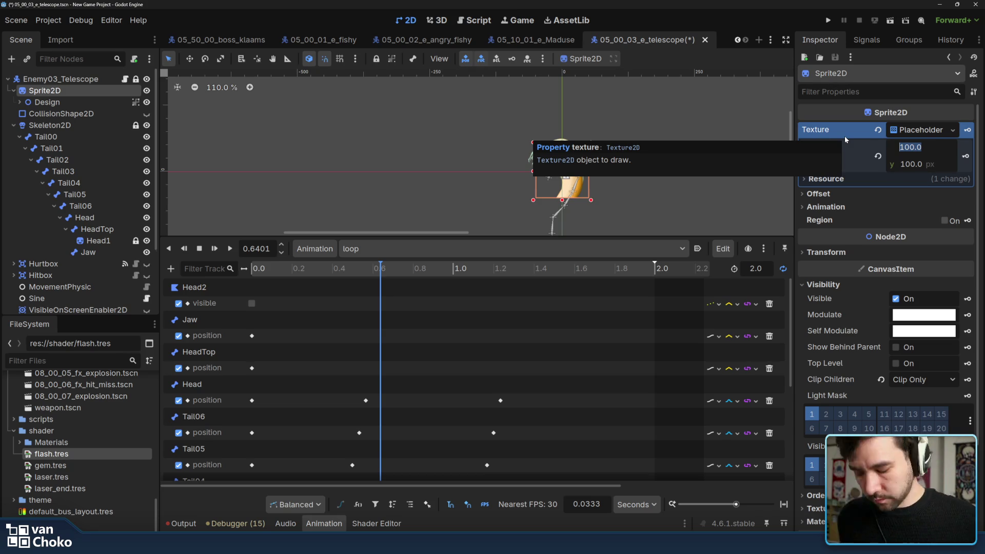
- Try stretching the sprite's box on the canvas, undoing each attempt, and nudge height to 102 px
scroll(679, 186, down, 3)
scroll(606, 149, down, 1)
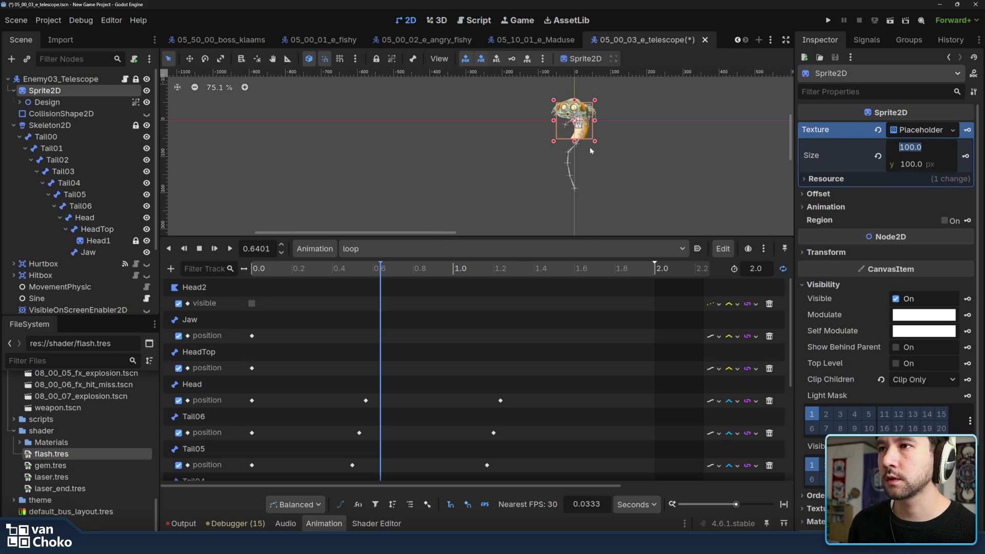
drag(574, 154, 575, 198)
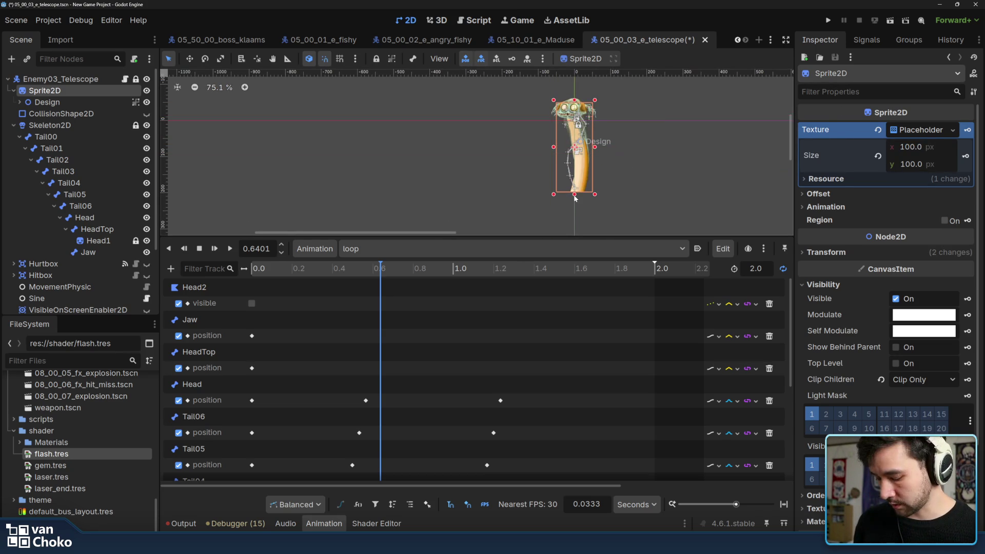
key(ctrl+z)
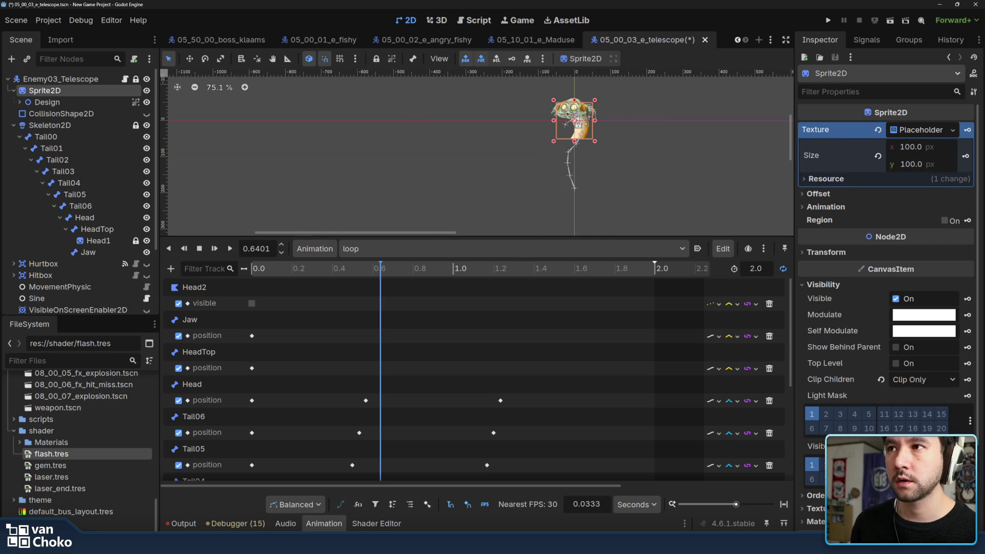
drag(912, 166, 914, 168)
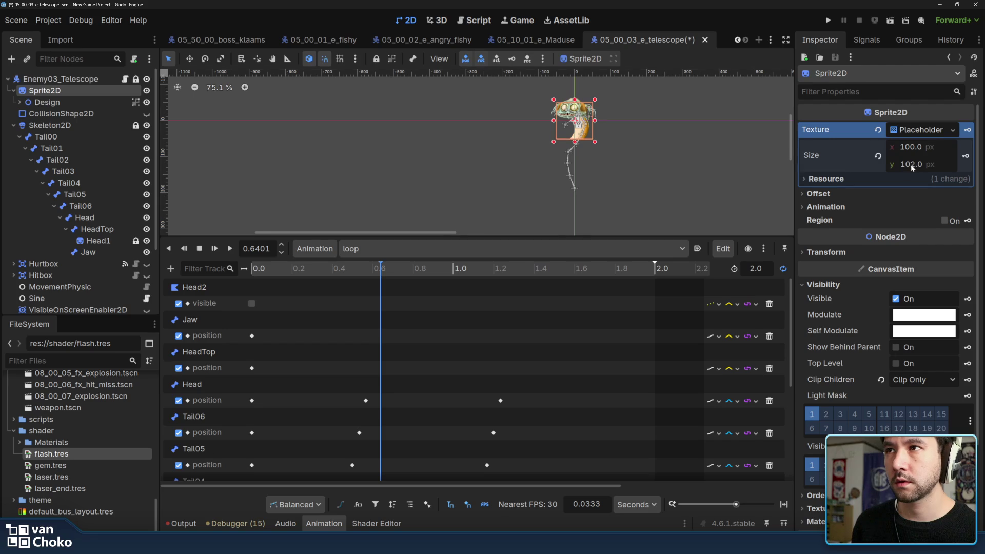
scroll(532, 143, up, 5)
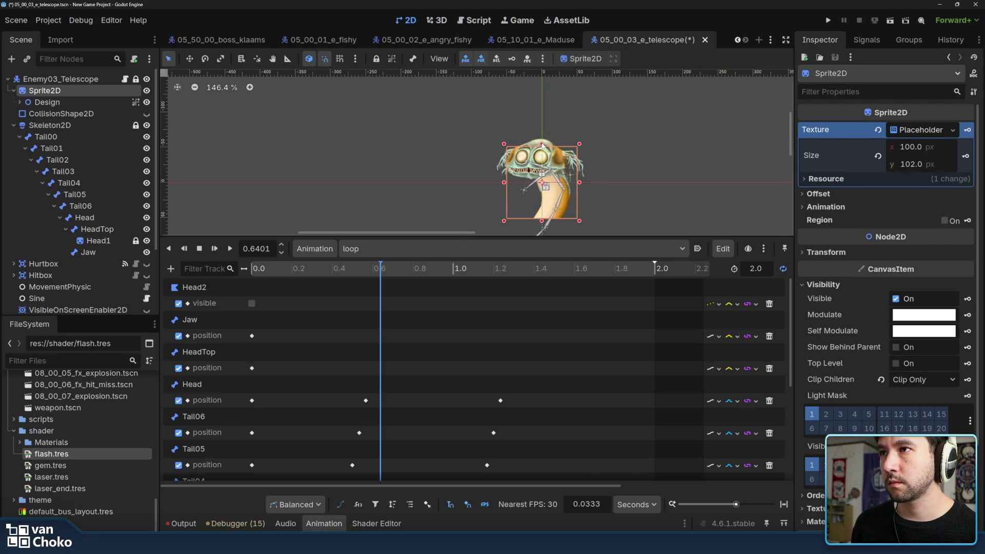
drag(541, 136, 543, 121)
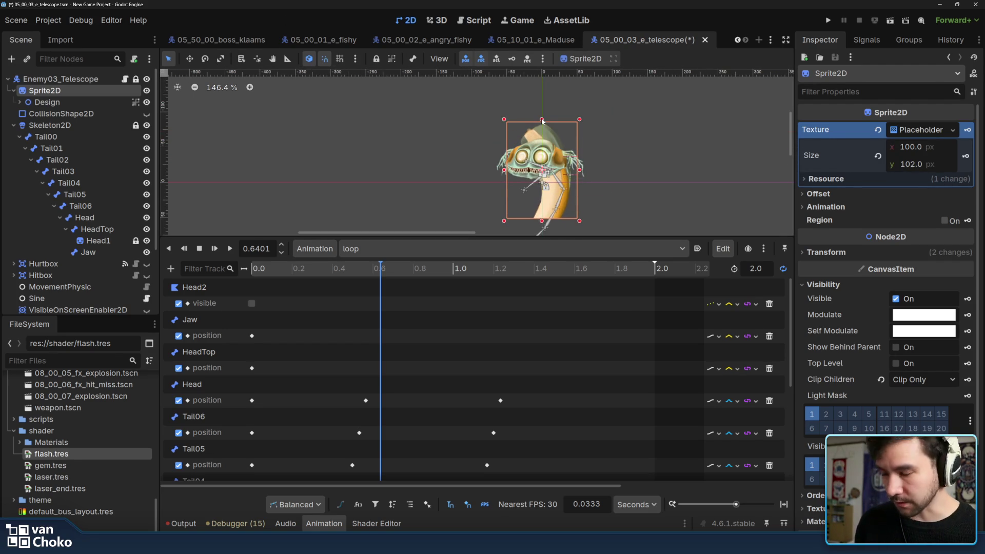
key(ctrl+z)
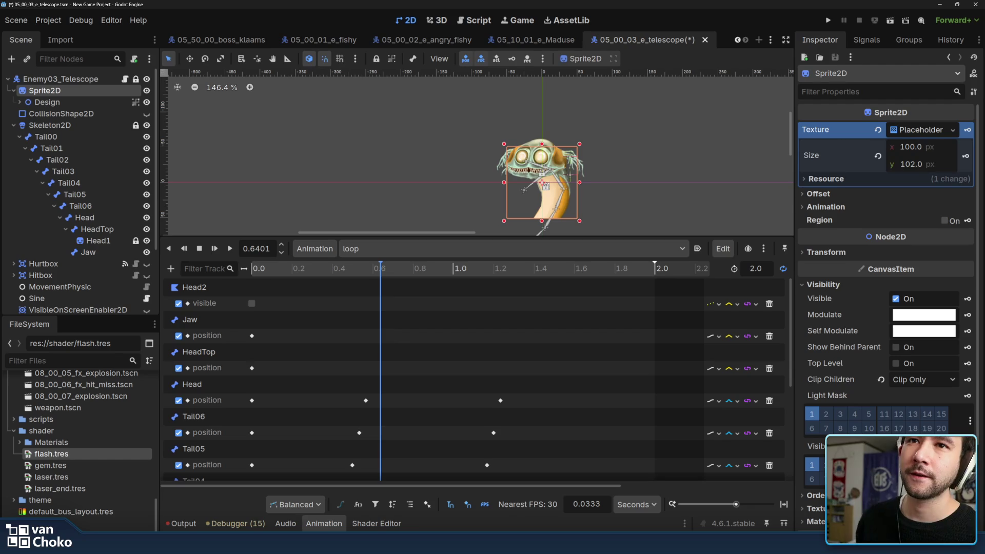
- Set the placeholder height, trying 5000 and 250 before settling on 300 px
click(911, 164)
text(5000)
key(Return)
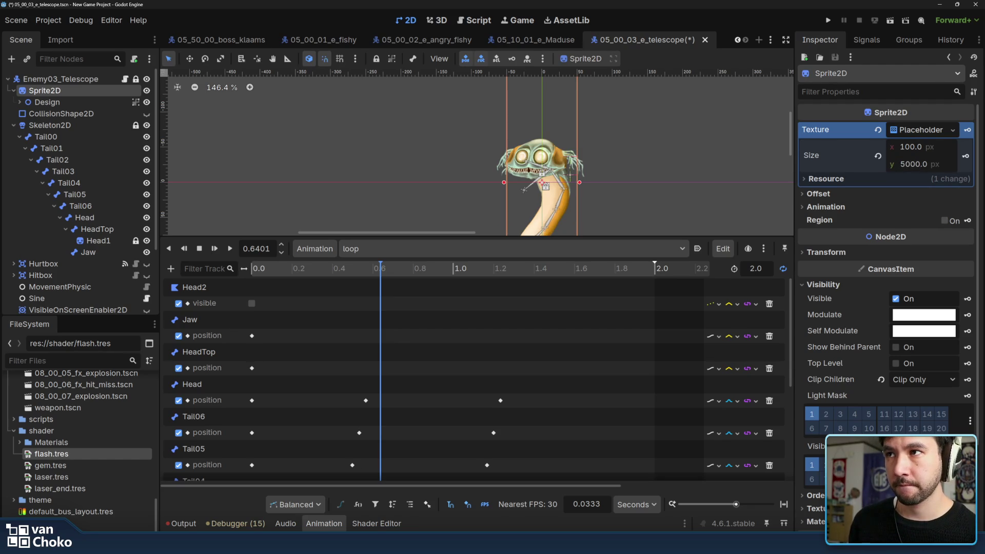
scroll(745, 157, down, 3)
scroll(709, 194, down, 3)
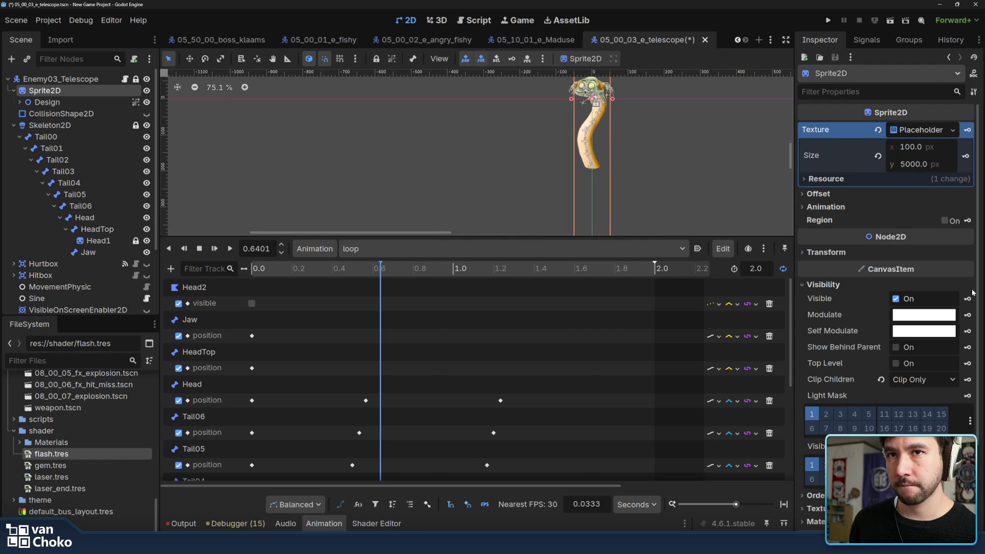
click(918, 164)
text(250)
key(Return)
click(910, 165)
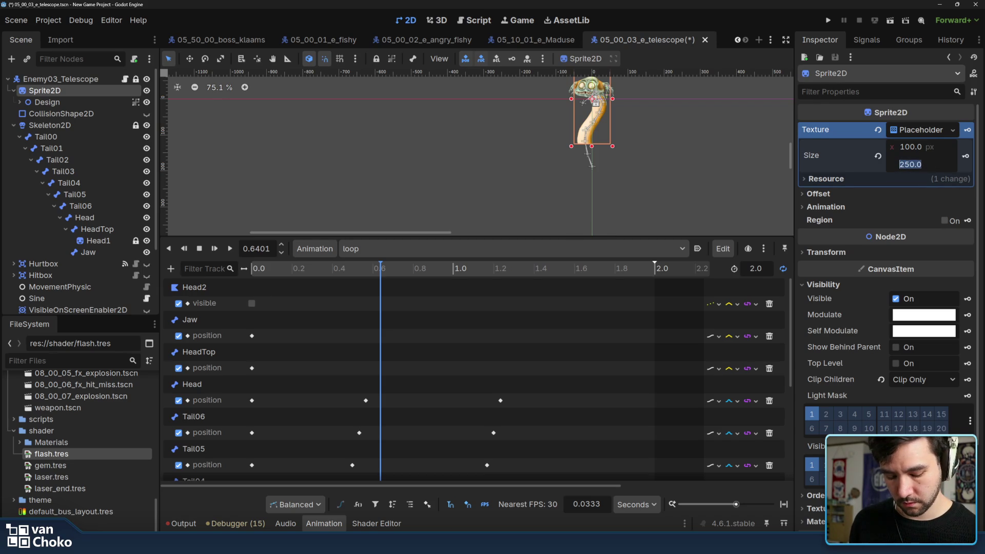
text(300)
key(Return)
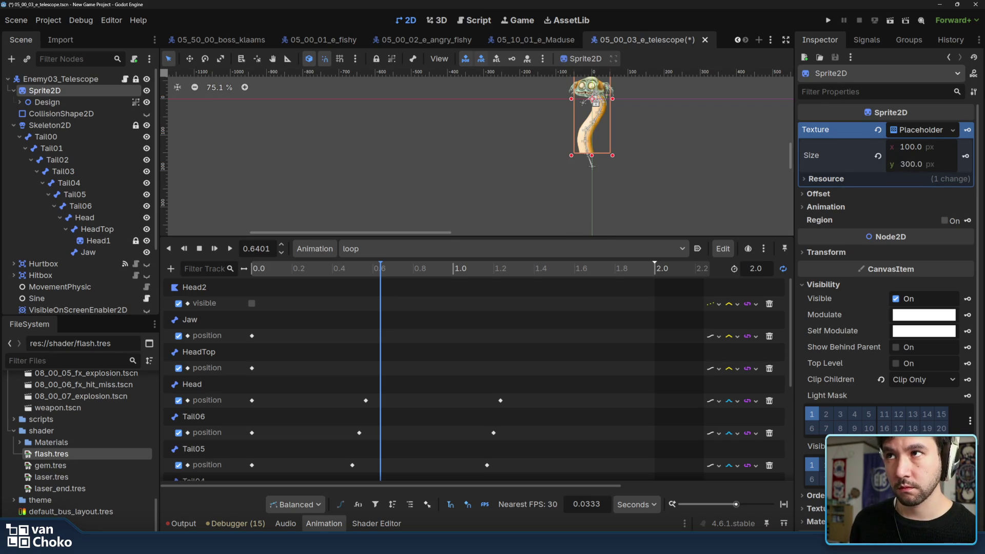
mouse_move(672, 128)
mouse_down()
mouse_move(664, 221)
mouse_move(645, 178)
mouse_up()
- Reset the sprite's horizontal offset to 0
click(842, 178)
click(842, 178)
click(824, 194)
drag(916, 226, 911, 226)
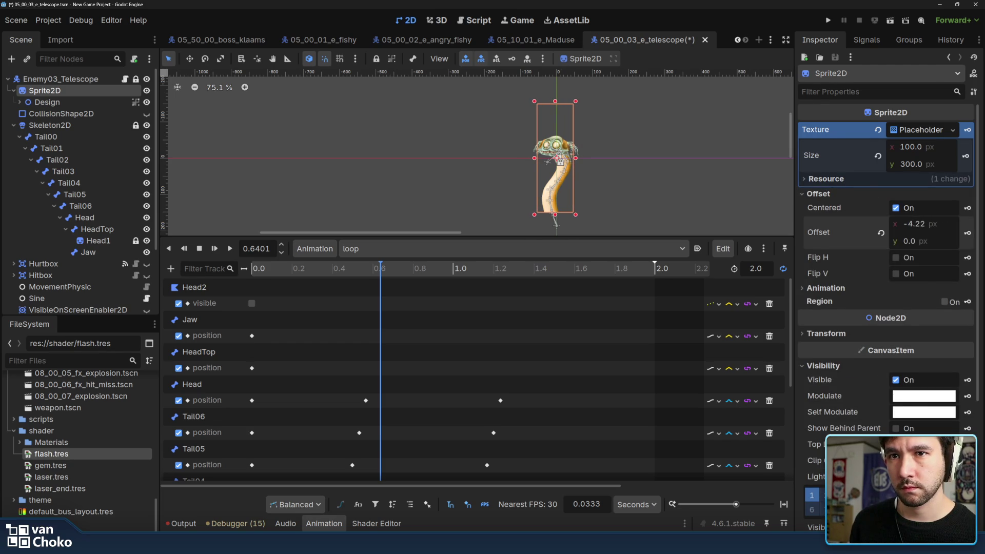
click(917, 225)
text(0)
key(Return)
- Set the sprite's vertical offset to 45 px after trying 150 and 50
click(921, 240)
text(150)
key(Return)
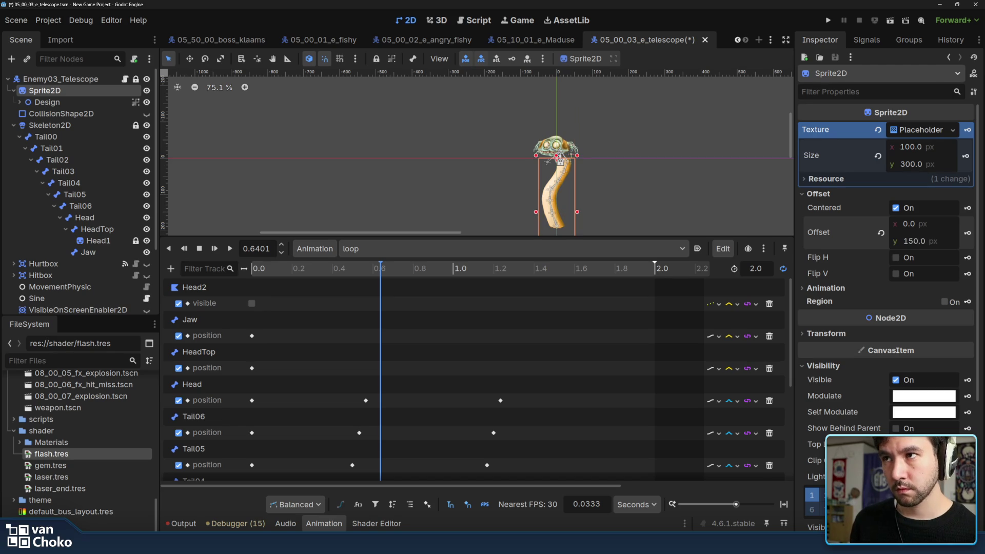
click(908, 241)
key(BackSpace)
key(Return)
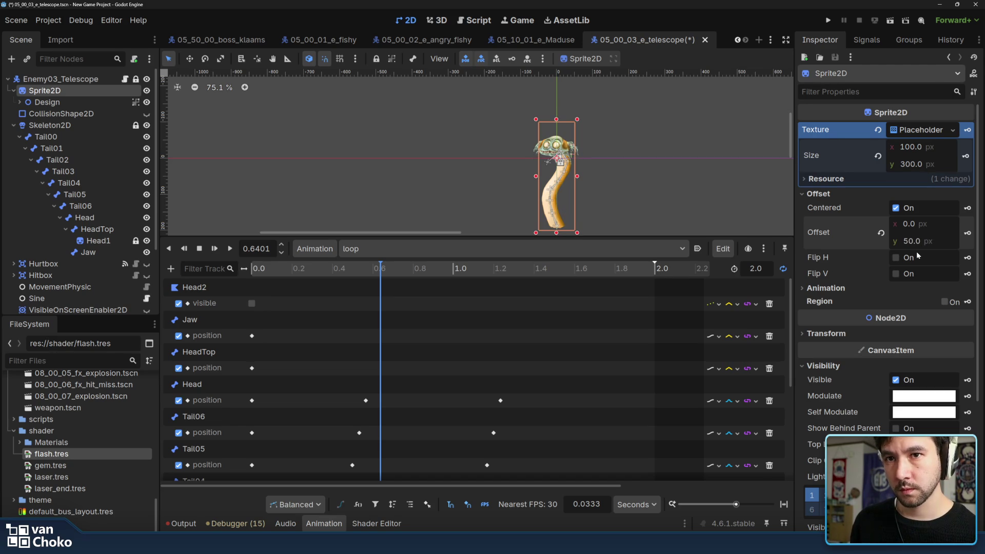
mouse_move(921, 241)
mouse_down()
mouse_move(911, 241)
mouse_move(919, 218)
mouse_up()
click(914, 241)
text(45)
key(Return)
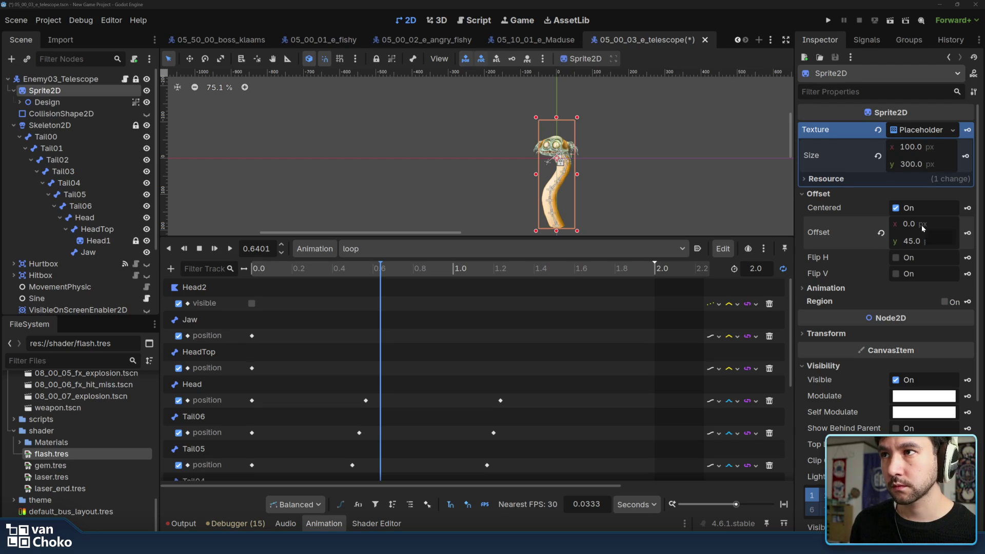
- Set the placeholder width to 200 px, deselect it, and recentre the canvas
drag(918, 147, 956, 147)
click(928, 151)
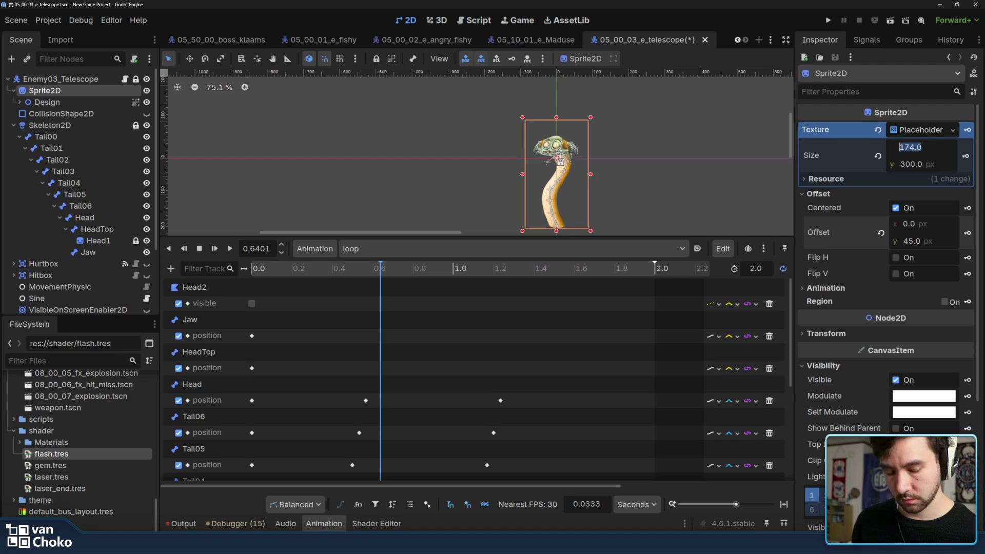
text(200)
key(Return)
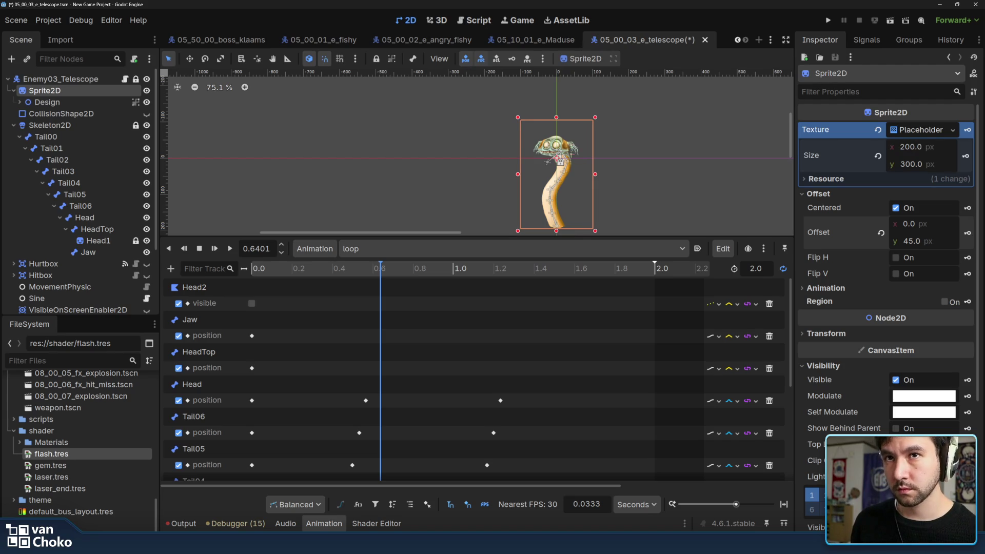
click(657, 181)
drag(652, 187, 605, 161)
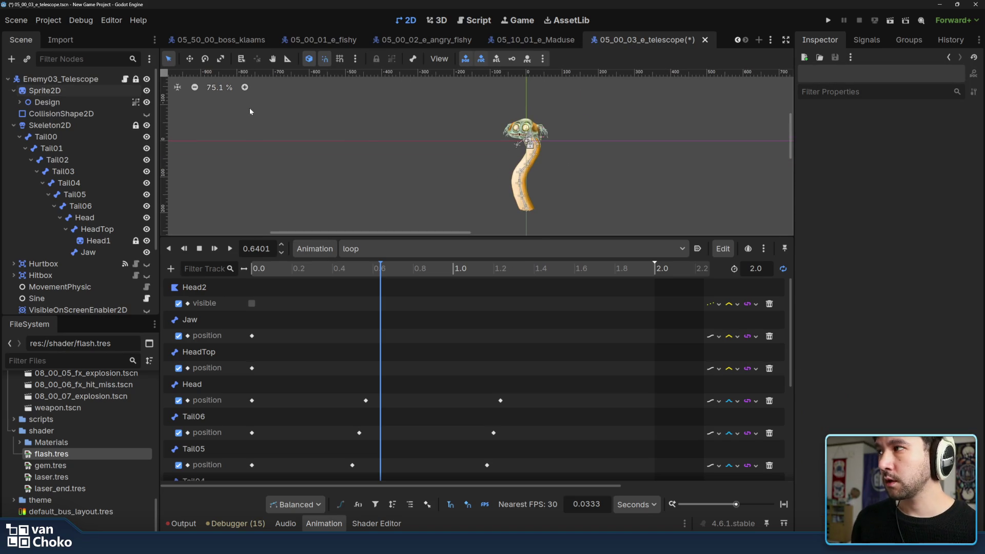
- Expand Skeleton2D and inspect the Head1 sprite and HeadTop bone
click(46, 126)
click(13, 125)
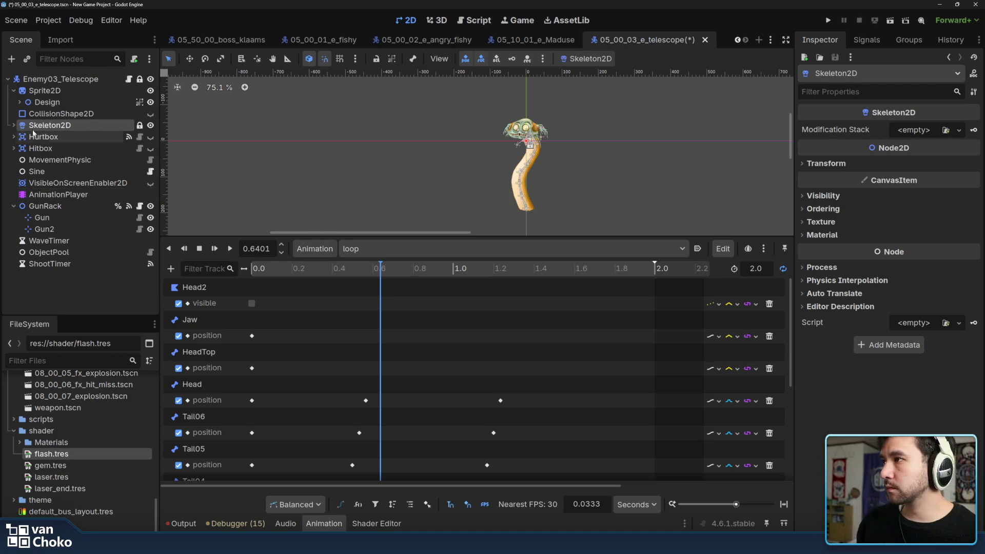
click(13, 125)
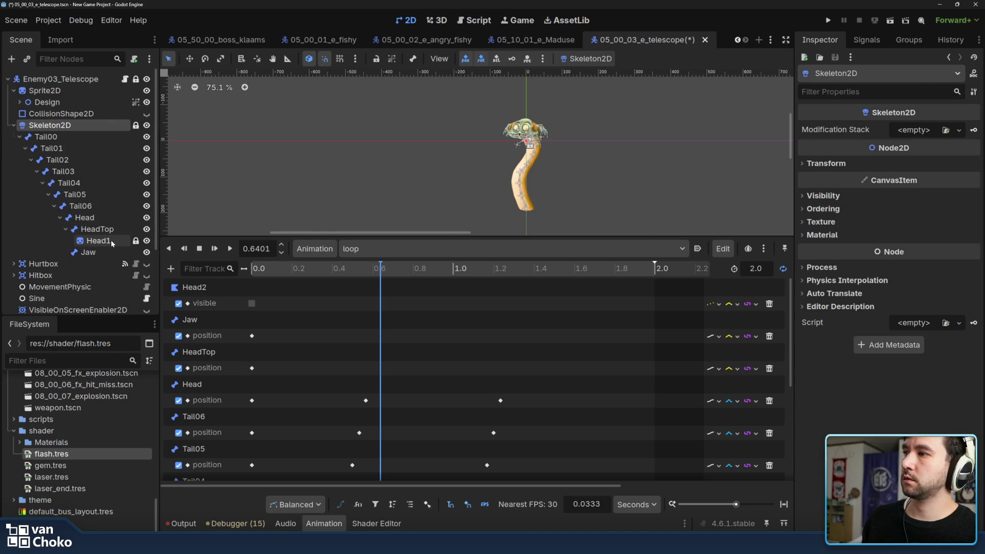
click(111, 240)
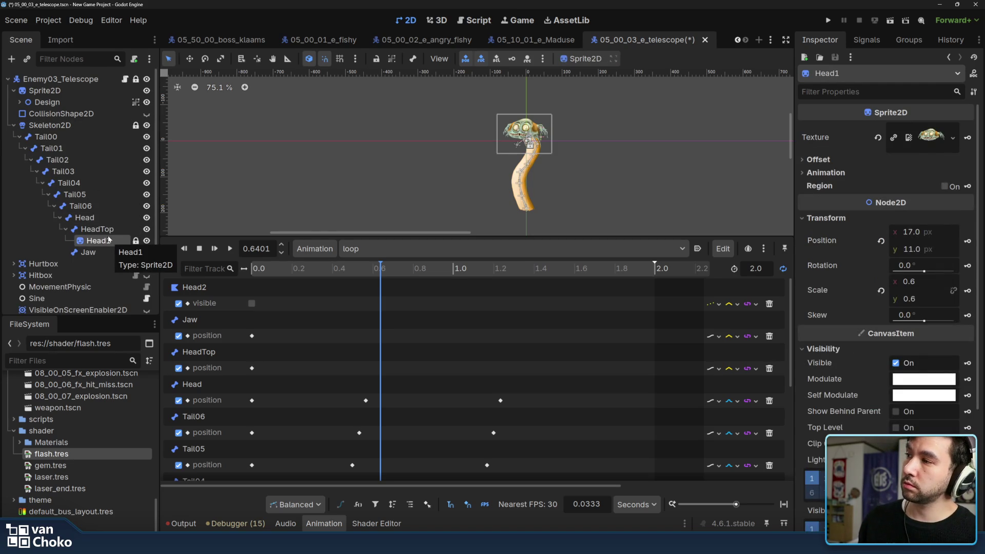
key(Up)
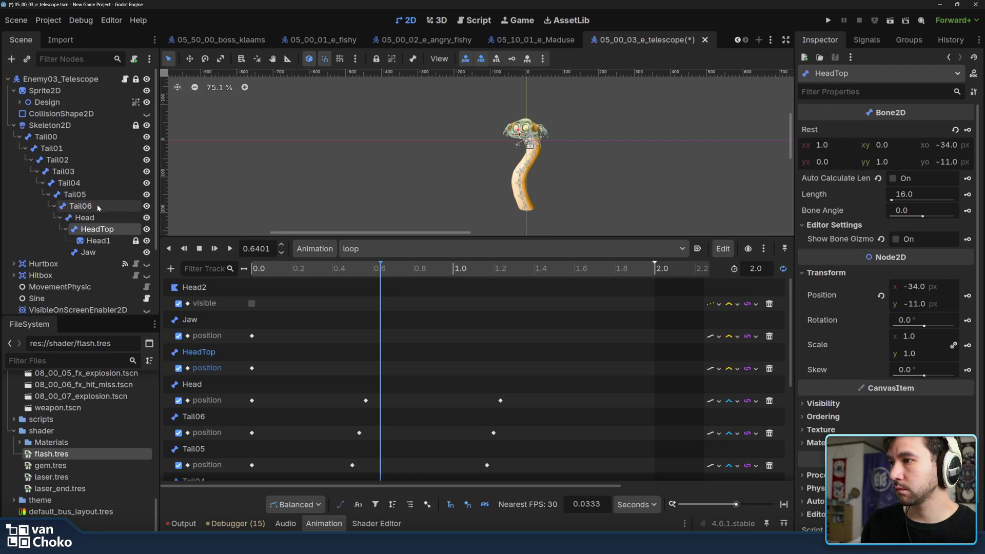
scroll(97, 206, down, 3)
scroll(97, 205, up, 3)
- Collapse Skeleton2D, reselect it, and drop down the animation list
click(52, 125)
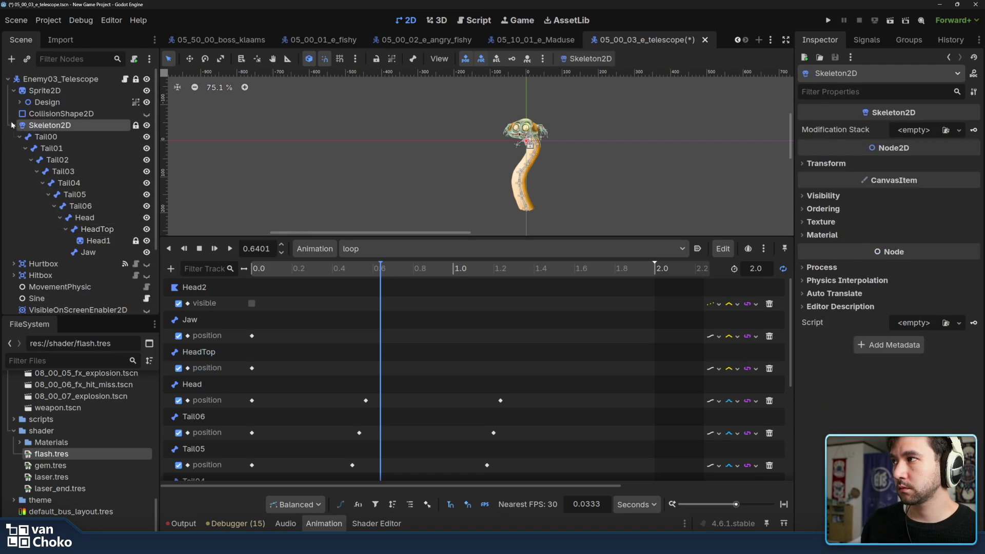
key(Left)
click(59, 115)
click(58, 127)
click(385, 248)
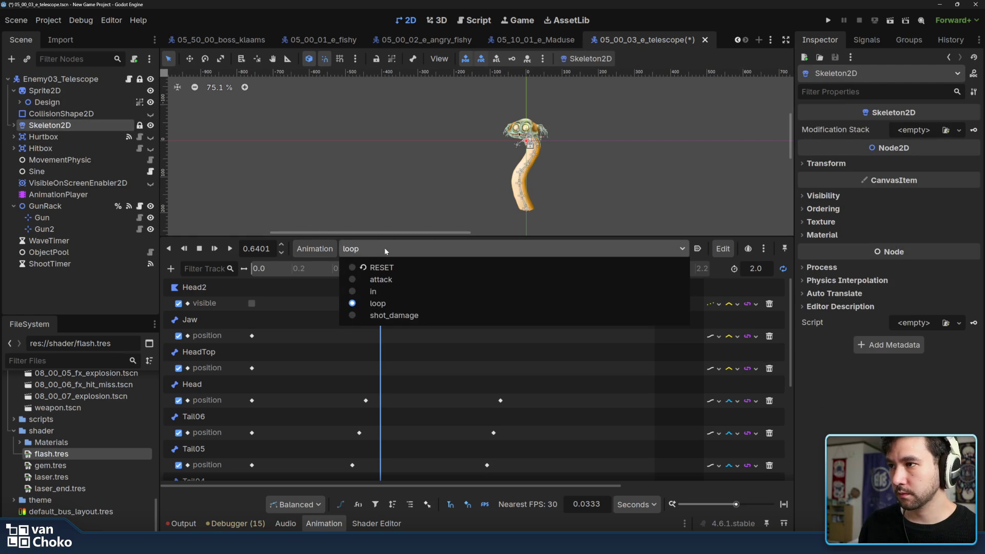
- Switch to the 'in' animation, select the Tail00 bone, and move the playhead to 1.0 s
click(382, 291)
drag(267, 272, 236, 267)
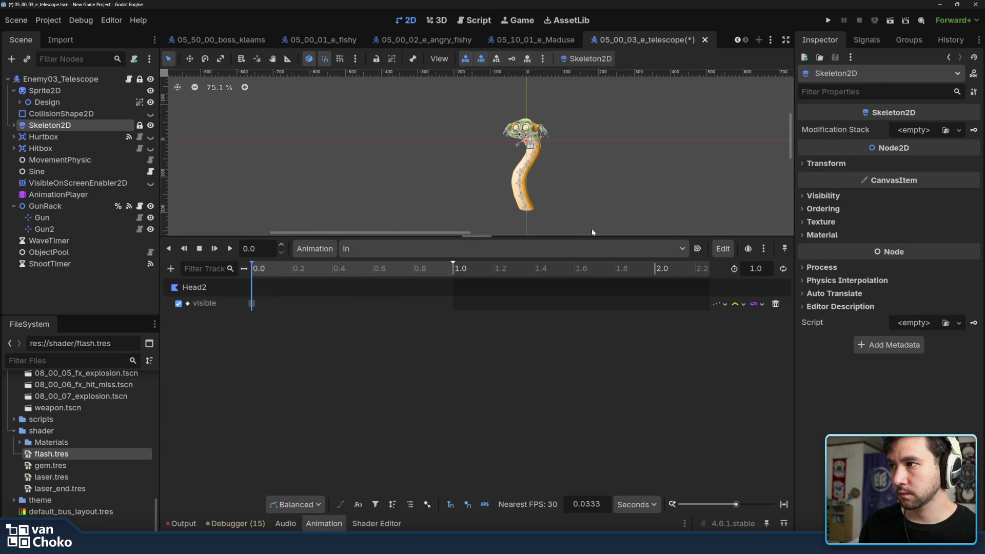
scroll(531, 189, up, 2)
scroll(528, 183, up, 1)
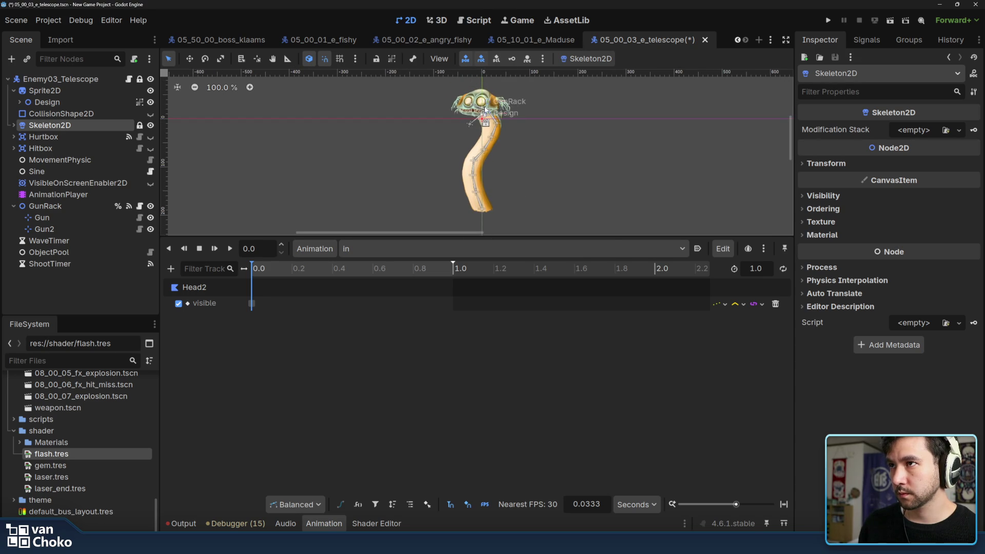
click(484, 209)
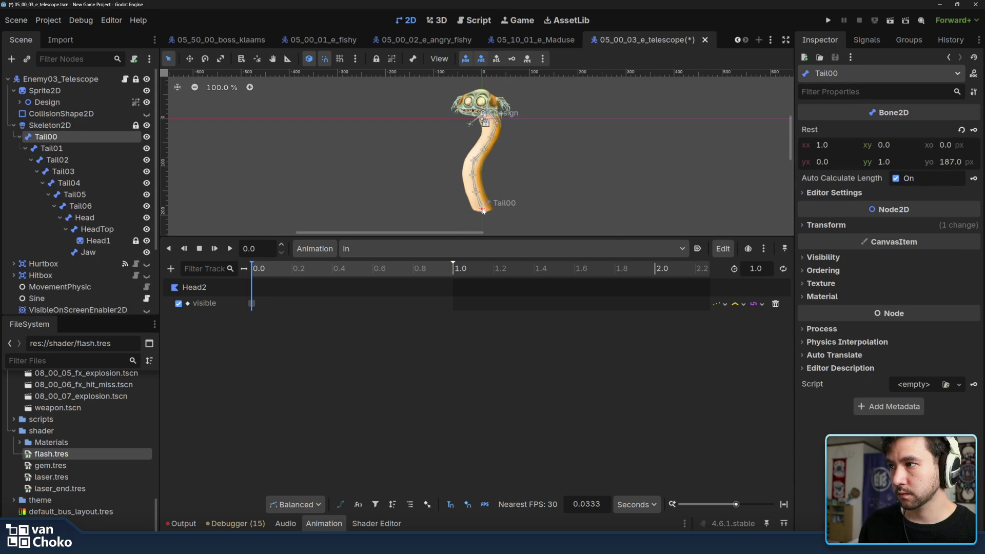
drag(358, 266, 472, 268)
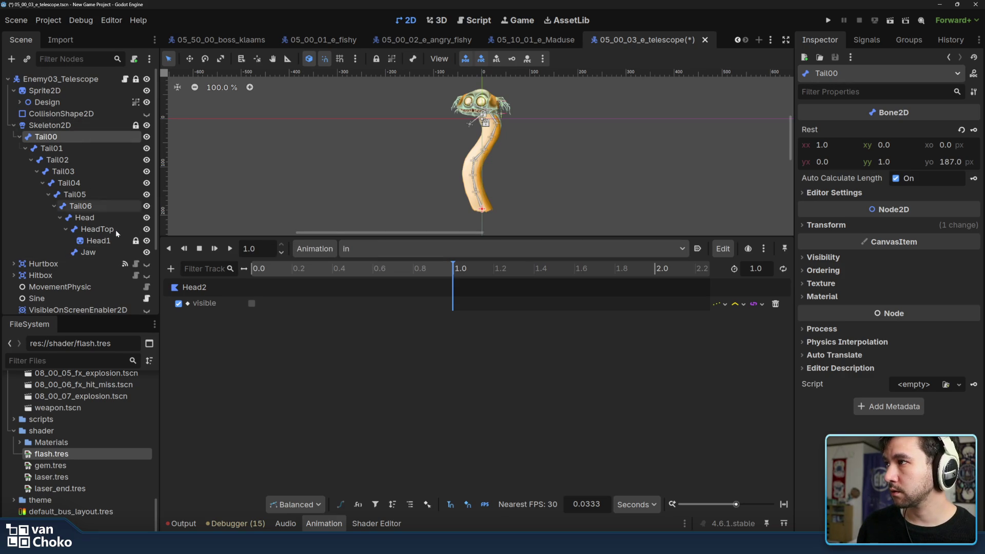
- Create position tracks for all ten bones, Tail00 through Jaw, keyed at 1.0 seconds
shift+click(97, 253)
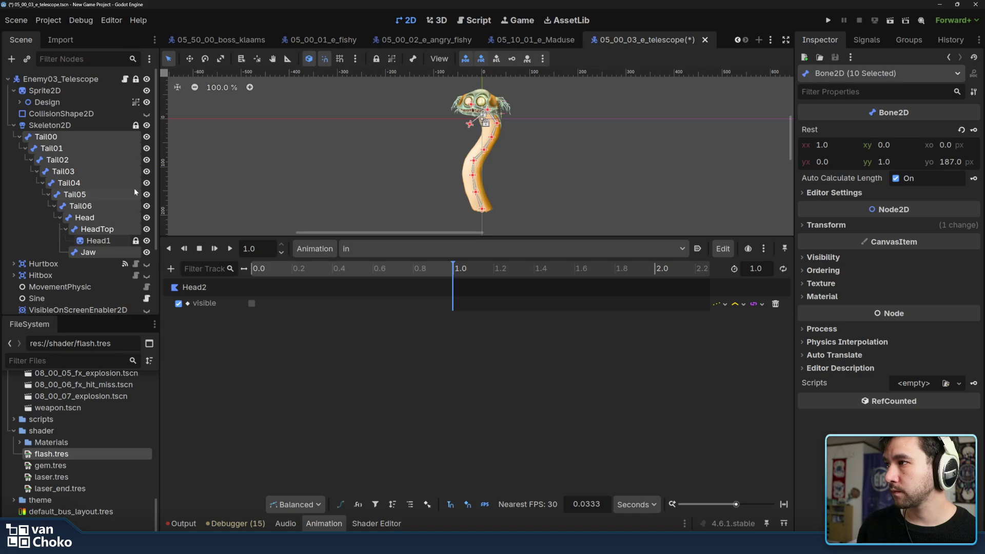
click(827, 225)
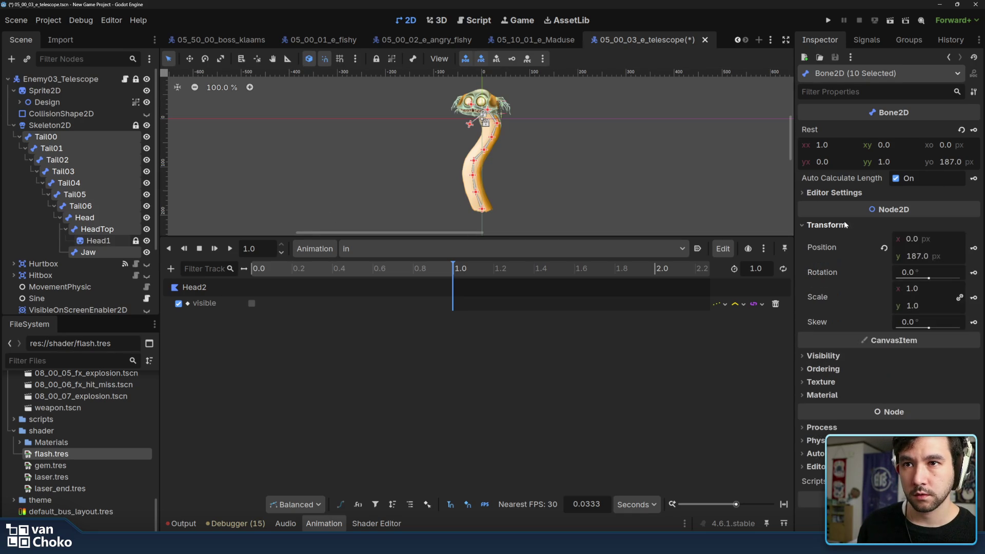
click(974, 249)
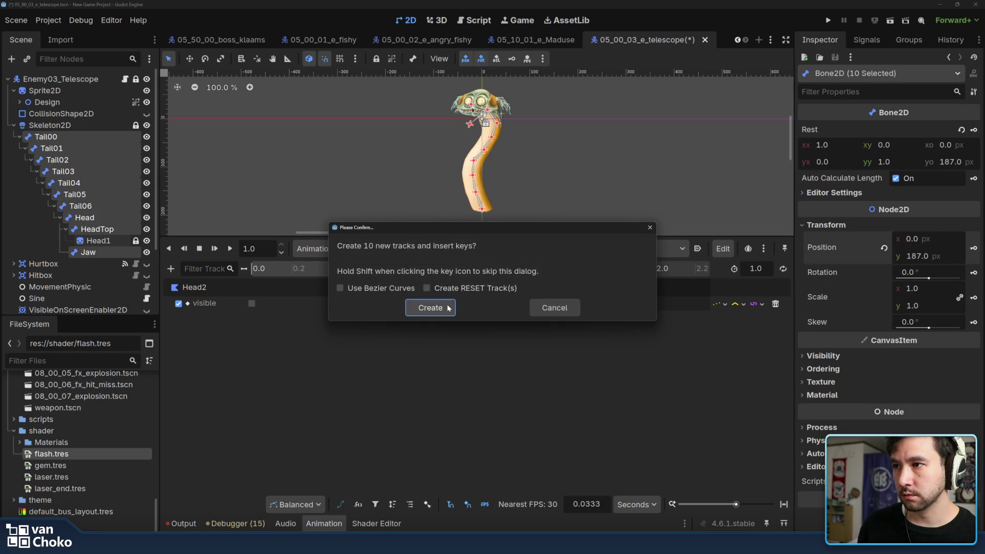
click(447, 304)
- At 0.0, select Tail00 and pull the tail's root bone far downward to fold the body
drag(421, 264, 224, 263)
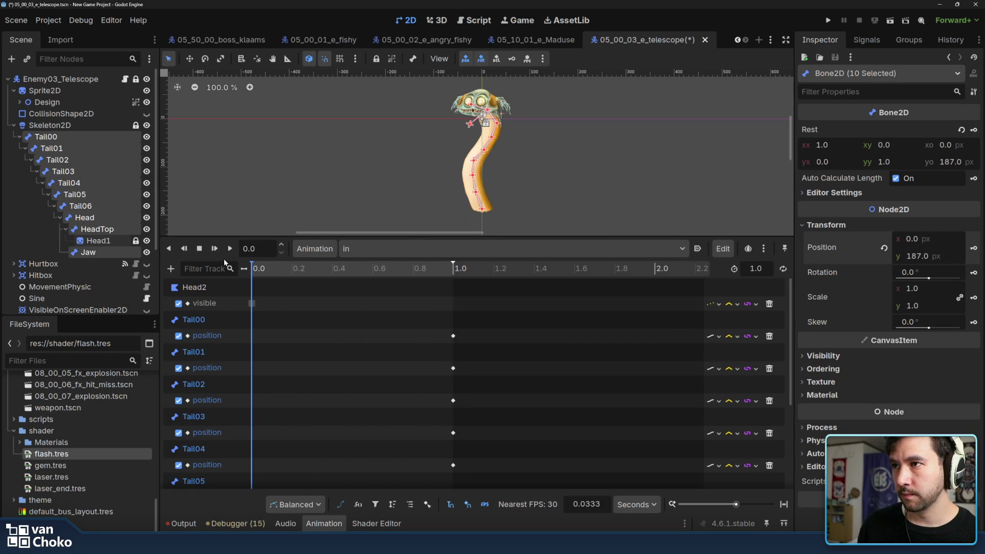
click(484, 211)
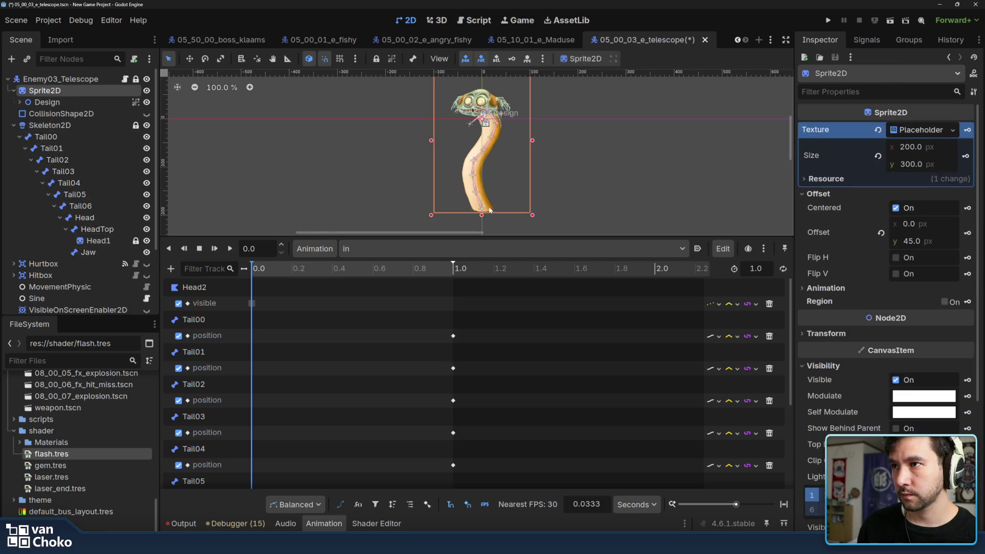
click(484, 210)
mouse_move(484, 211)
mouse_down()
mouse_move(473, 218)
mouse_move(462, 210)
mouse_move(467, 176)
mouse_move(477, 228)
mouse_move(488, 207)
mouse_move(490, 244)
mouse_up()
scroll(514, 199, down, 2)
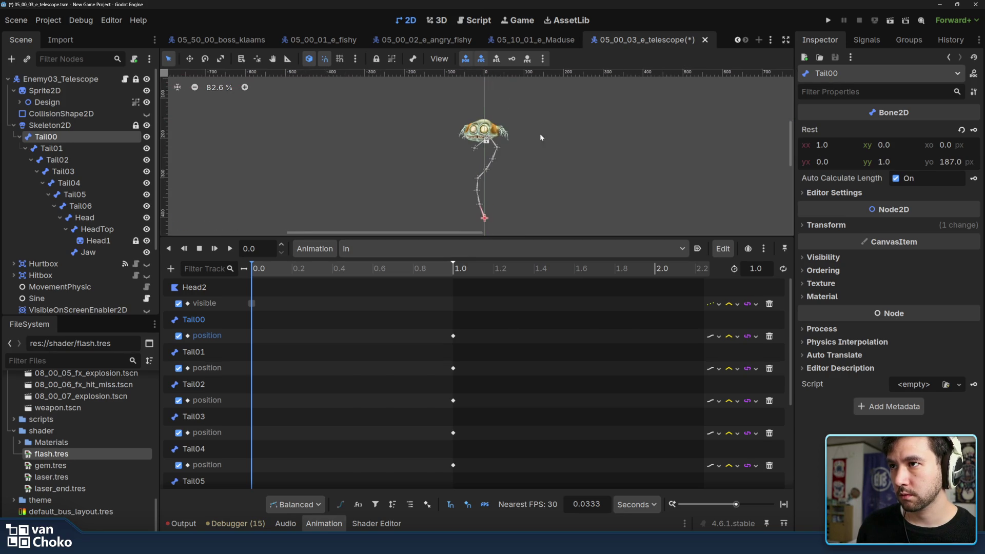
drag(485, 216, 484, 215)
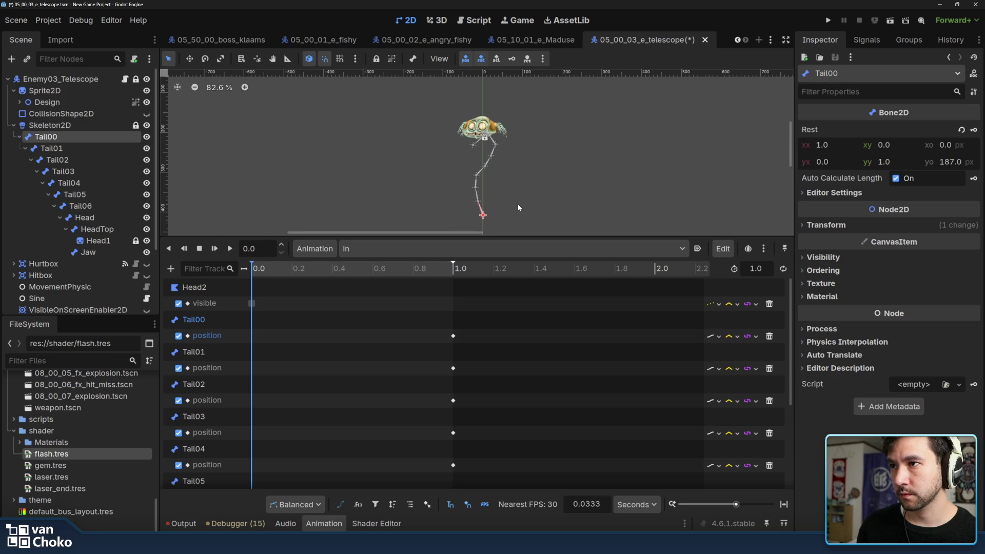
- Key Tail00's lowered position (1, 407) at 0.0 and preview the rise by scrubbing and playing
click(840, 226)
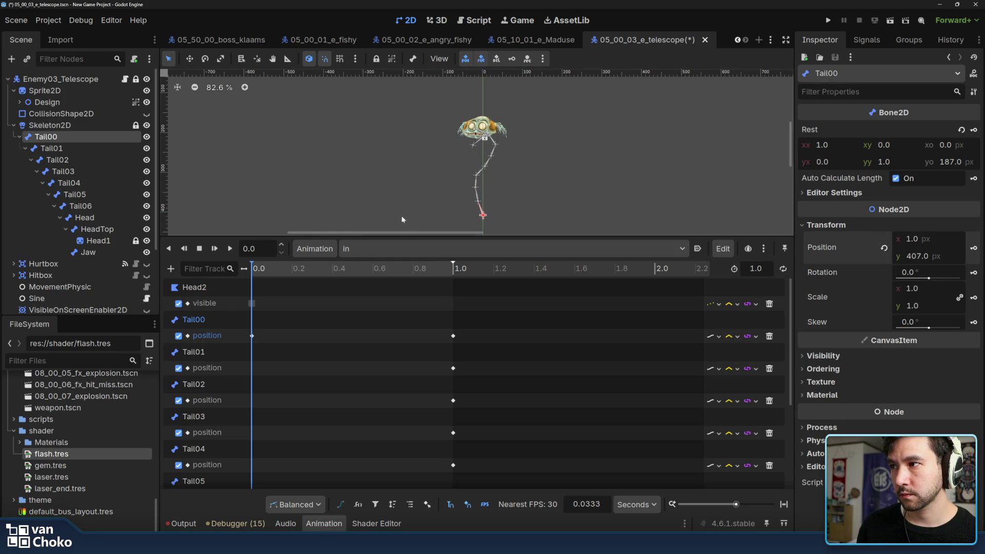
mouse_move(283, 268)
mouse_down()
mouse_move(388, 269)
mouse_move(221, 271)
mouse_up()
key(d)
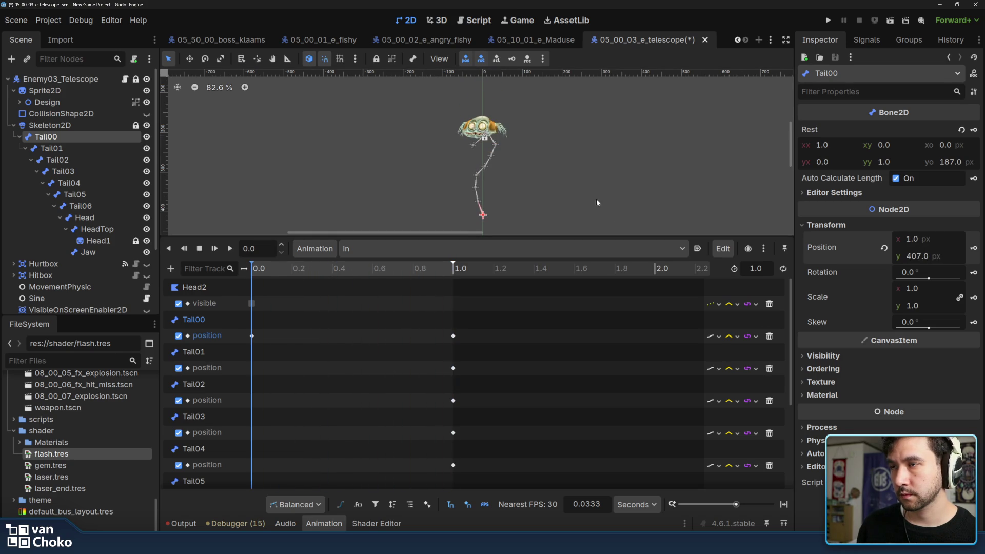
scroll(590, 208, up, 1)
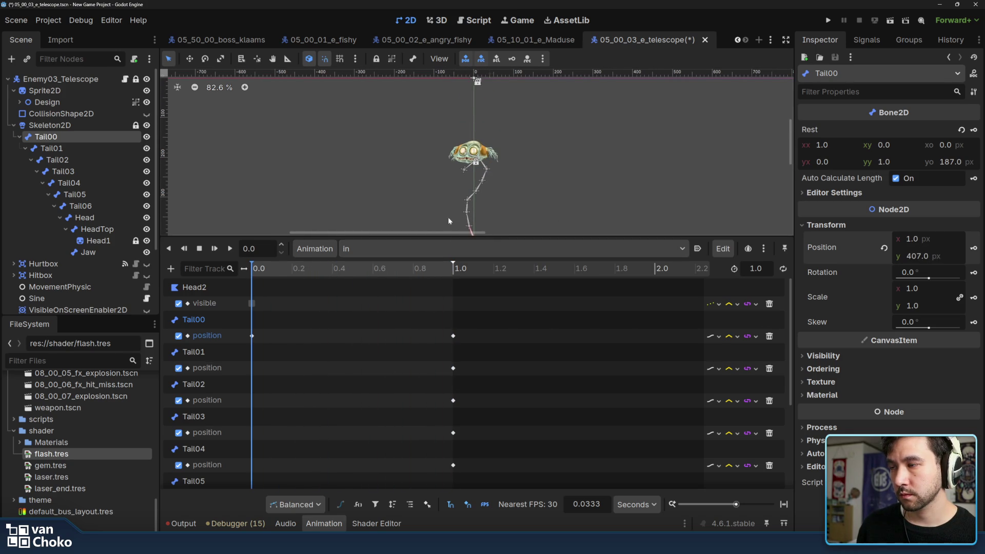
mouse_move(260, 271)
mouse_down()
mouse_move(431, 270)
mouse_move(272, 271)
mouse_move(288, 269)
mouse_up()
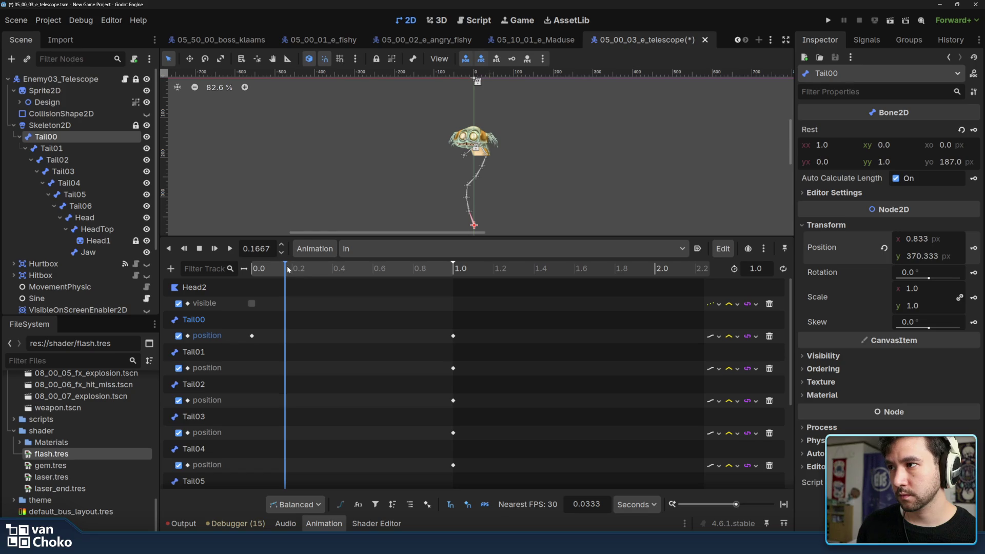
- At 0.1667, drag Tail06, Tail05, Tail02 and Tail01 to kink the neck and lean the head sideways
click(487, 156)
mouse_move(487, 156)
mouse_down()
mouse_move(471, 150)
mouse_move(480, 142)
mouse_up()
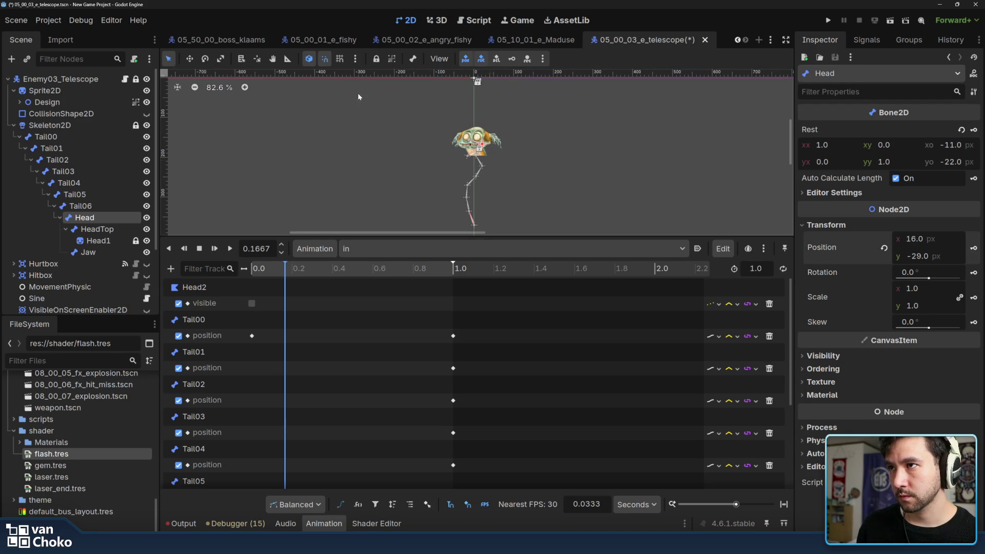
click(477, 159)
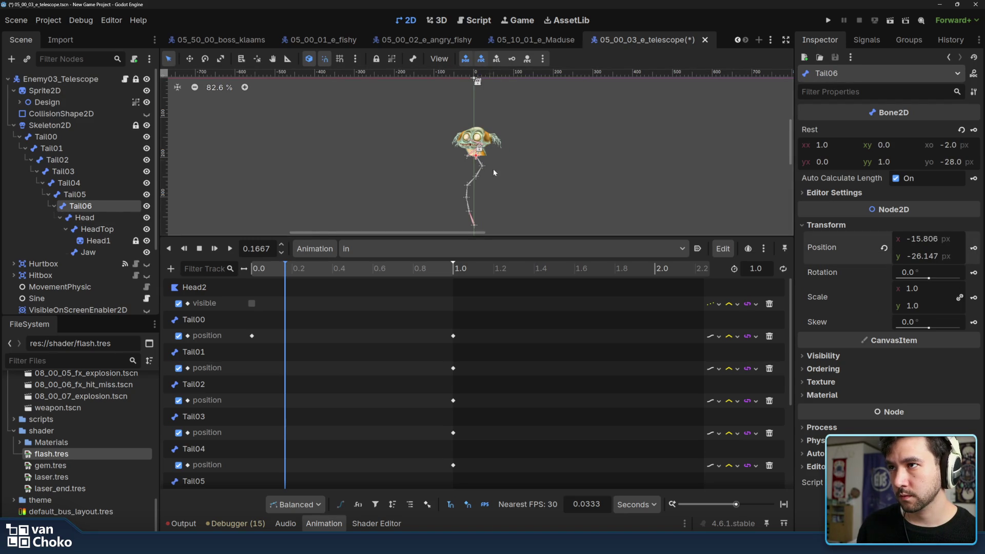
mouse_move(483, 169)
mouse_down()
mouse_move(466, 157)
mouse_move(475, 154)
mouse_up()
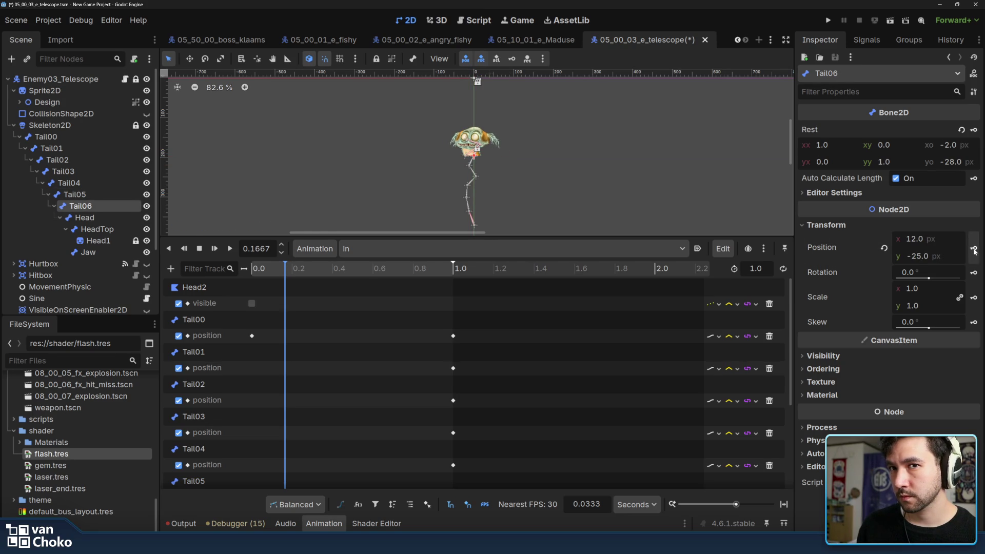
mouse_move(467, 164)
mouse_down()
mouse_move(453, 163)
mouse_move(489, 212)
mouse_move(472, 180)
mouse_move(486, 137)
mouse_up()
key(Escape)
click(484, 214)
click(486, 198)
click(473, 160)
scroll(488, 155, up, 4)
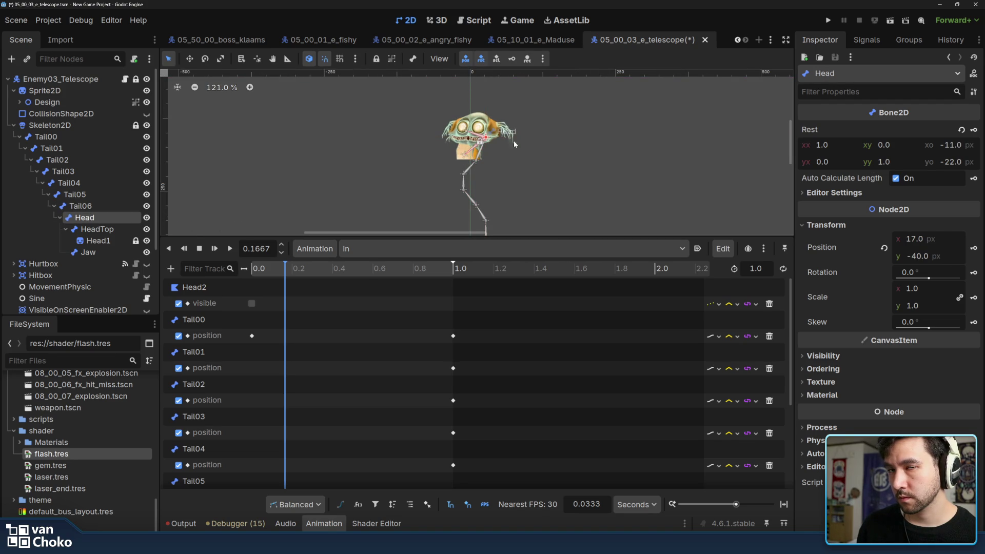
- Pull Tail04 into a new zigzag pose at 0.1667
scroll(630, 155, down, 3)
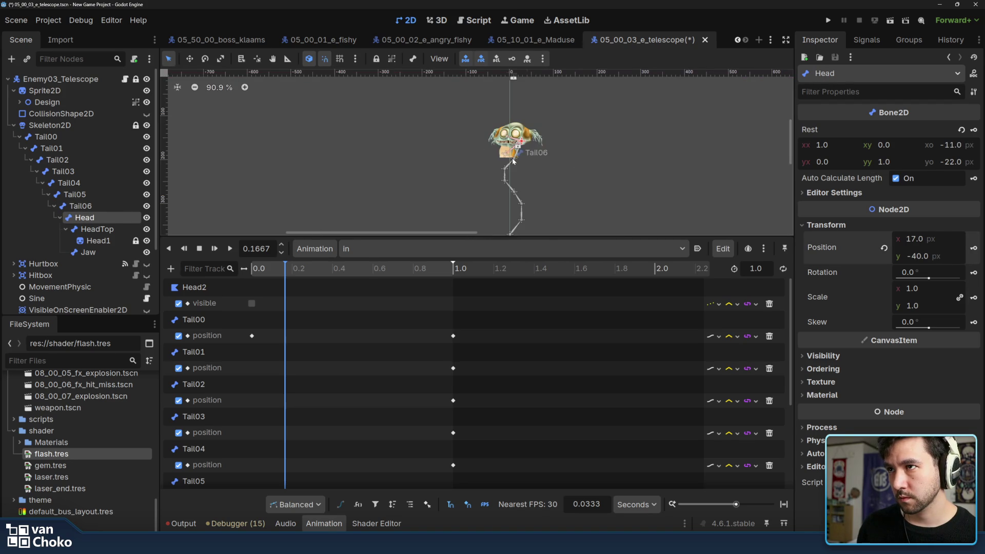
key(Up)
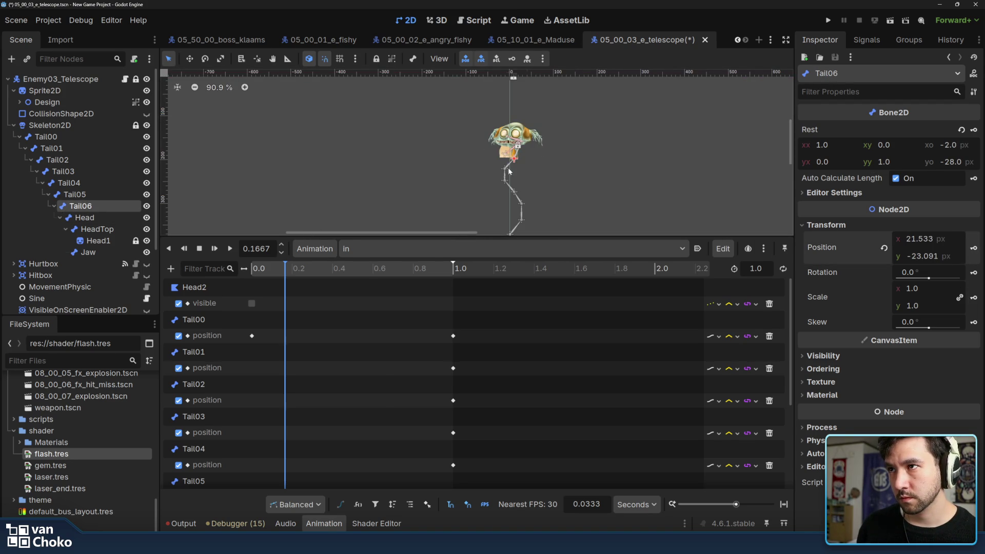
click(505, 169)
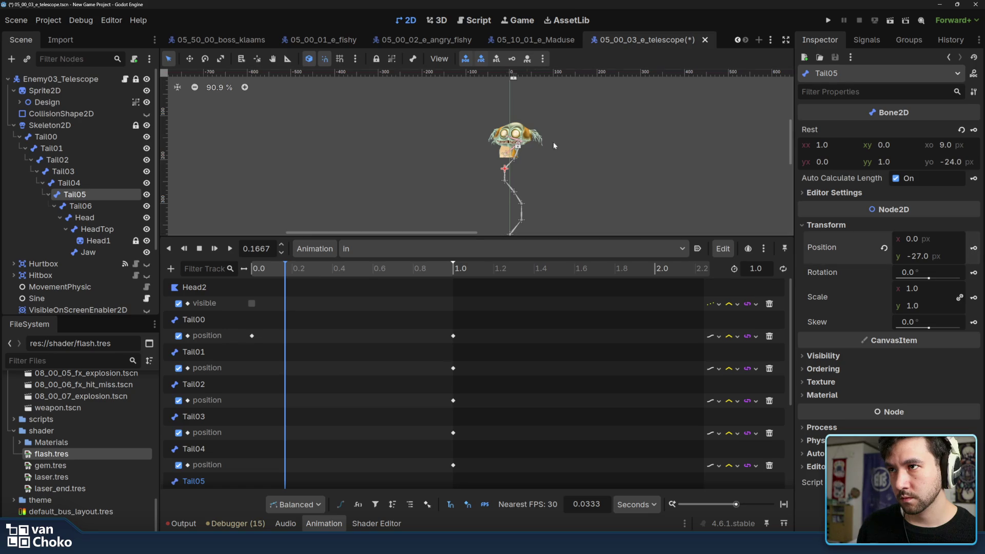
drag(504, 182, 505, 180)
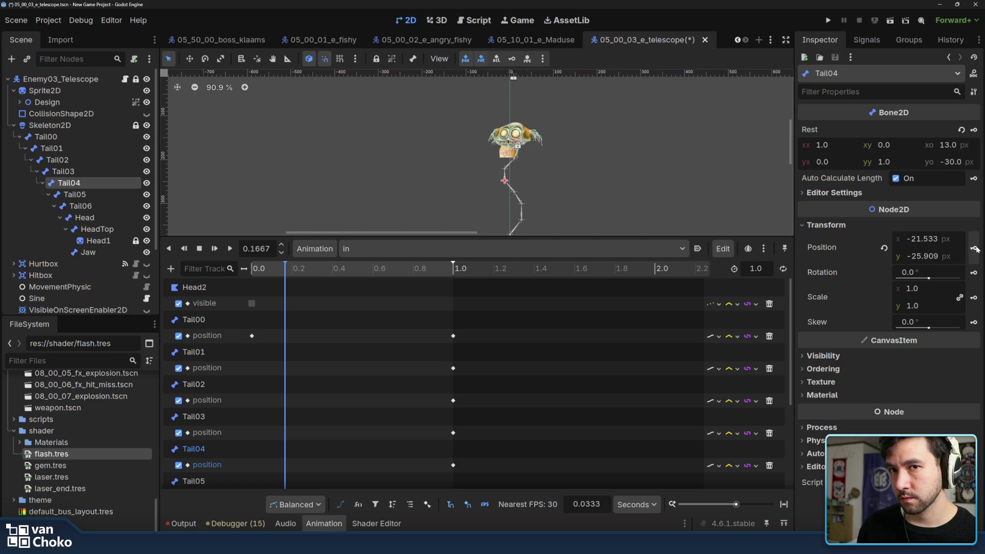
- Key the positions of Tail03, Tail02 and Tail01 at 0.1667, with Tail01 at (26.167, -33.333)
click(515, 193)
click(973, 248)
click(525, 207)
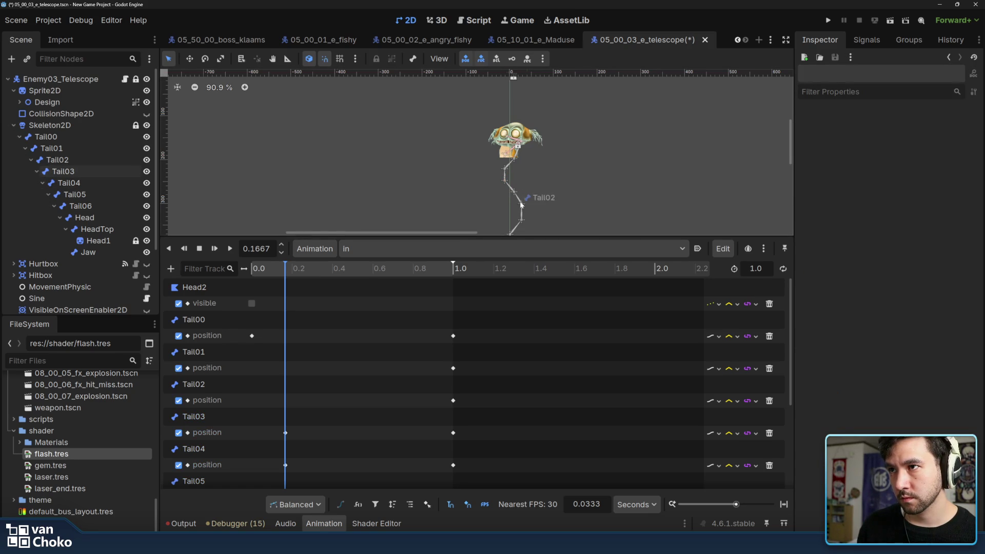
click(974, 249)
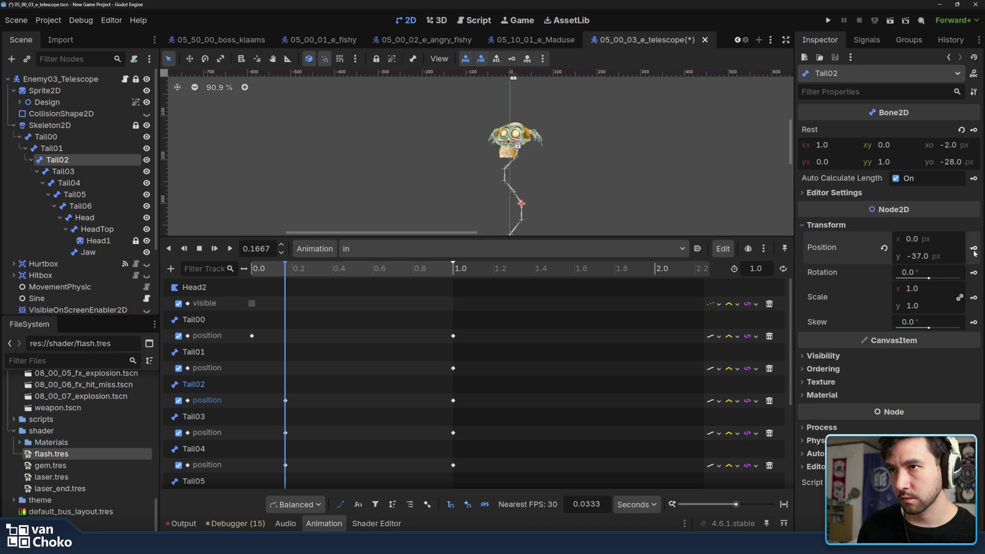
scroll(513, 187, down, 2)
click(510, 174)
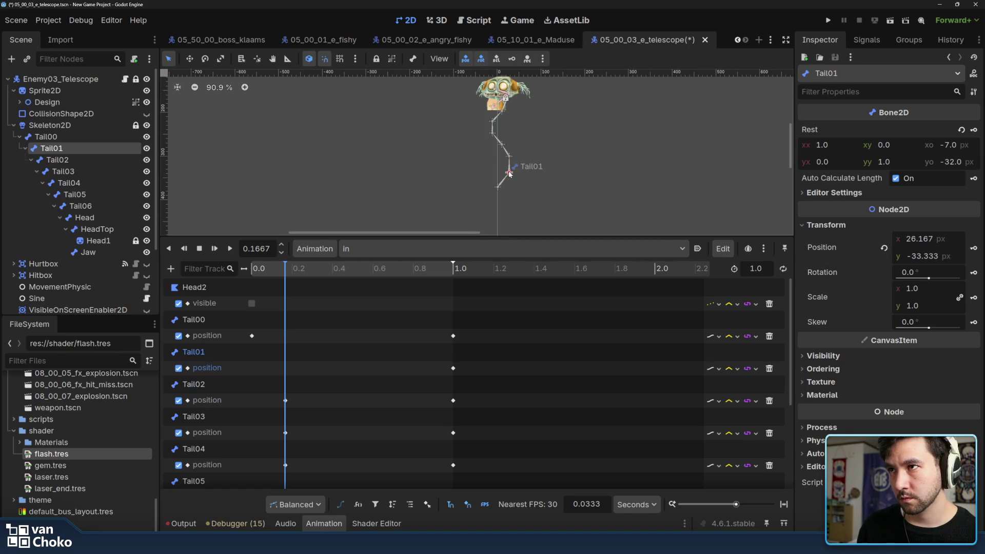
click(974, 248)
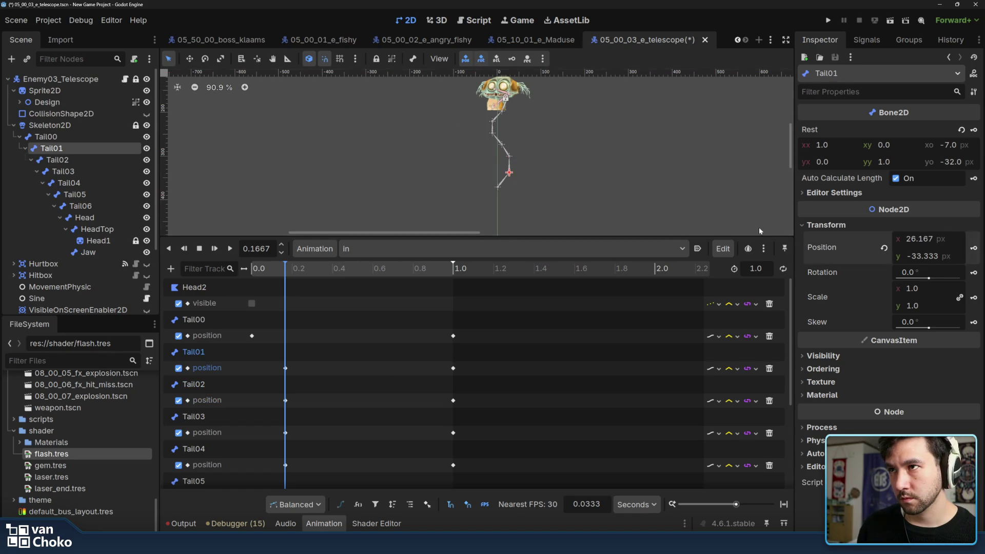
drag(299, 368, 290, 421)
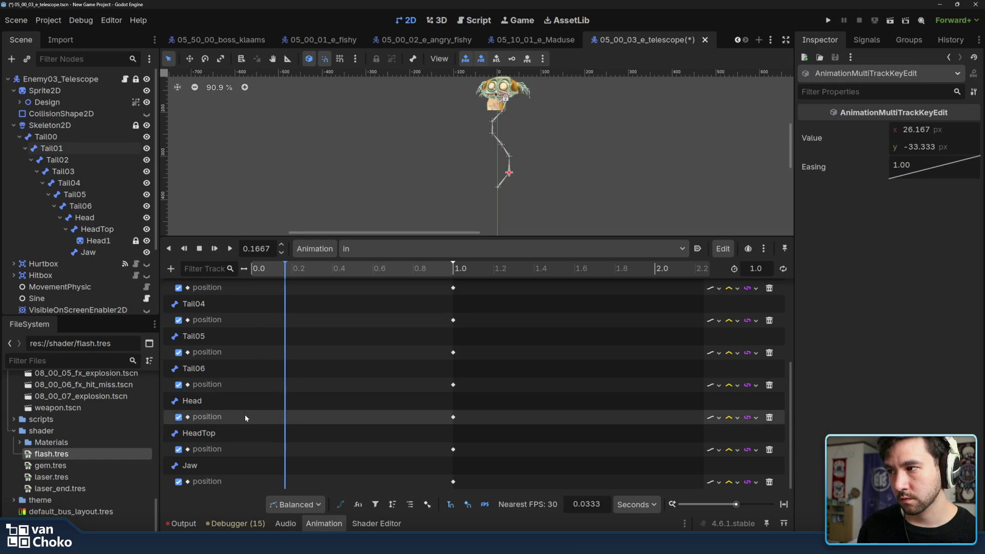
- Replay the 'in' animation to watch the zigzag telescope rise, then select the Head track
click(229, 249)
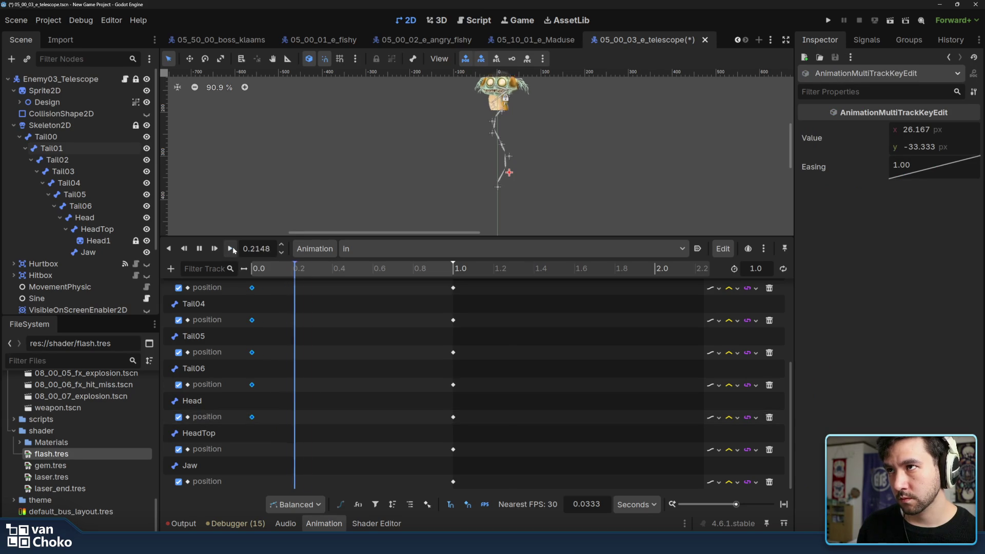
scroll(613, 142, down, 5)
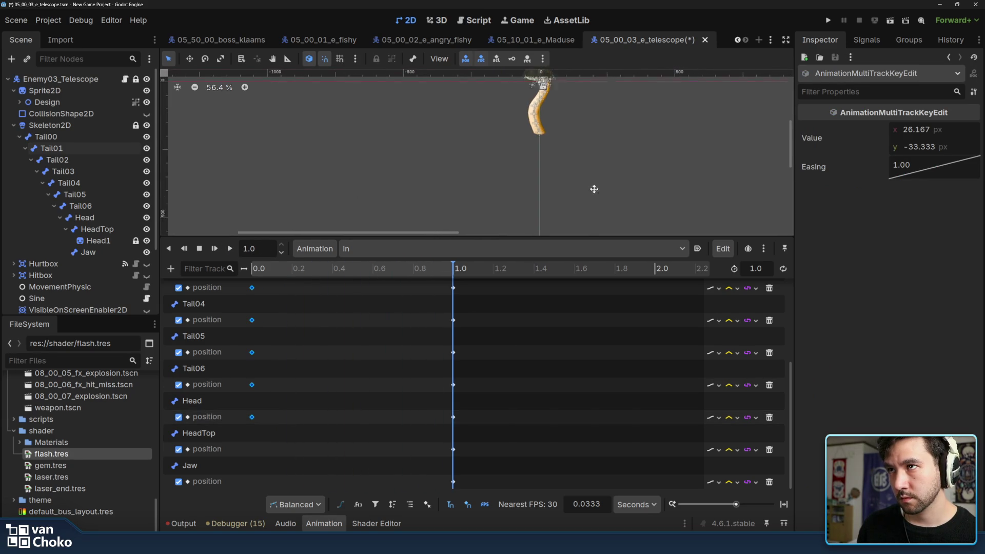
click(232, 248)
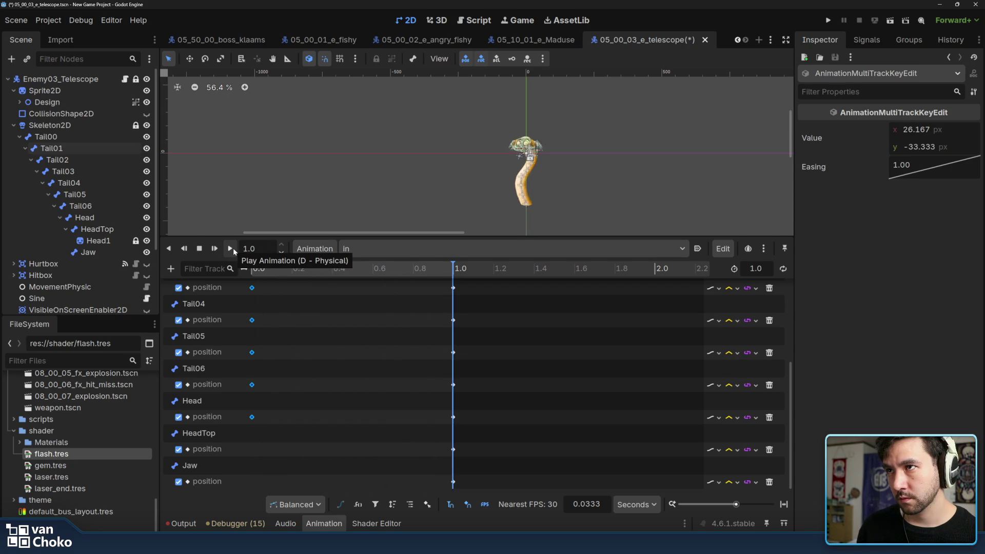
click(233, 248)
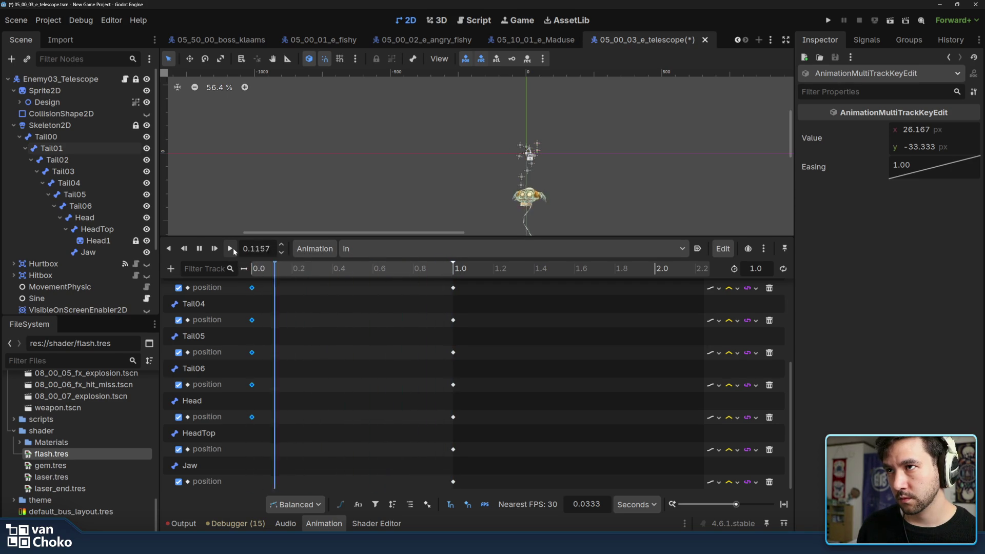
click(233, 248)
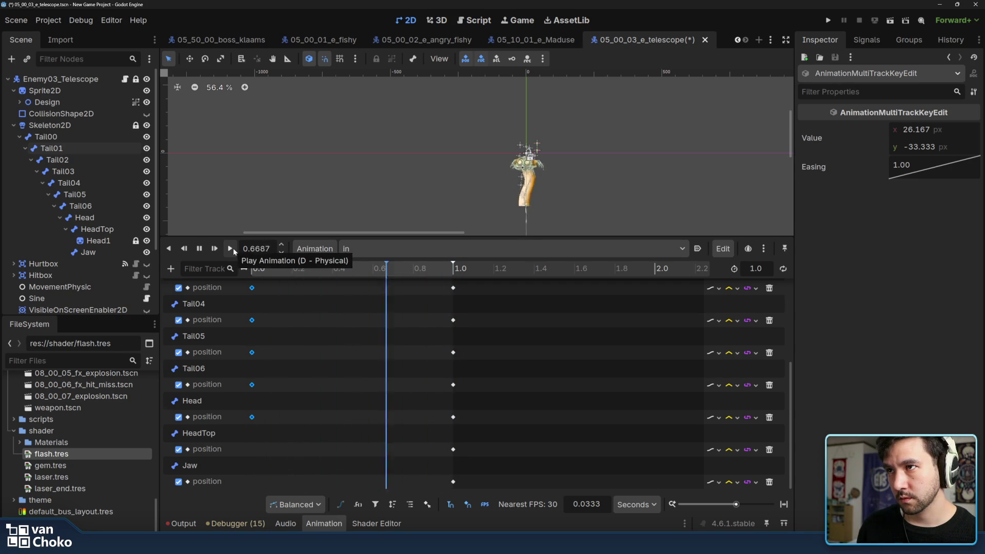
scroll(521, 218, up, 2)
scroll(521, 218, up, 3)
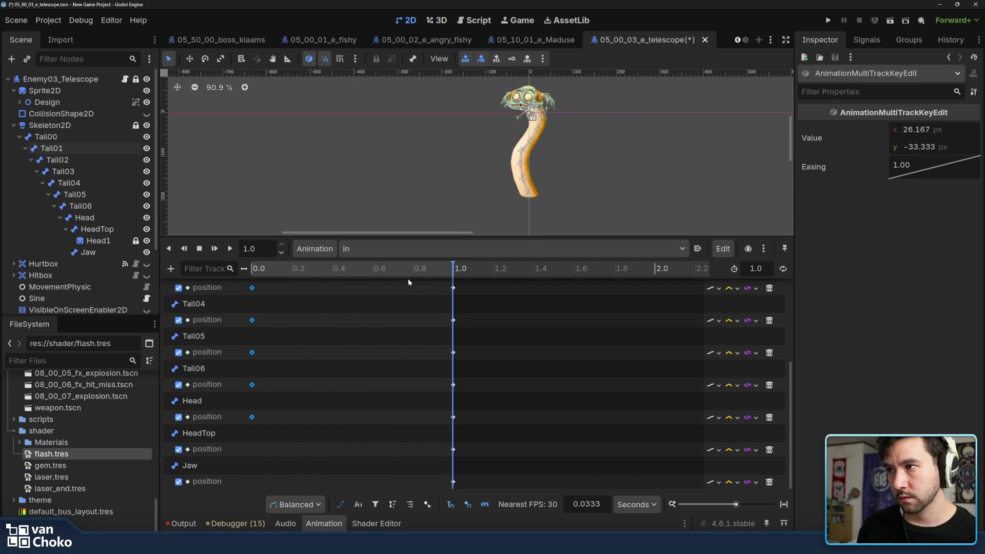
click(201, 403)
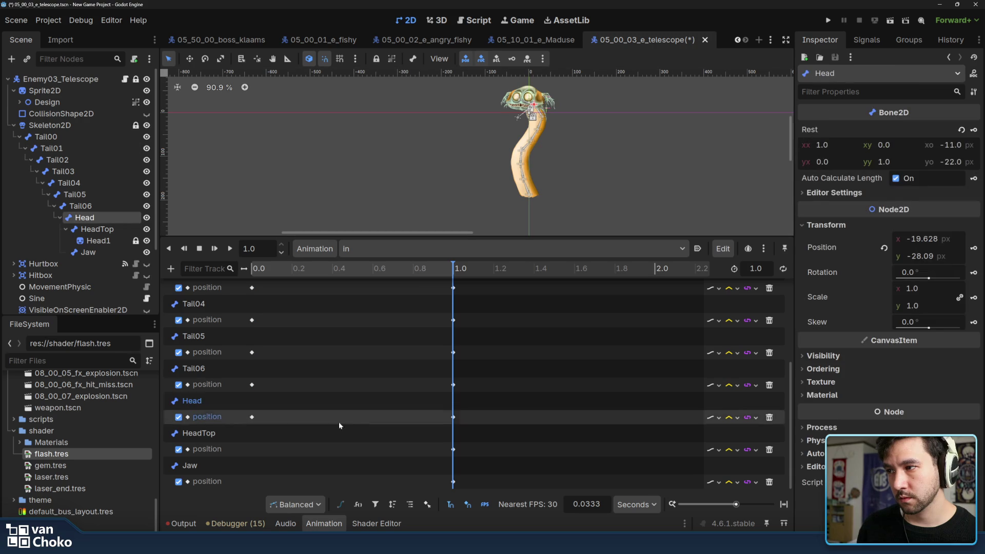
- Lower the Head at 0.0 to (-22.167, -37.667), key that position, and replay the animation
click(252, 417)
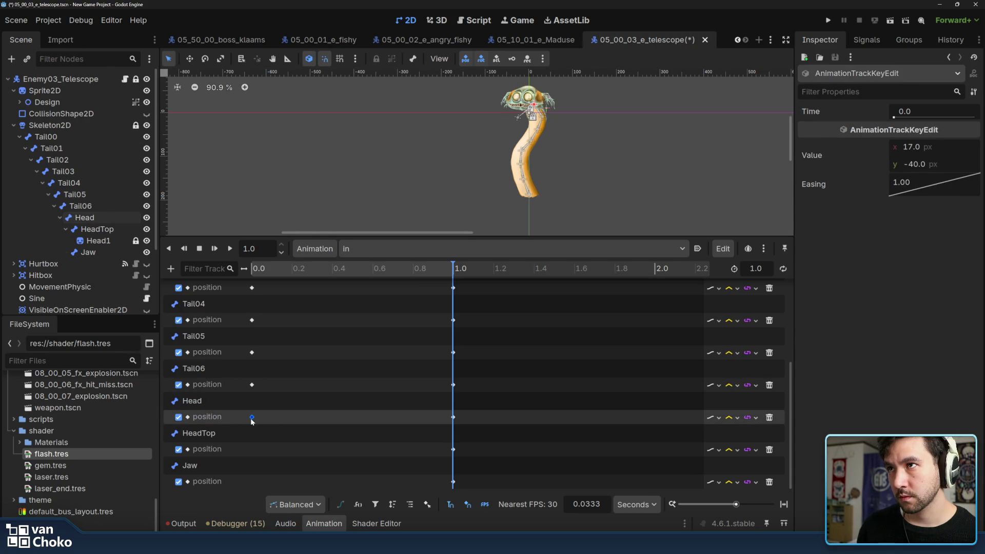
click(456, 417)
drag(442, 269, 221, 271)
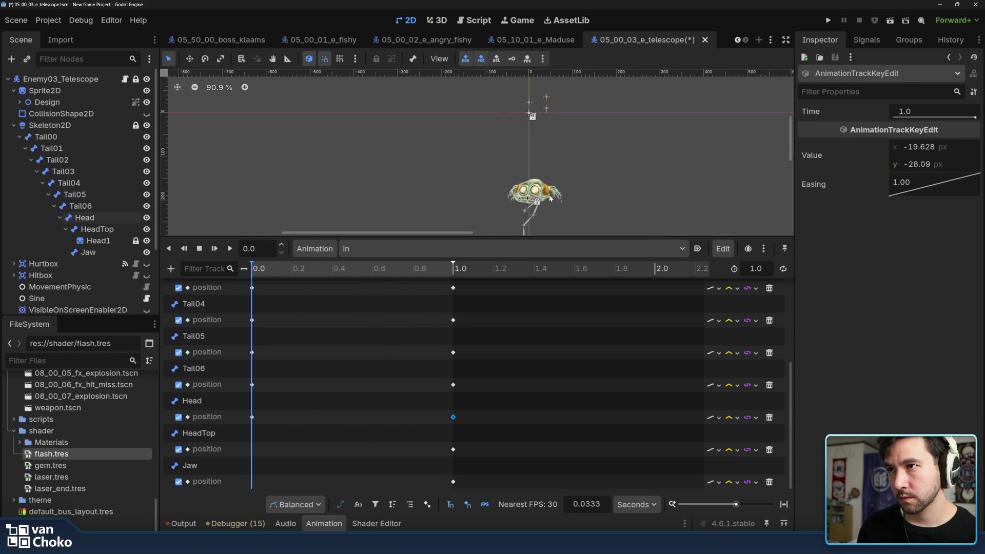
drag(540, 200, 561, 203)
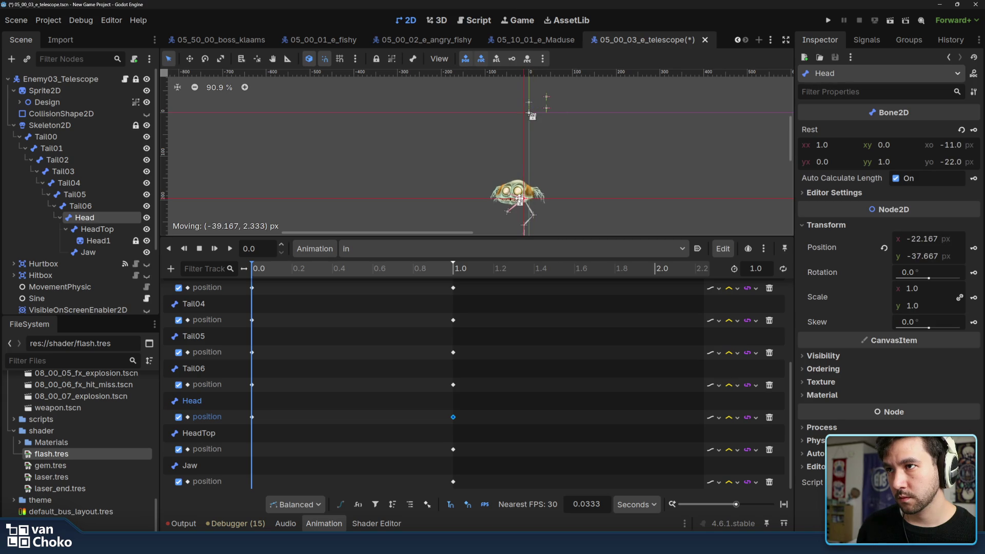
click(974, 248)
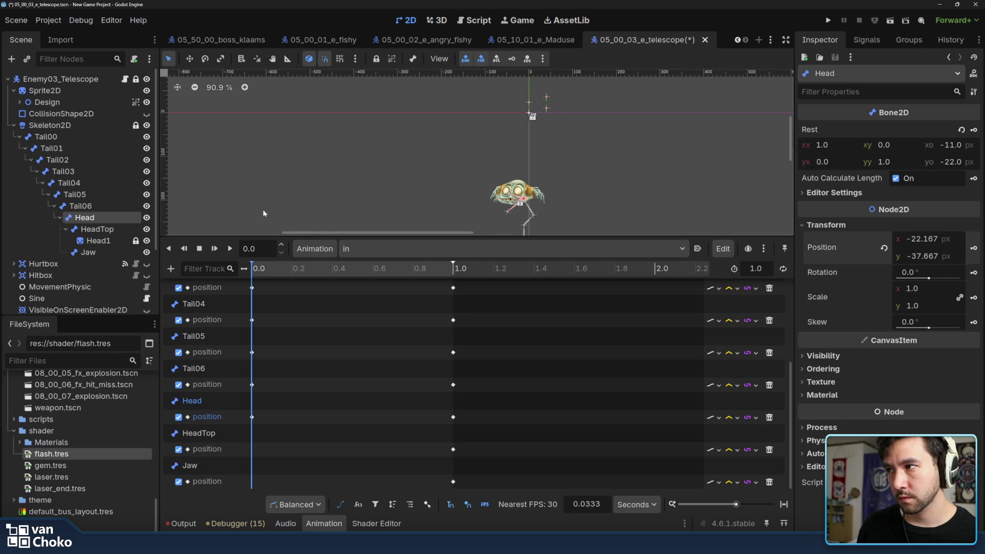
click(229, 251)
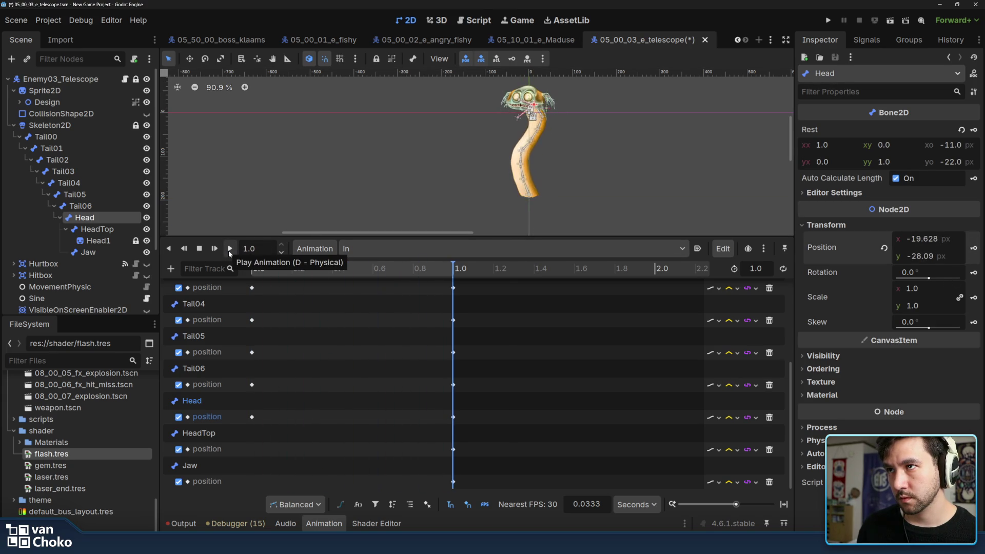
click(229, 251)
- Move the ending keys earlier: Head near 0.77, Tail06 to 0.8, then Tail05, Tail04 and Tail03
mouse_move(454, 419)
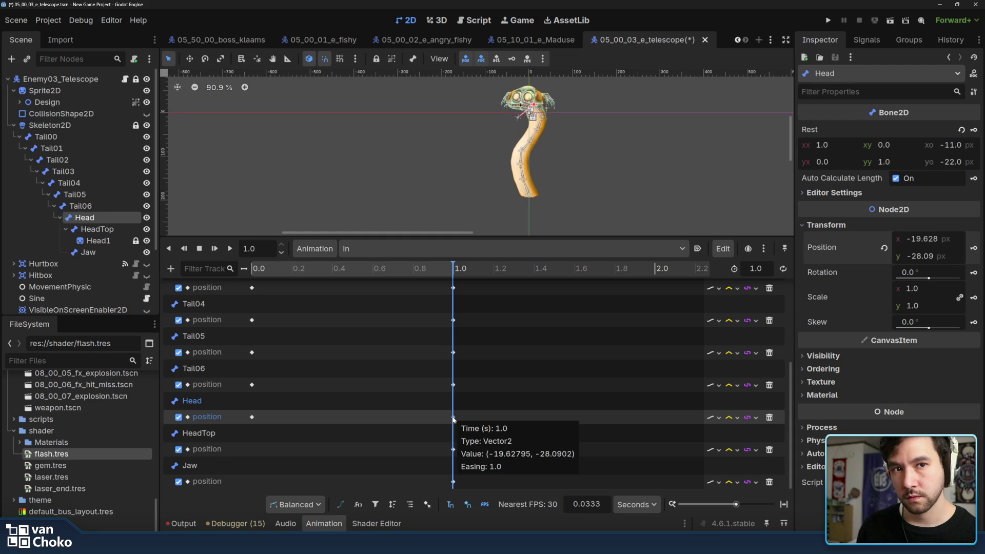
drag(454, 418, 407, 419)
drag(453, 385, 413, 385)
drag(458, 352, 426, 352)
drag(453, 320, 427, 323)
scroll(458, 349, up, 2)
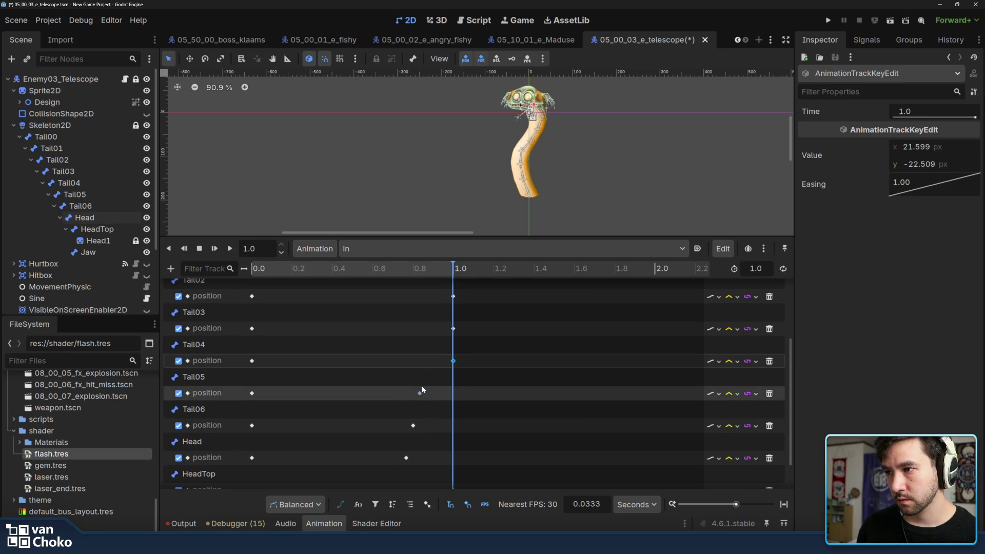
click(453, 329)
drag(434, 334, 433, 333)
mouse_move(453, 296)
mouse_down()
mouse_move(440, 296)
mouse_move(447, 317)
mouse_up()
scroll(482, 335, up, 2)
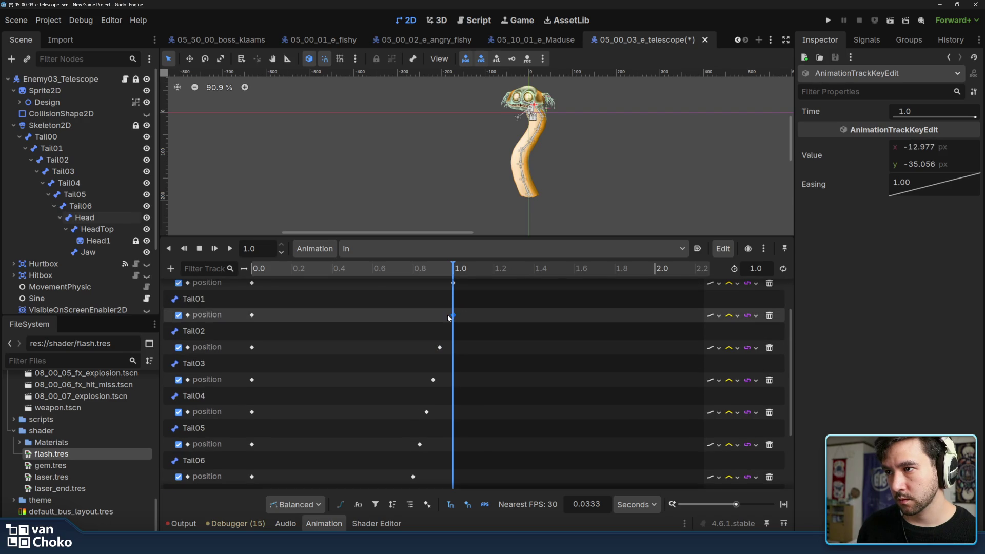
scroll(446, 329, up, 2)
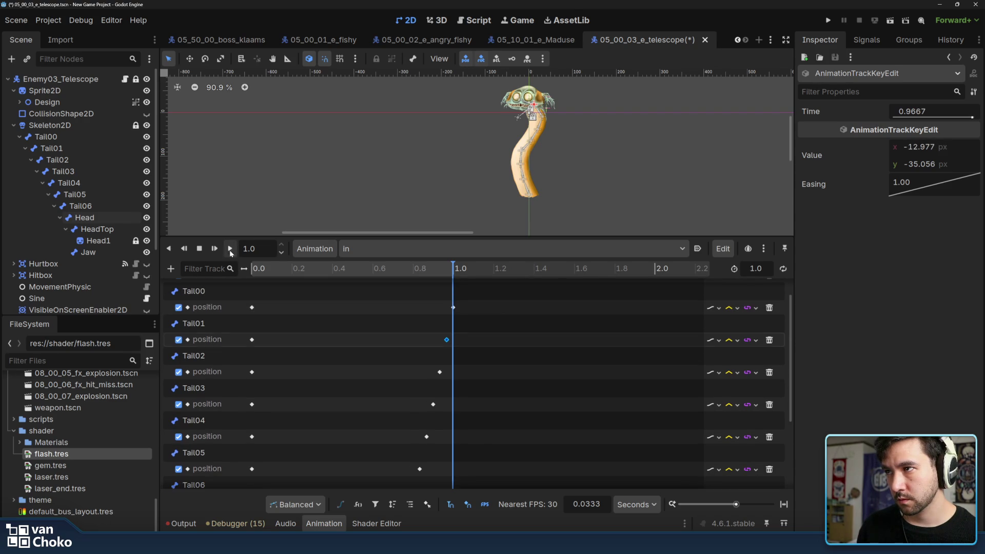
- Replay the animation repeatedly to check the staggered ending
click(229, 251)
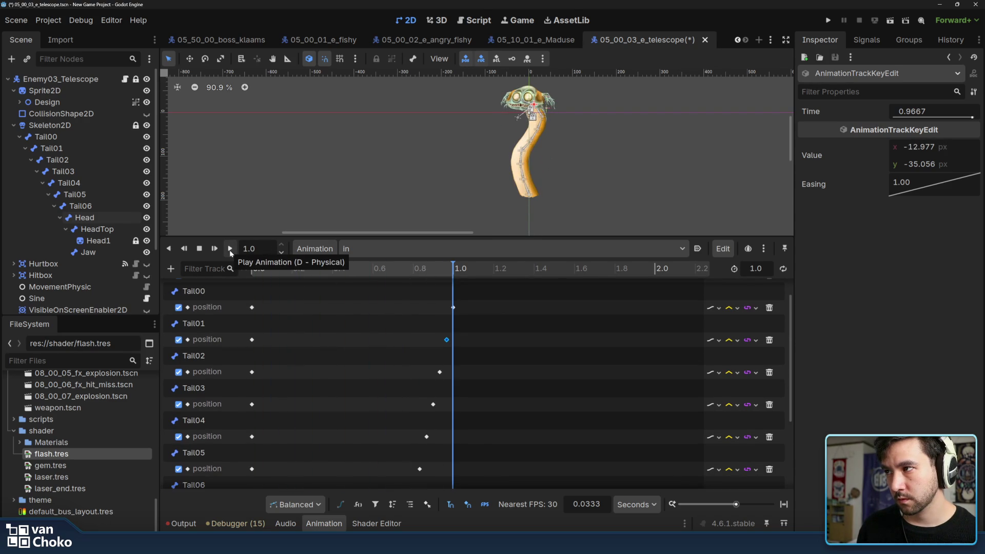
click(229, 250)
click(230, 251)
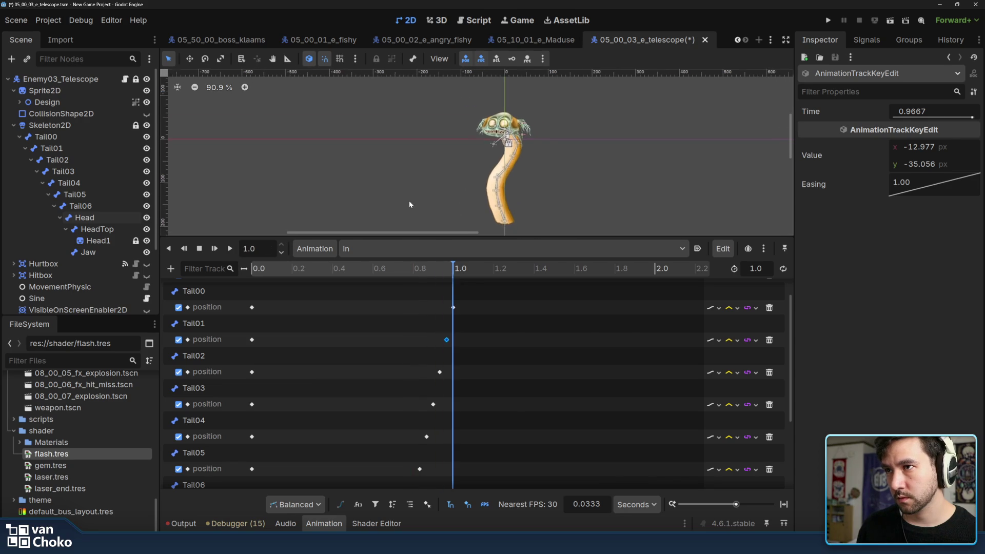
click(232, 249)
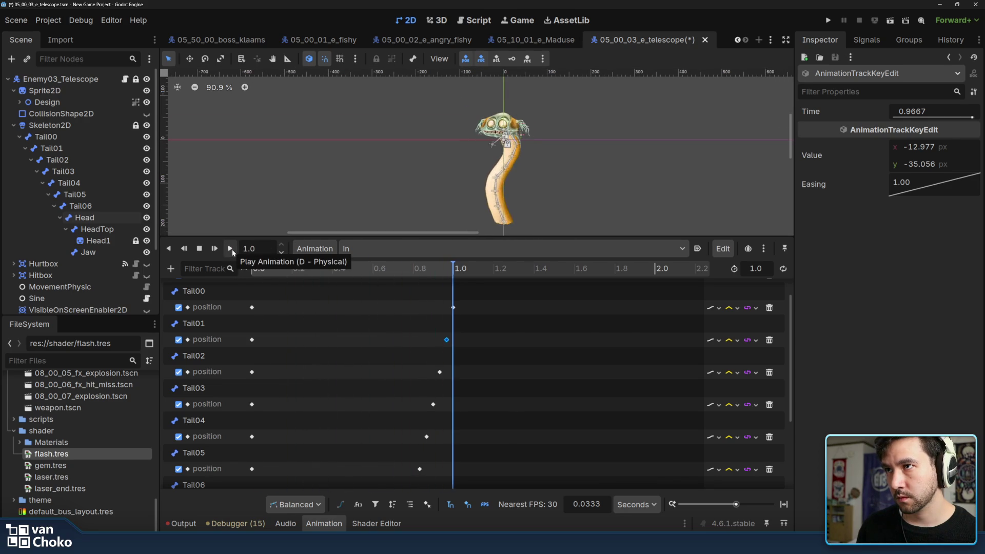
click(232, 249)
click(232, 249)
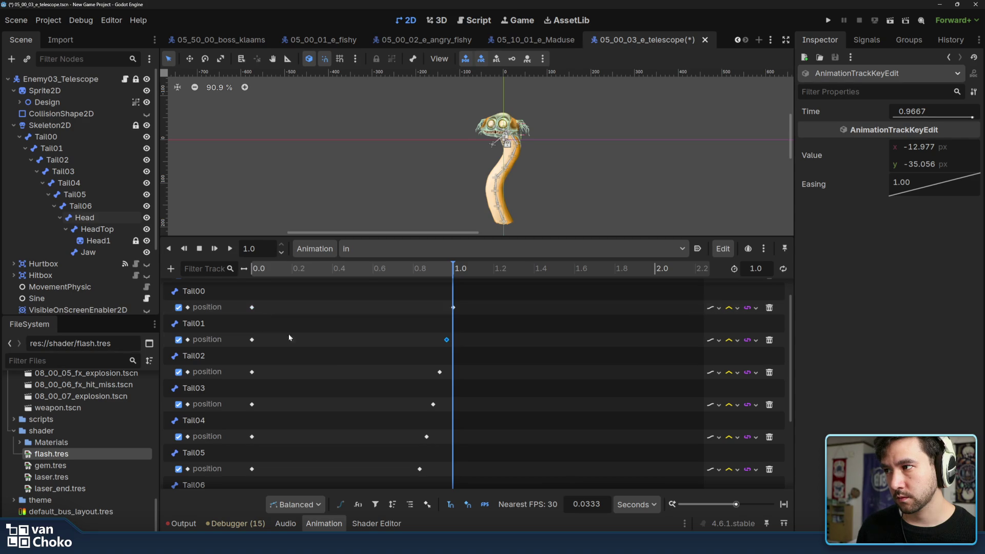
- Push the bones' first keys later, Tail02 to 0.3, Tail05 near 0.2, Tail06 to 0.1667
drag(252, 307, 319, 310)
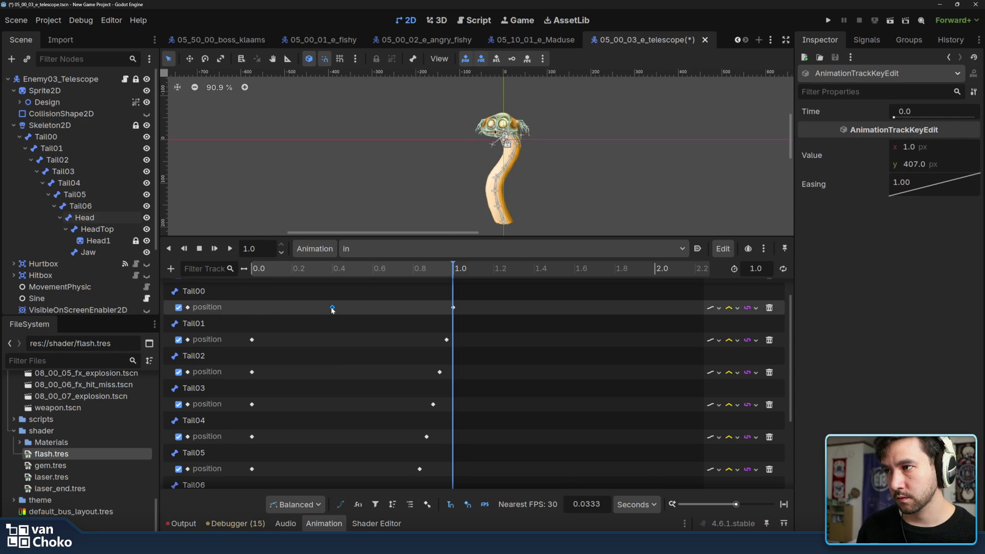
click(252, 340)
drag(252, 372, 305, 372)
drag(252, 405, 294, 406)
scroll(297, 423, down, 2)
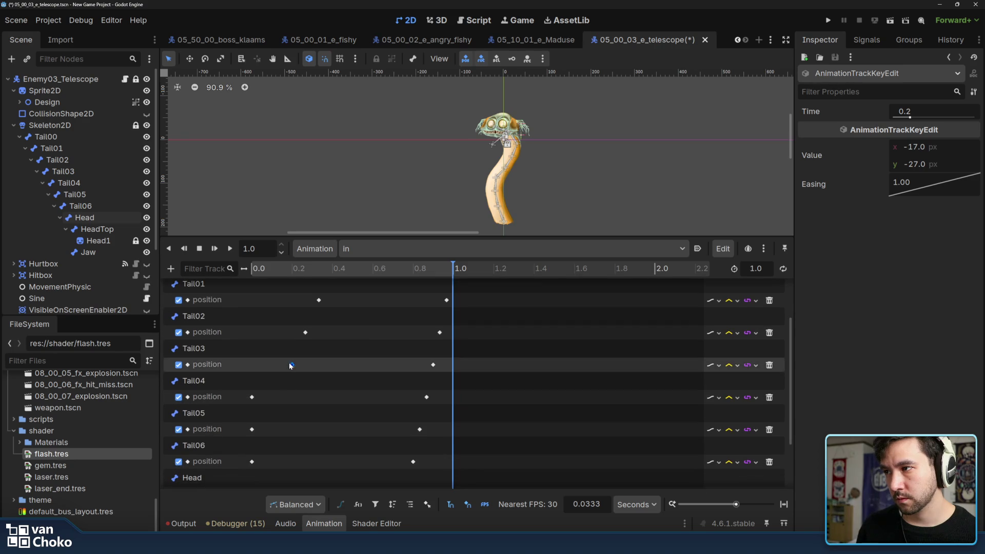
drag(305, 333, 306, 364)
click(252, 397)
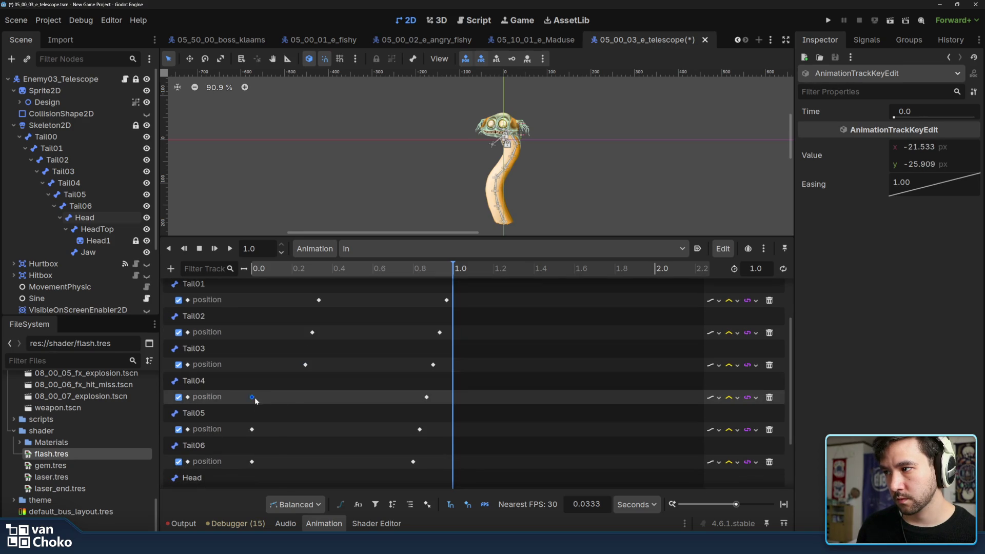
click(250, 429)
drag(250, 429, 291, 431)
drag(252, 462, 285, 464)
scroll(311, 446, down, 2)
drag(256, 430, 273, 431)
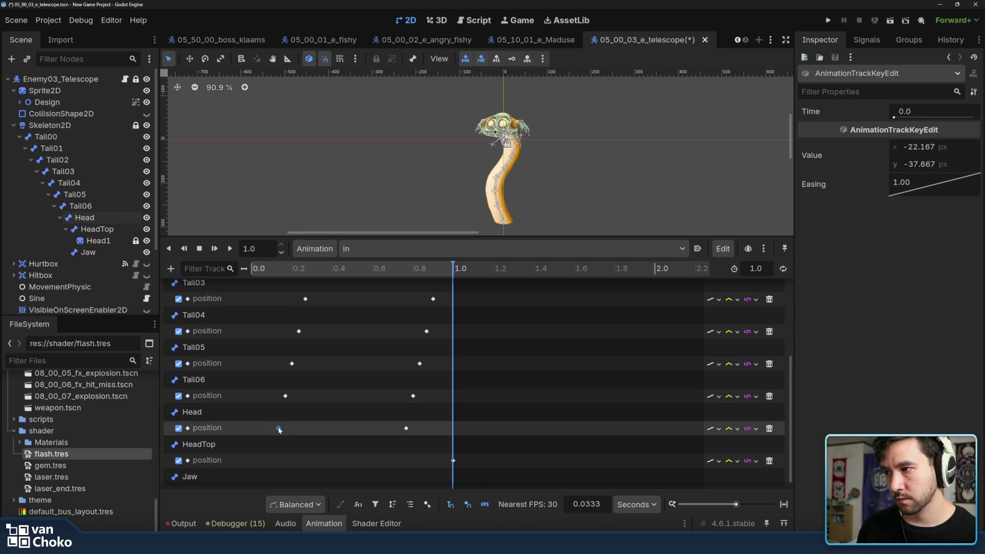
- Preview the start, then move Head's first key to 0.2 and pull Tail05 and Tail04 earlier
click(199, 248)
click(230, 249)
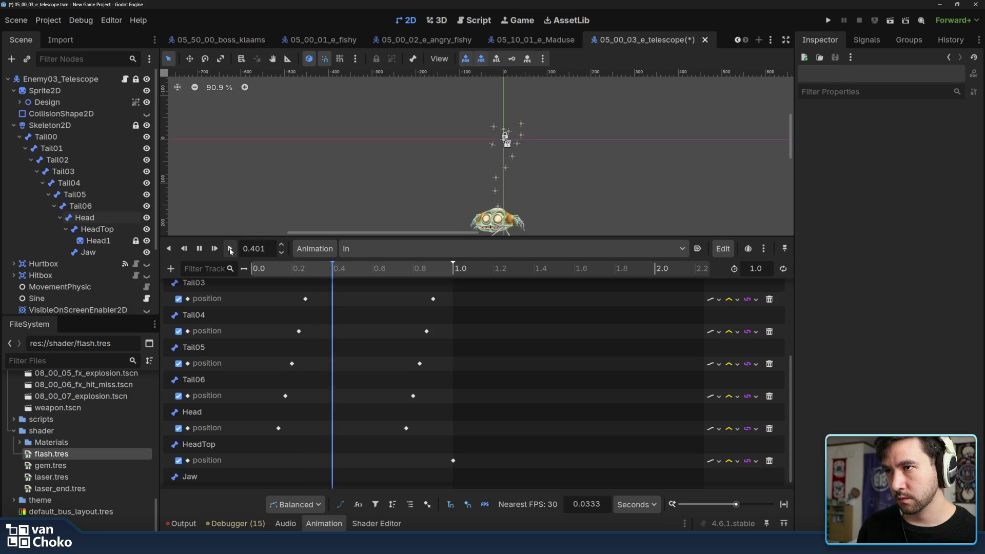
mouse_move(319, 270)
mouse_down()
mouse_move(239, 271)
mouse_move(470, 275)
mouse_up()
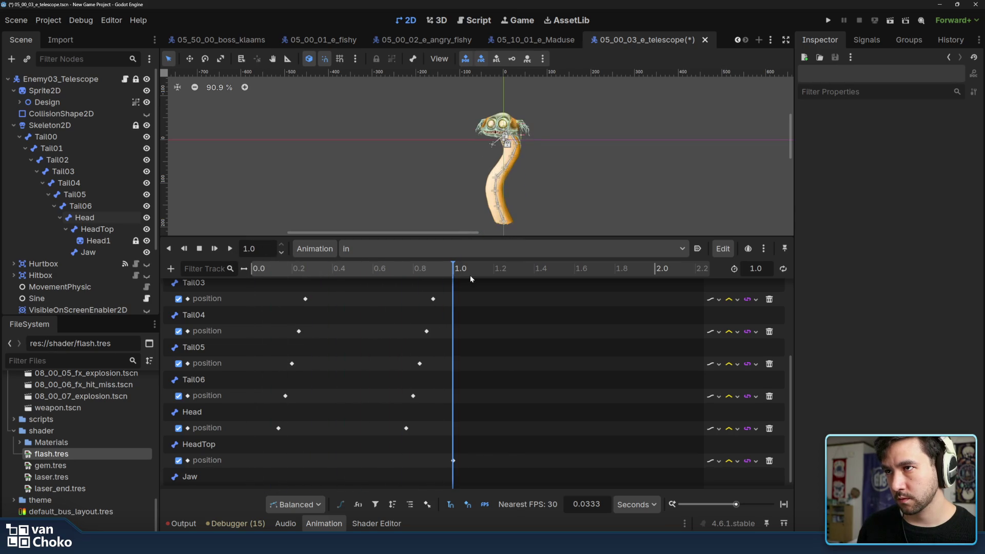
mouse_move(341, 402)
mouse_down()
mouse_move(273, 362)
mouse_move(278, 395)
mouse_move(276, 365)
mouse_up()
click(283, 363)
drag(279, 428, 293, 428)
drag(280, 364, 266, 363)
click(298, 331)
drag(300, 331, 251, 331)
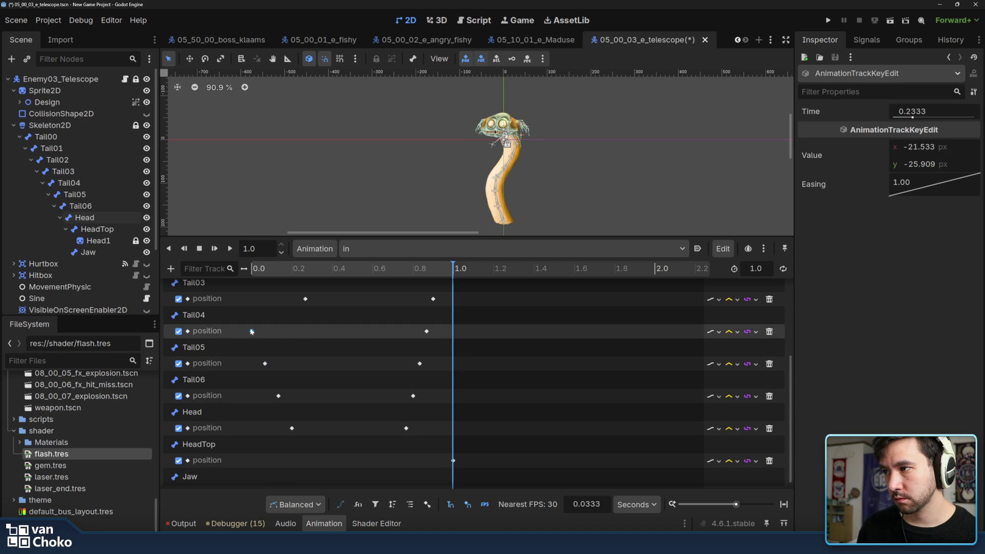
- Nudge Tail04 and Tail05 first keys one frame later and bring Tail02's first key near the start
scroll(362, 415, up, 3)
drag(306, 368, 257, 370)
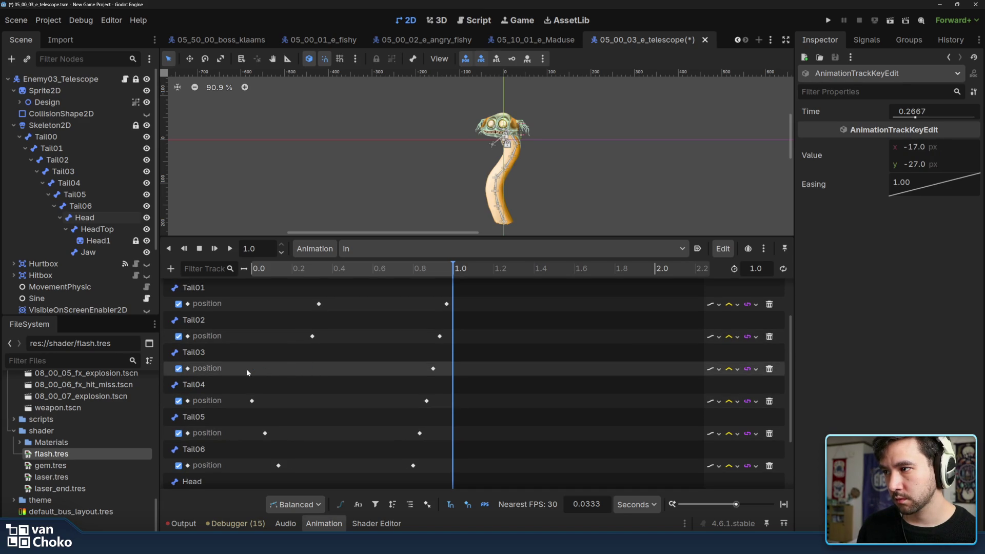
click(252, 400)
mouse_move(252, 400)
mouse_down()
mouse_move(272, 433)
mouse_move(266, 401)
mouse_up()
click(265, 433)
click(259, 400)
click(252, 369)
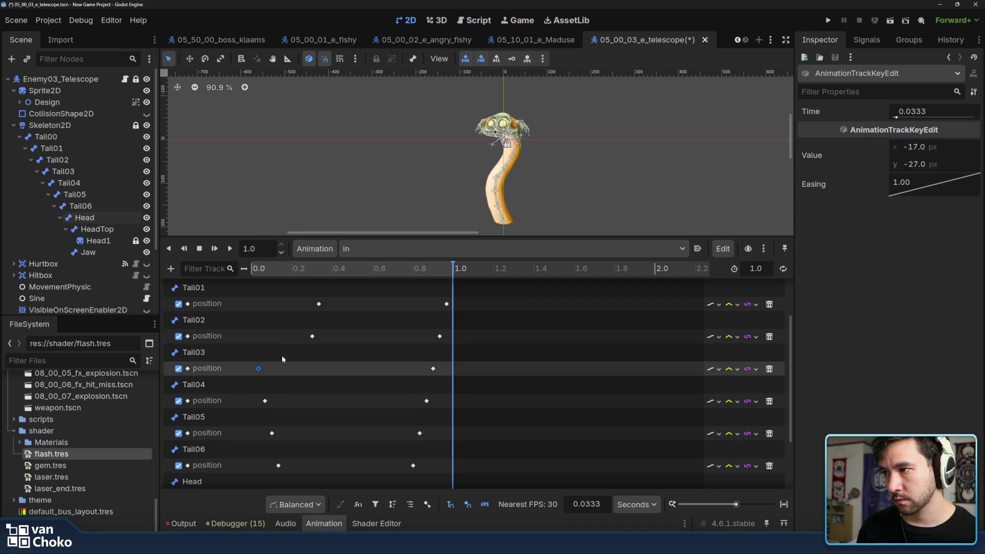
click(312, 336)
drag(310, 336, 255, 342)
- Set Tail00's first key to 0.0, stagger Tail01–Tail03 by frames, and move Tail05–Tail06 to 0.1667
scroll(307, 339, up, 1)
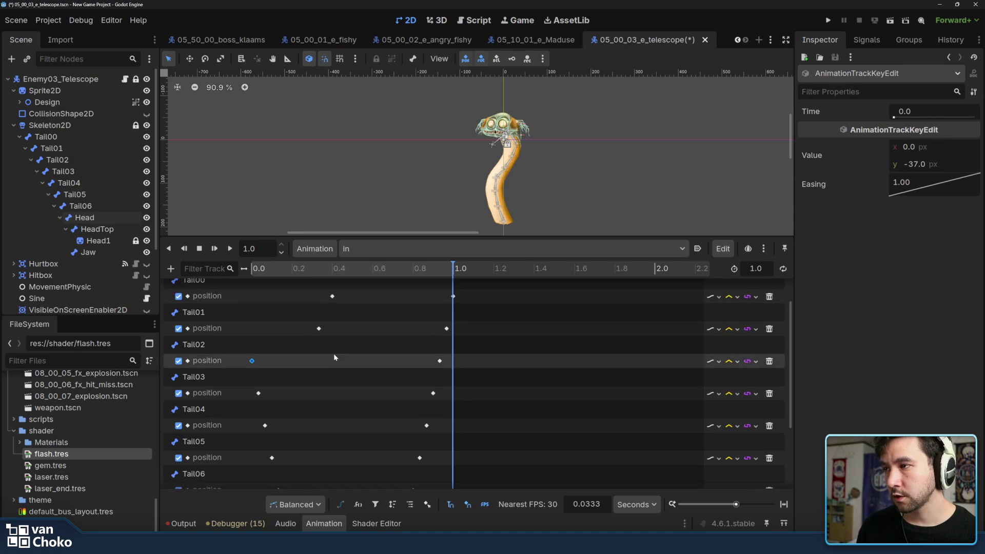
drag(318, 329, 243, 334)
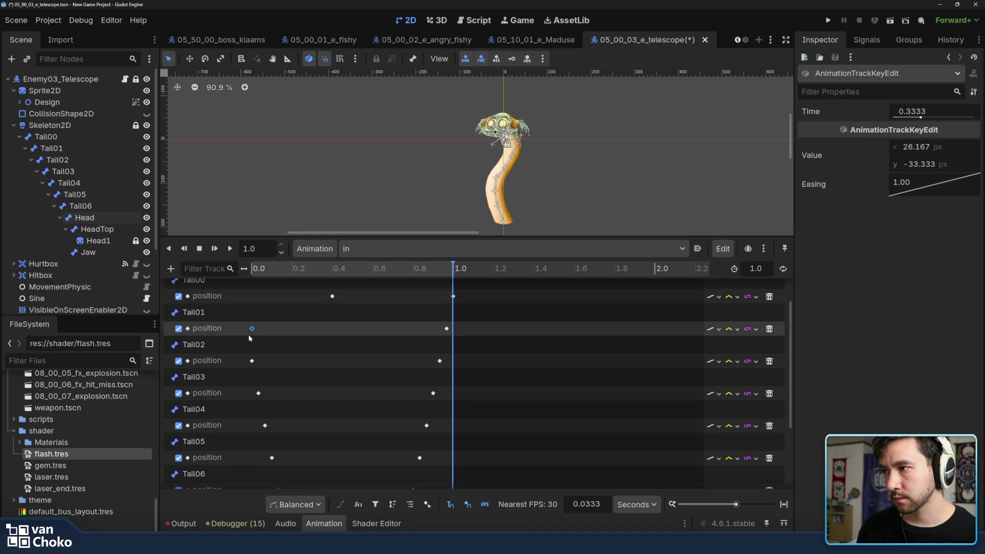
drag(332, 296, 255, 300)
scroll(282, 306, up, 1)
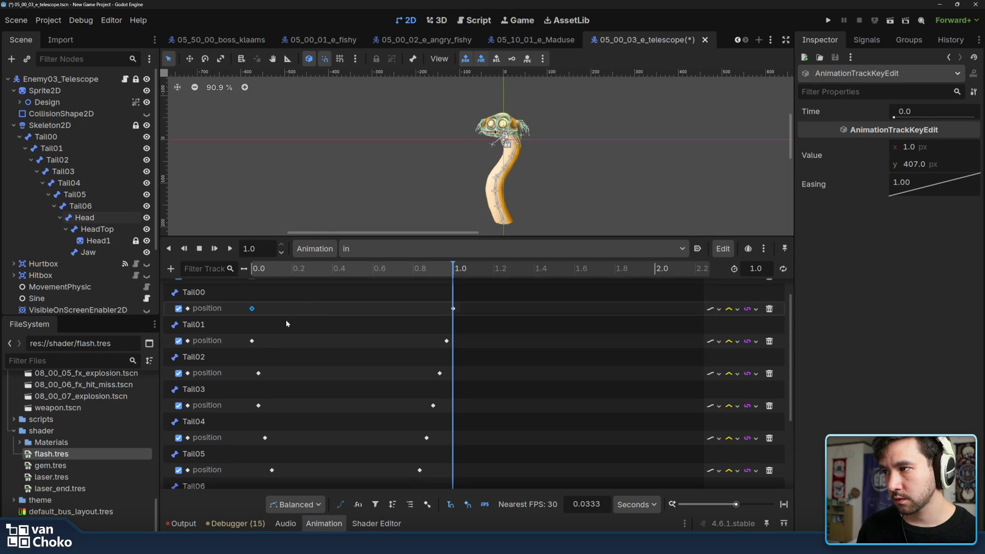
mouse_move(252, 342)
mouse_down()
mouse_move(279, 440)
mouse_move(285, 422)
mouse_up()
click(265, 438)
scroll(282, 425, down, 4)
drag(282, 453, 300, 452)
scroll(311, 473, down, 2)
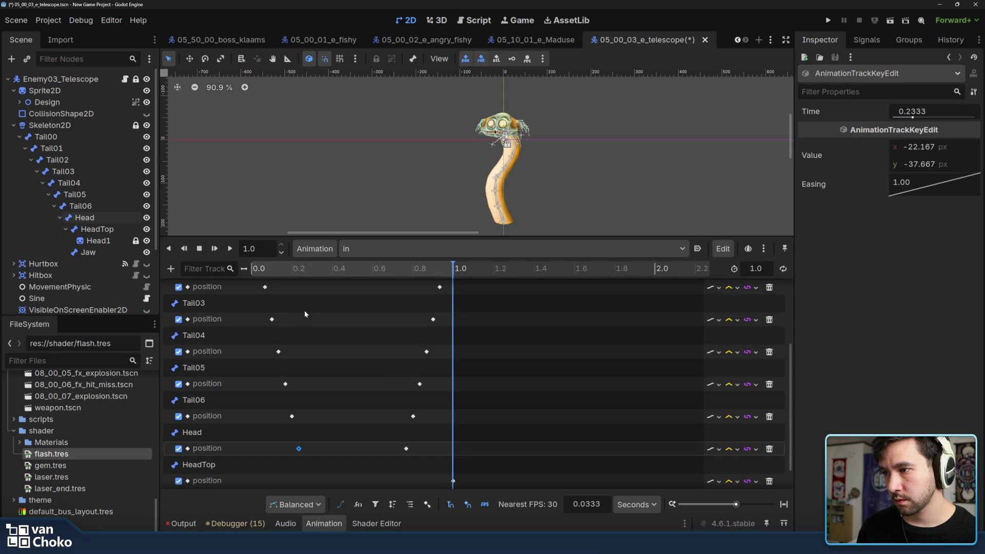
- Replay the 'in' animation several times to check the staggered timing
click(230, 250)
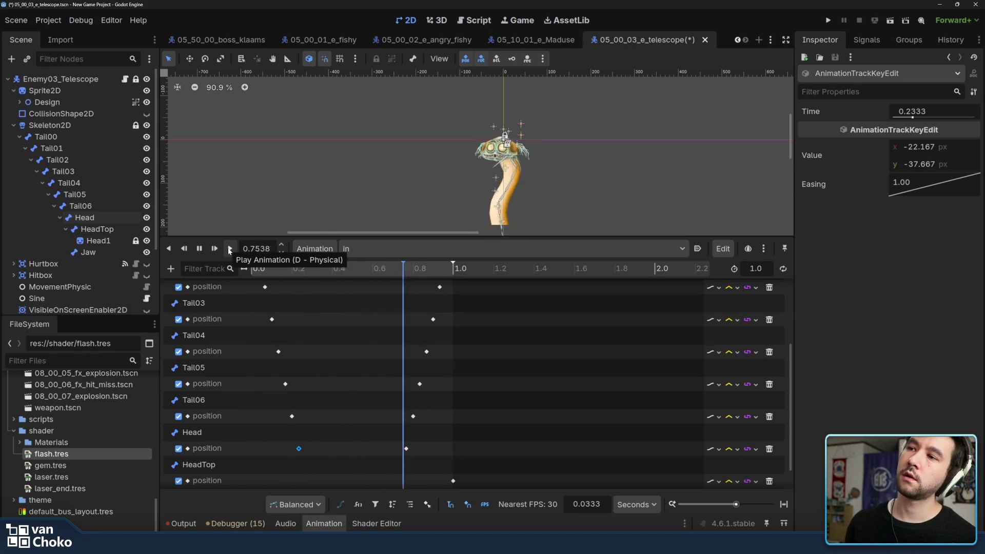
click(229, 249)
click(230, 250)
click(230, 249)
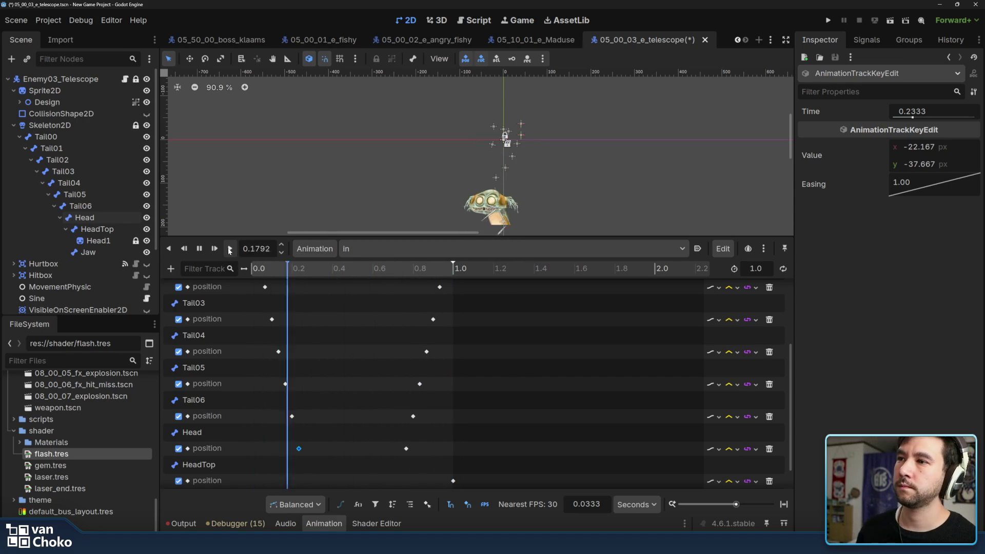
click(230, 250)
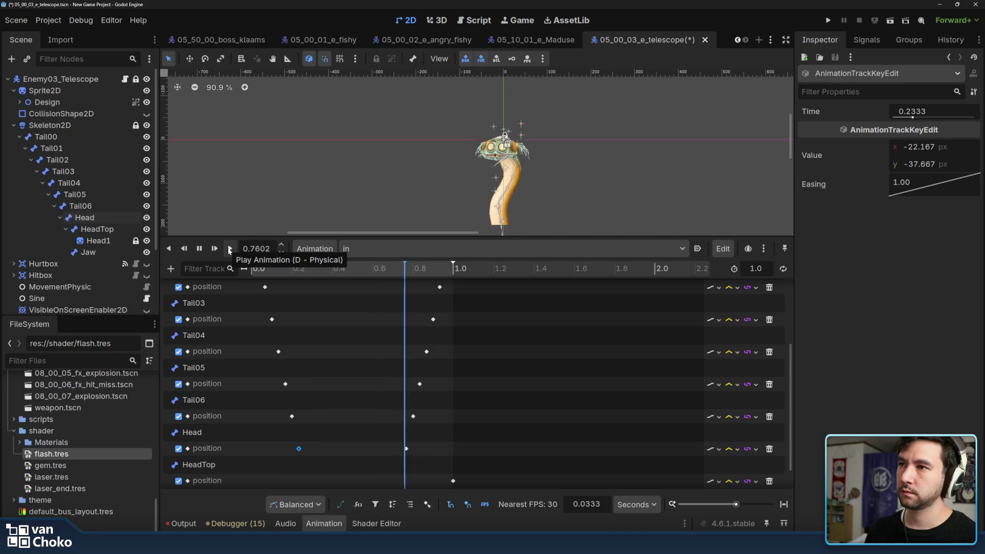
- Move late keys: Head to 1.0, Tail06 to about 0.97, Tail04 to 0.9, Tail02 to 0.8333
drag(406, 450, 464, 456)
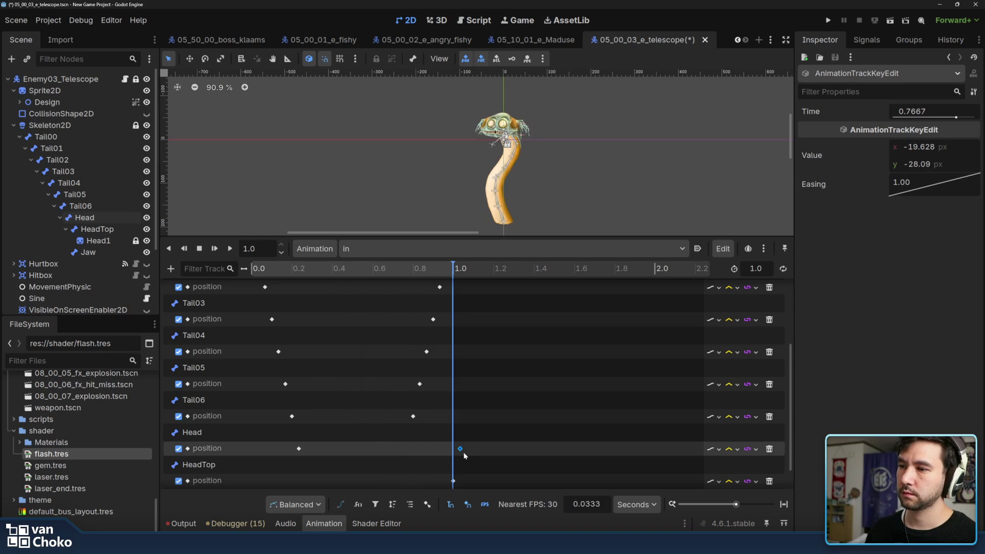
click(418, 416)
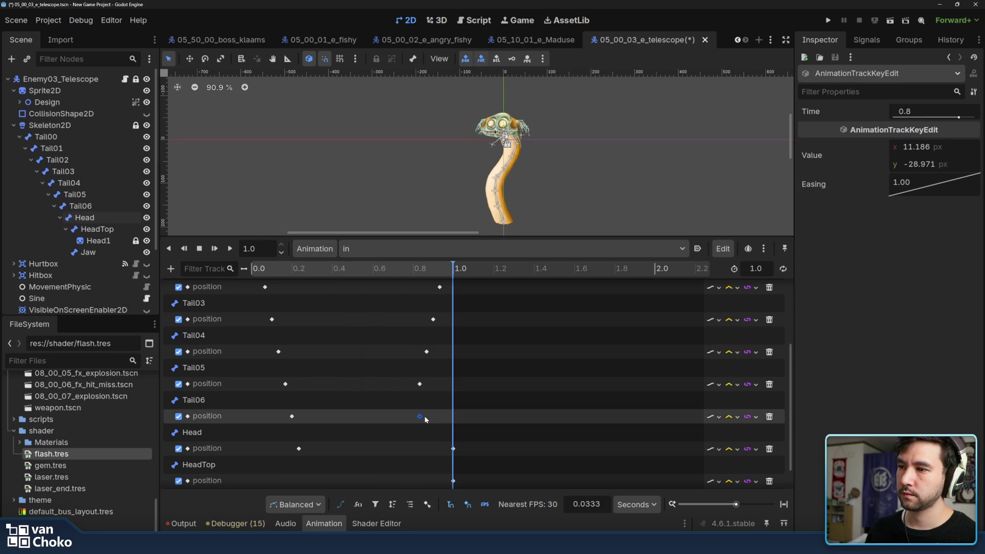
drag(448, 421, 449, 421)
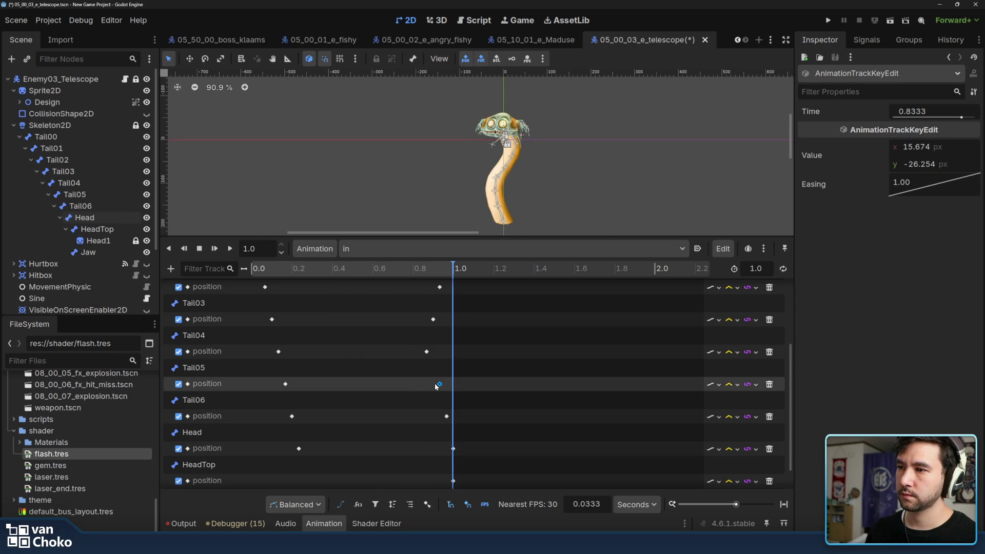
drag(427, 352, 433, 352)
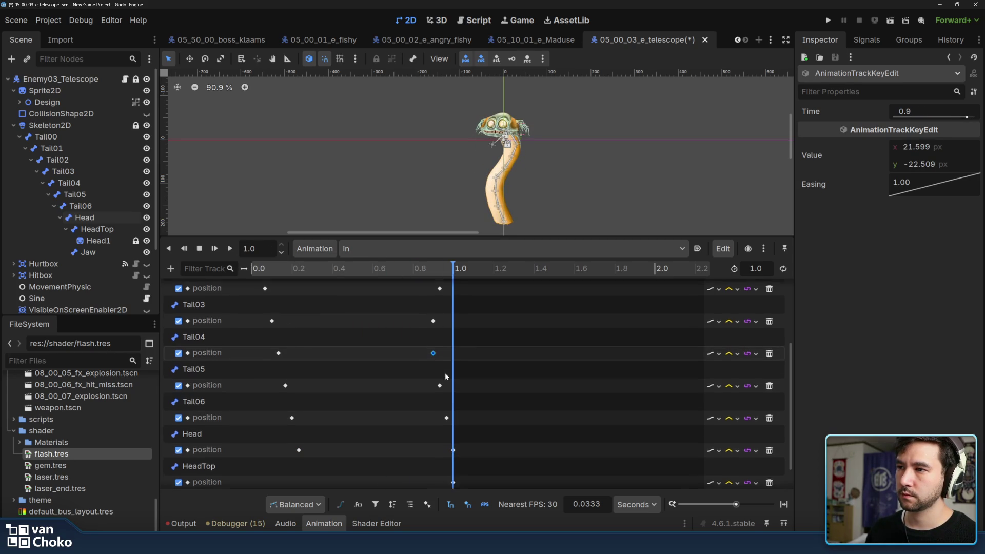
scroll(444, 368, up, 2)
click(440, 335)
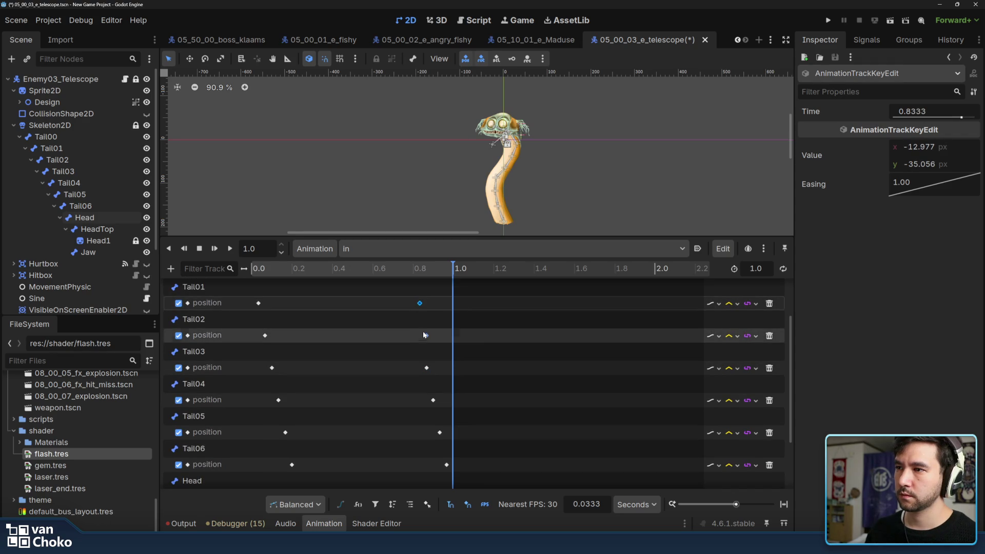
drag(426, 336, 419, 336)
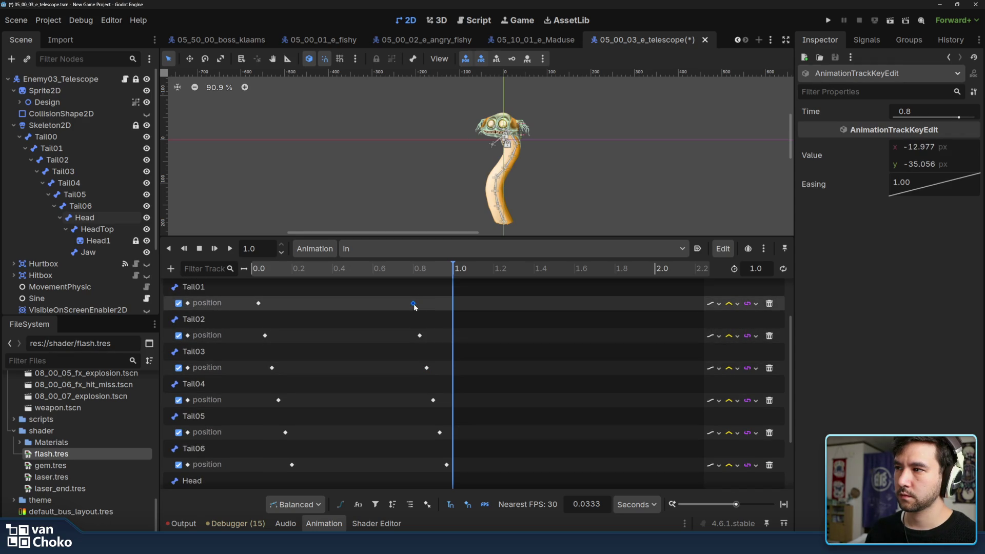
- Replay to check the new ending, then move the playhead to 0.6
click(232, 249)
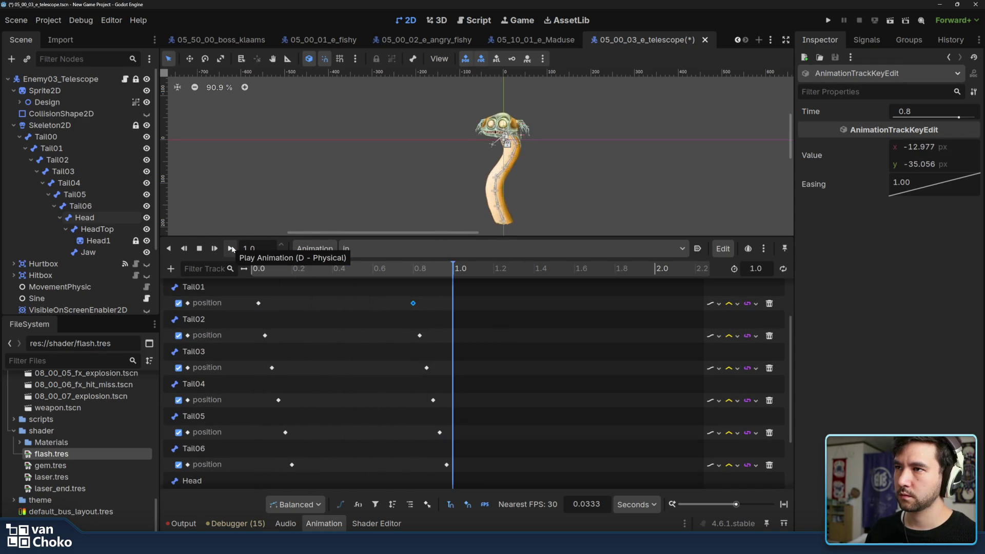
click(232, 249)
click(231, 249)
click(232, 249)
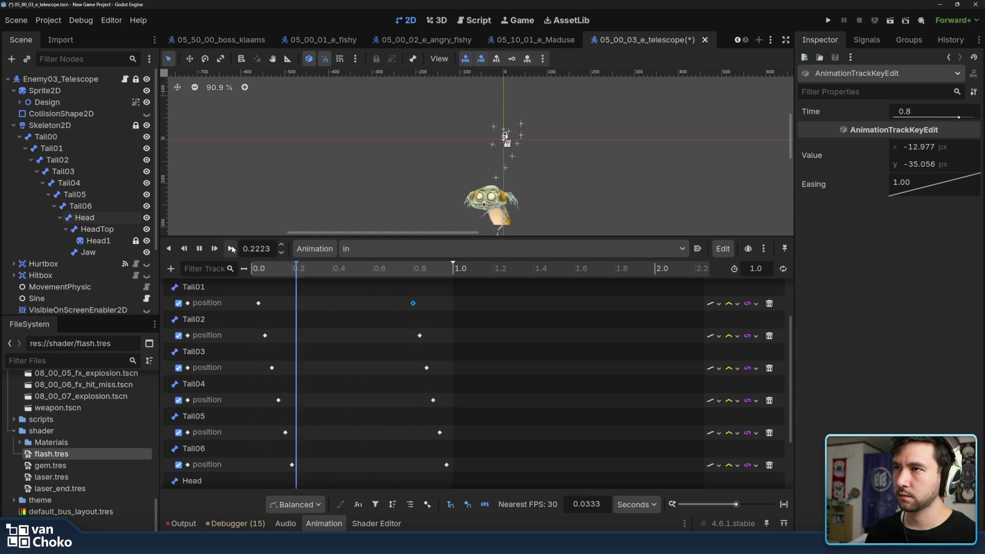
click(232, 249)
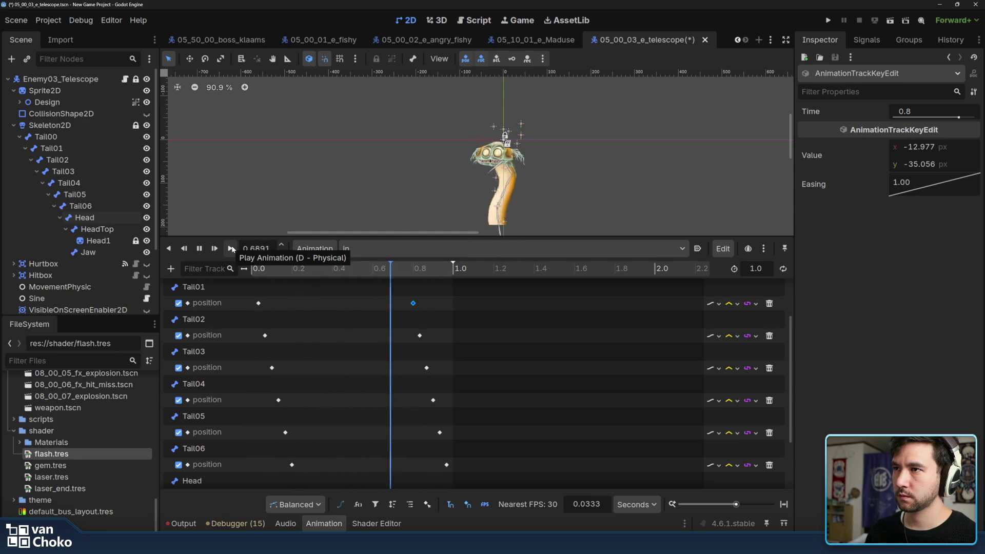
mouse_move(325, 270)
mouse_down()
mouse_move(253, 271)
mouse_move(325, 276)
mouse_up()
scroll(374, 343, down, 2)
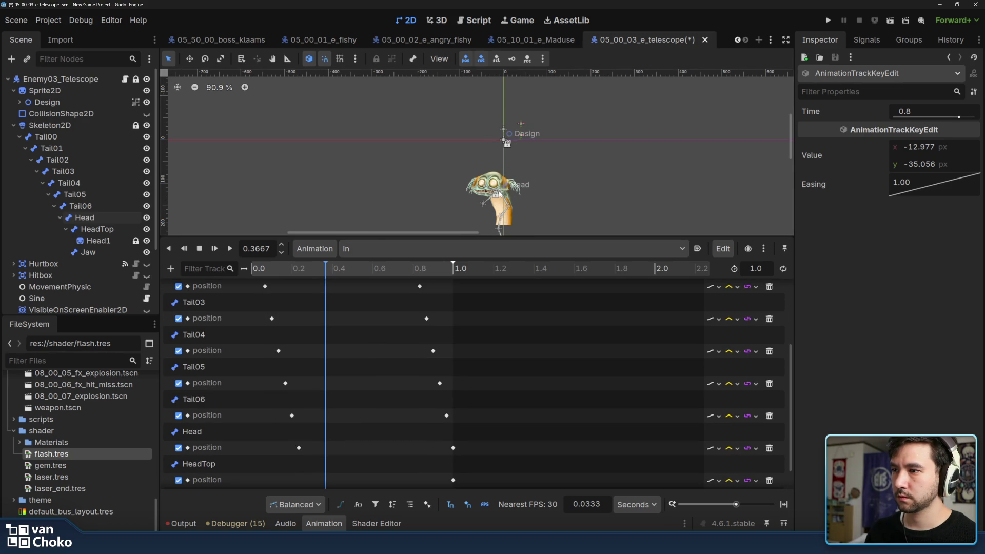
click(373, 273)
- Swing the Head bone left and key its position at 0.6
drag(504, 171, 494, 171)
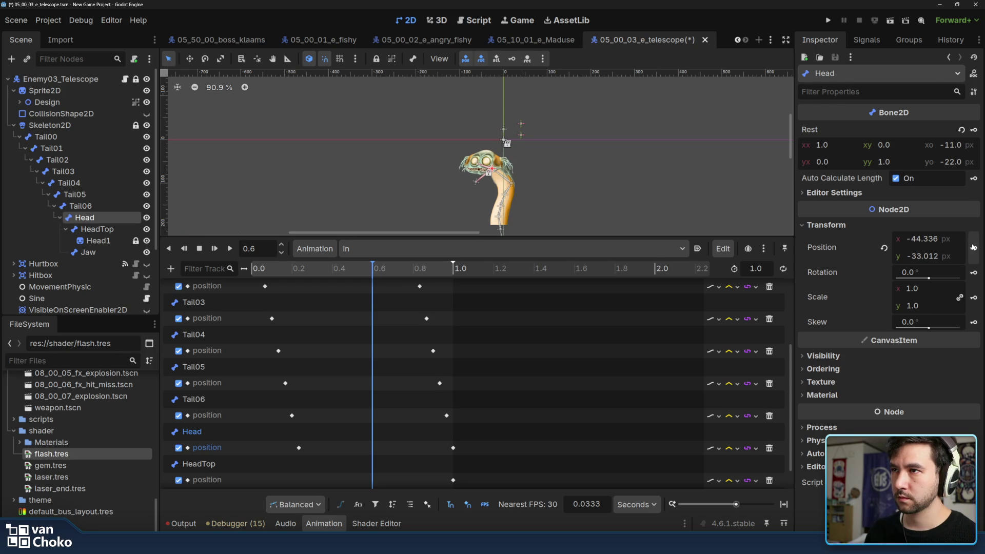
drag(493, 169, 496, 166)
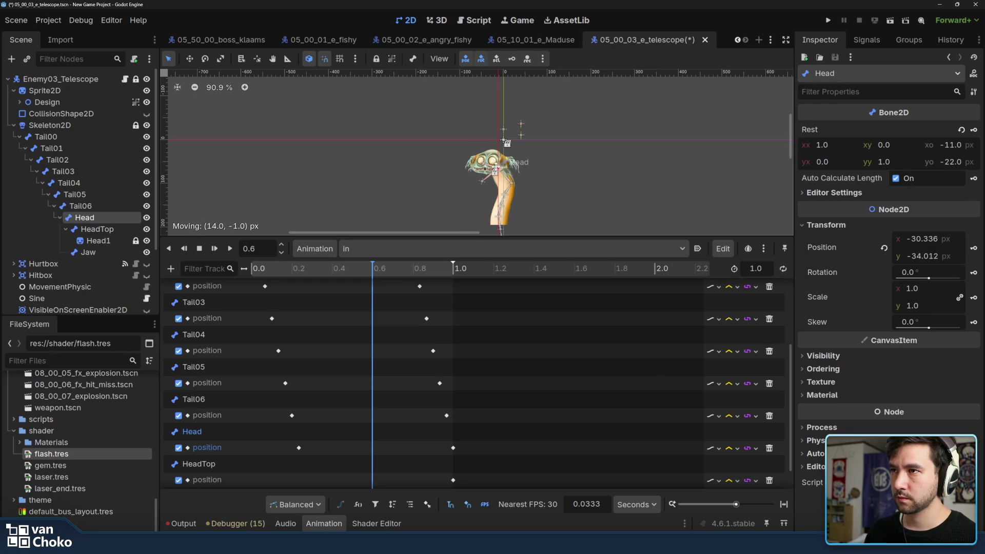
click(973, 249)
- Scrub toward 0.93, try a different Head pose near the end, and review the sway
click(352, 267)
mouse_move(305, 264)
mouse_down()
mouse_move(460, 287)
mouse_move(429, 287)
mouse_up()
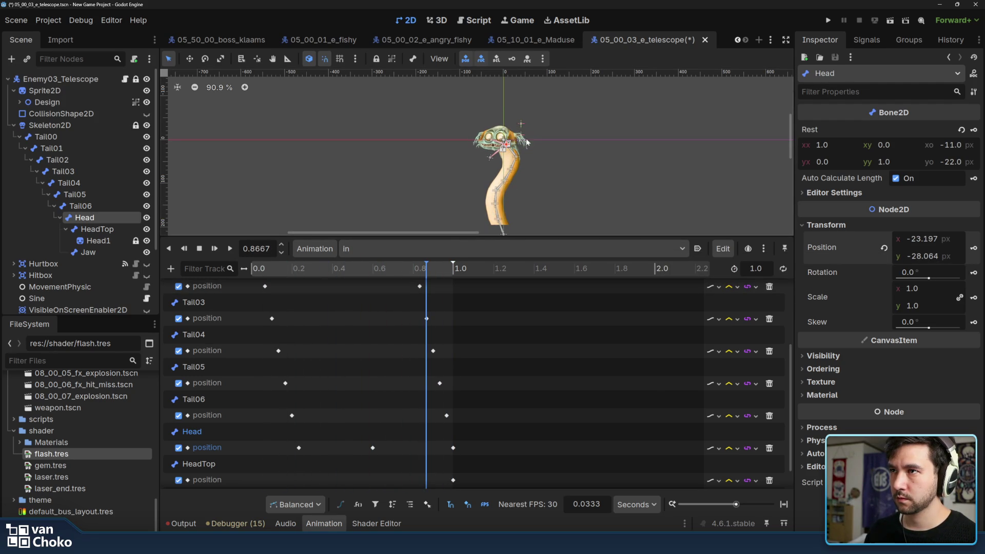
drag(508, 146, 512, 144)
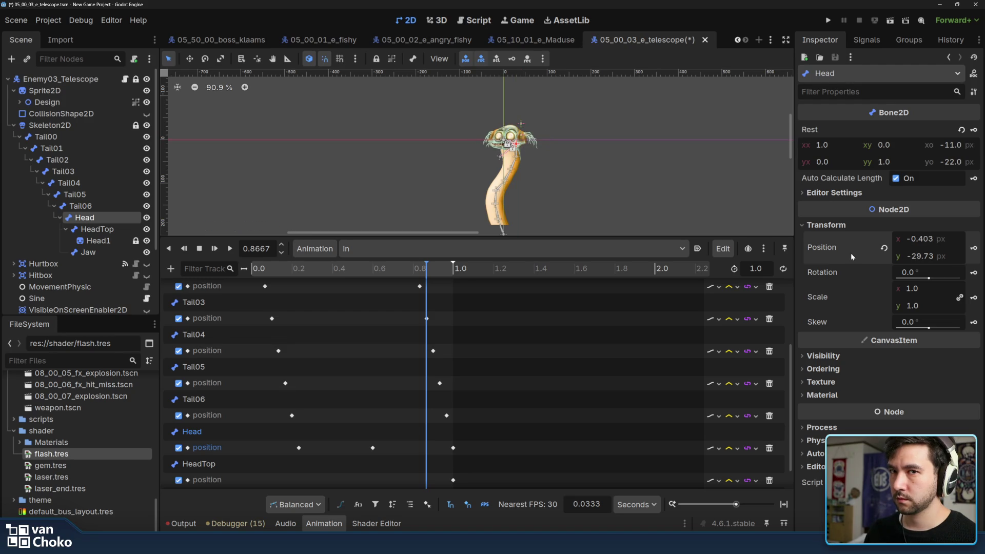
mouse_move(407, 262)
mouse_down()
mouse_move(254, 269)
mouse_move(462, 288)
mouse_up()
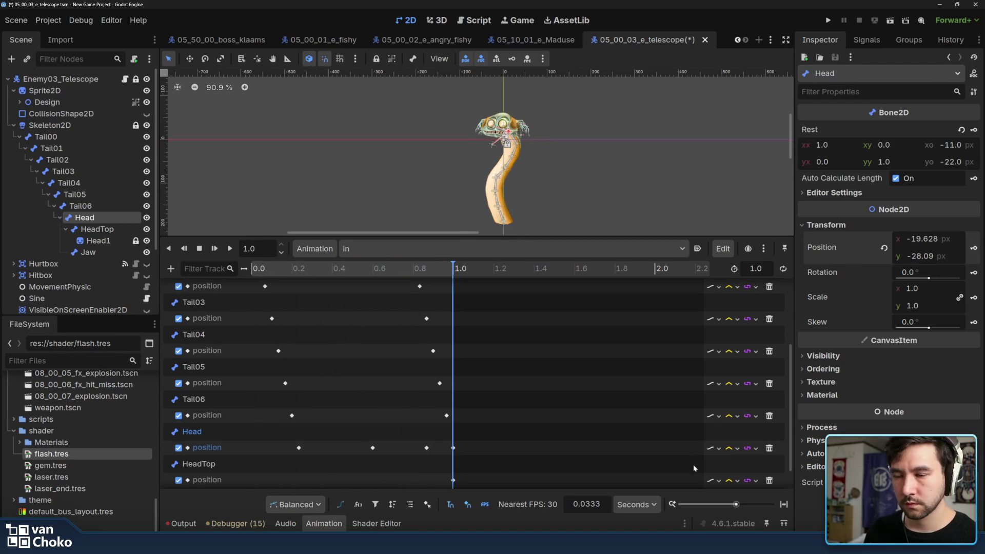
click(733, 448)
- Set the Tail06, Tail05, Tail04 and Tail03 position tracks to Cubic interpolation
click(733, 416)
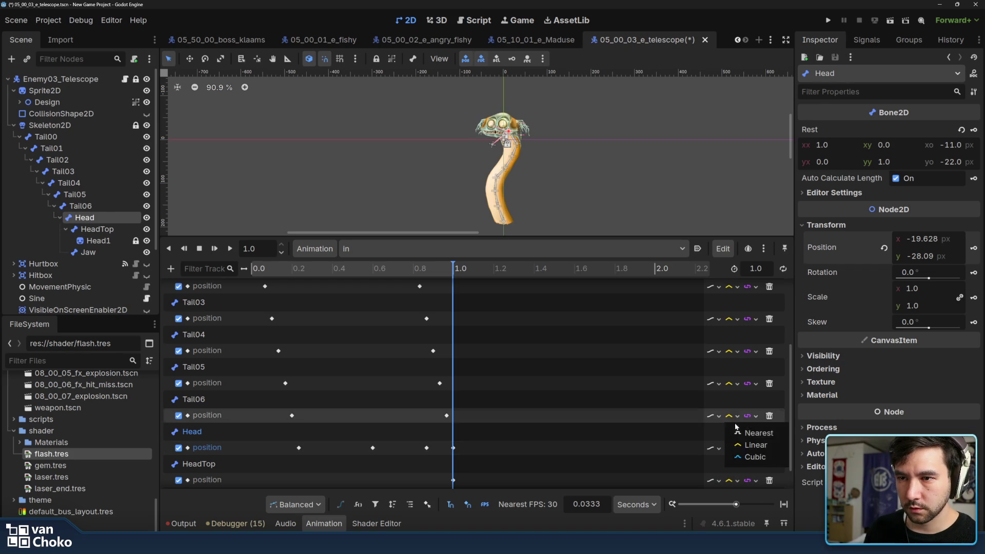
click(749, 457)
click(731, 384)
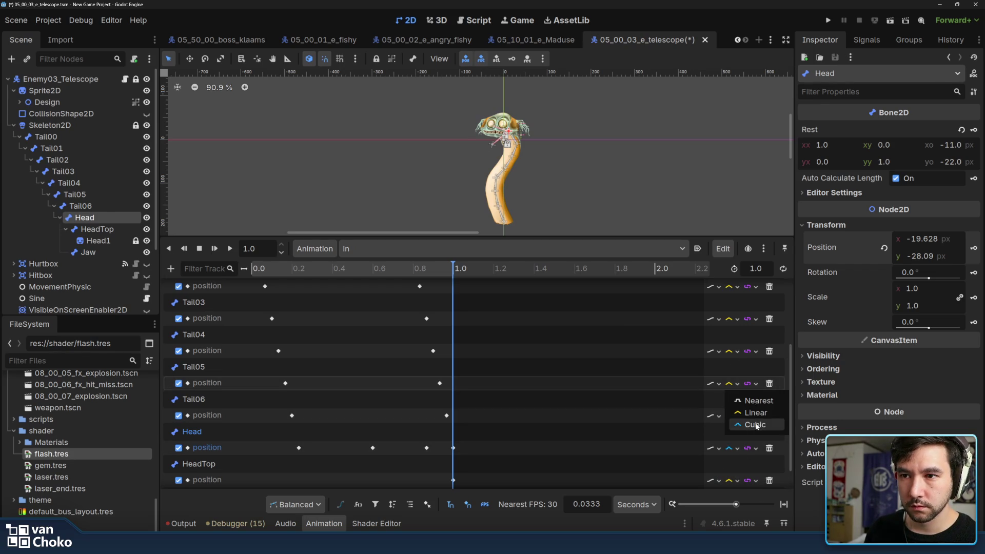
click(755, 425)
click(735, 353)
click(756, 395)
click(734, 320)
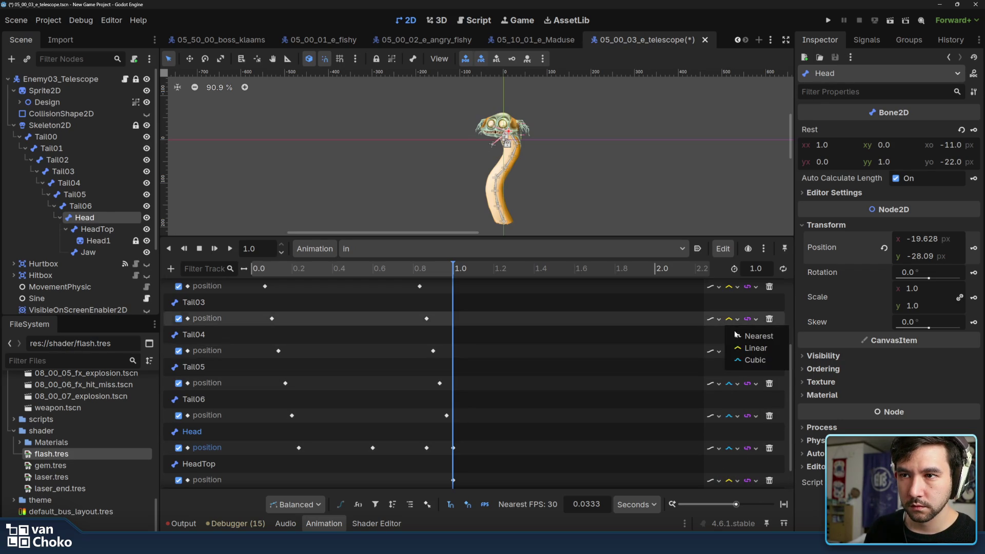
click(756, 360)
scroll(725, 332, up, 3)
click(734, 324)
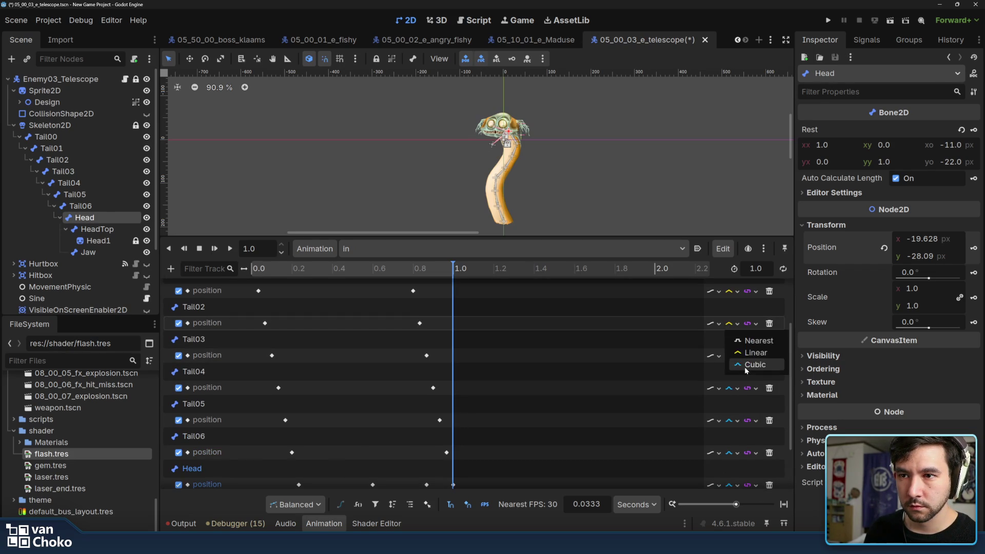
- Switch the remaining upper position tracks, including Tail00, to Cubic interpolation
click(734, 292)
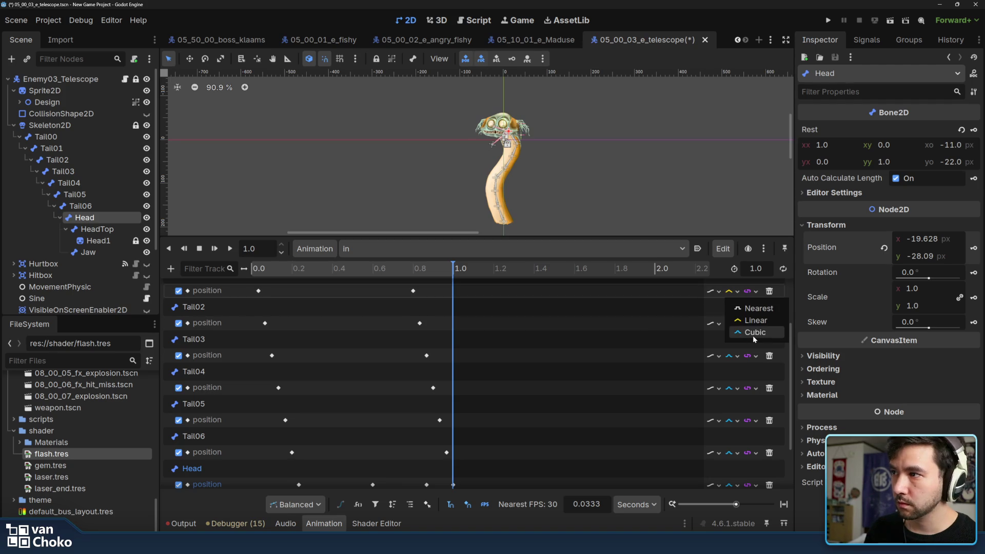
click(753, 336)
scroll(758, 339, up, 3)
click(731, 308)
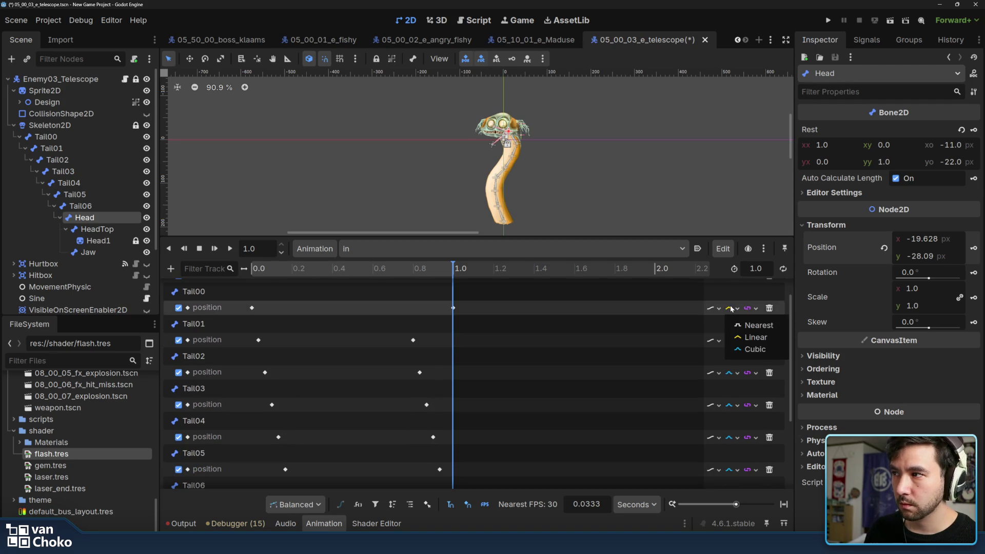
click(752, 349)
scroll(726, 305, up, 2)
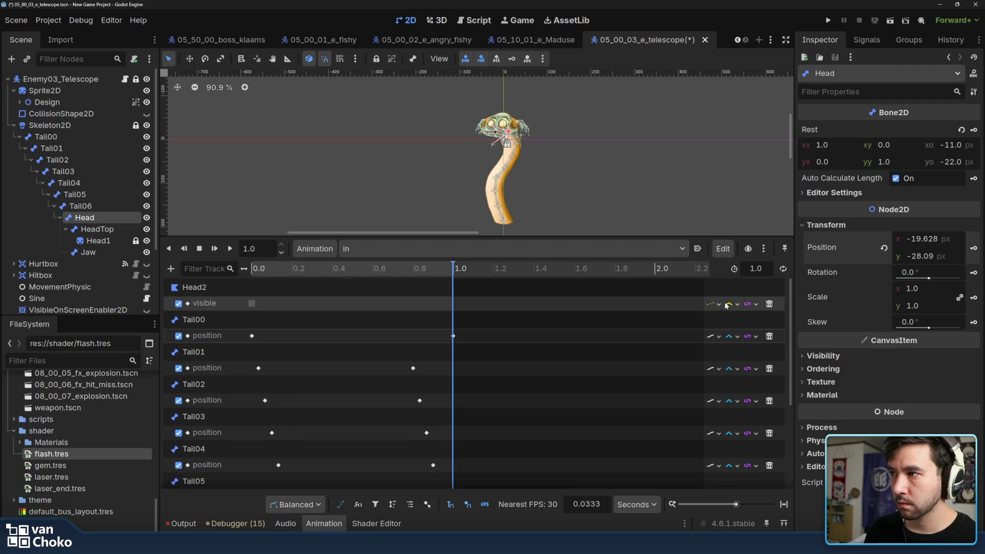
- Replay the in animation several times to check the smoother rise
click(229, 250)
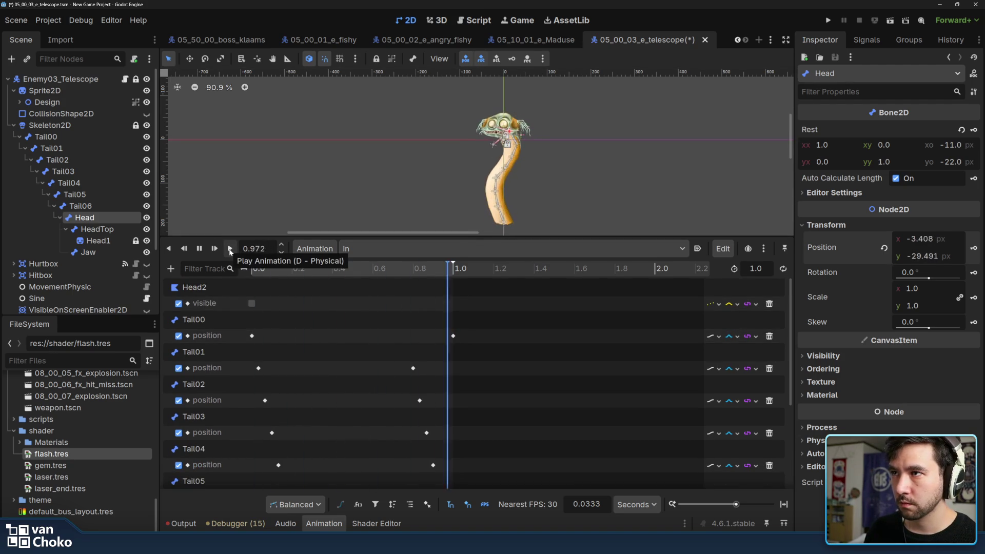
click(230, 250)
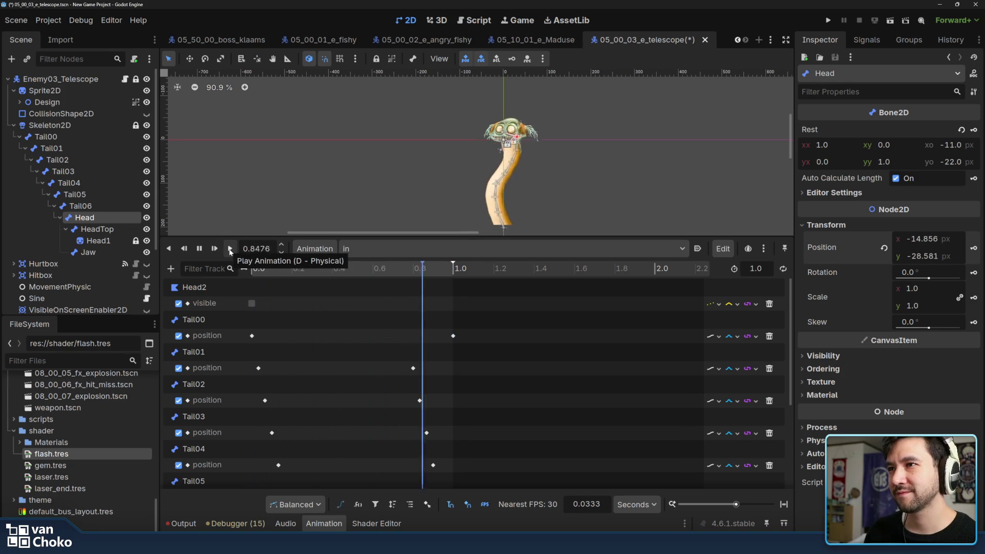
click(229, 249)
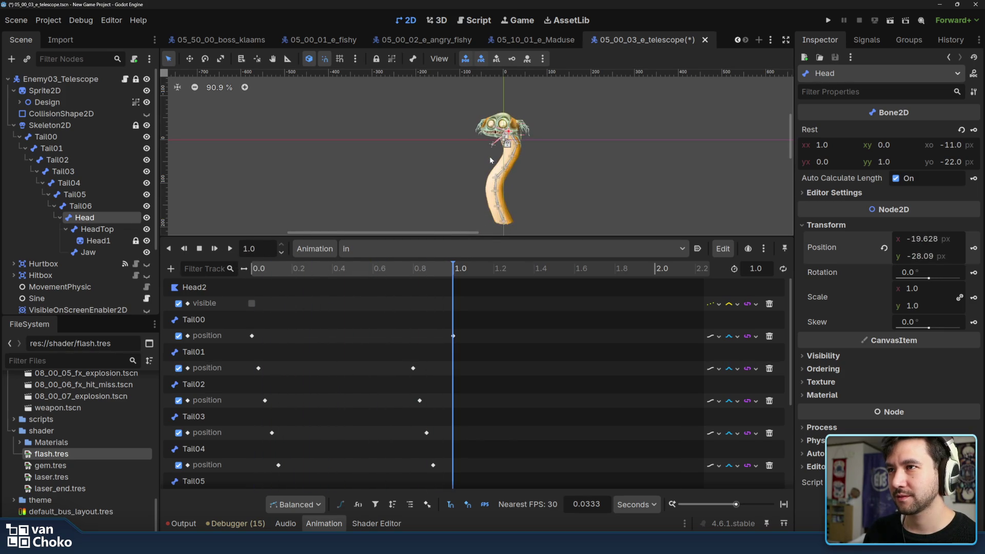
click(230, 249)
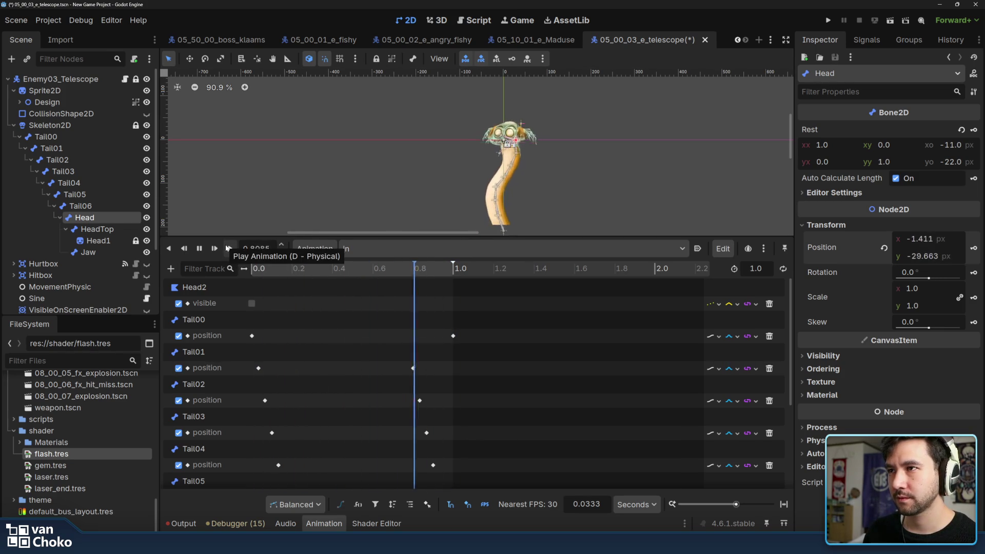
click(229, 249)
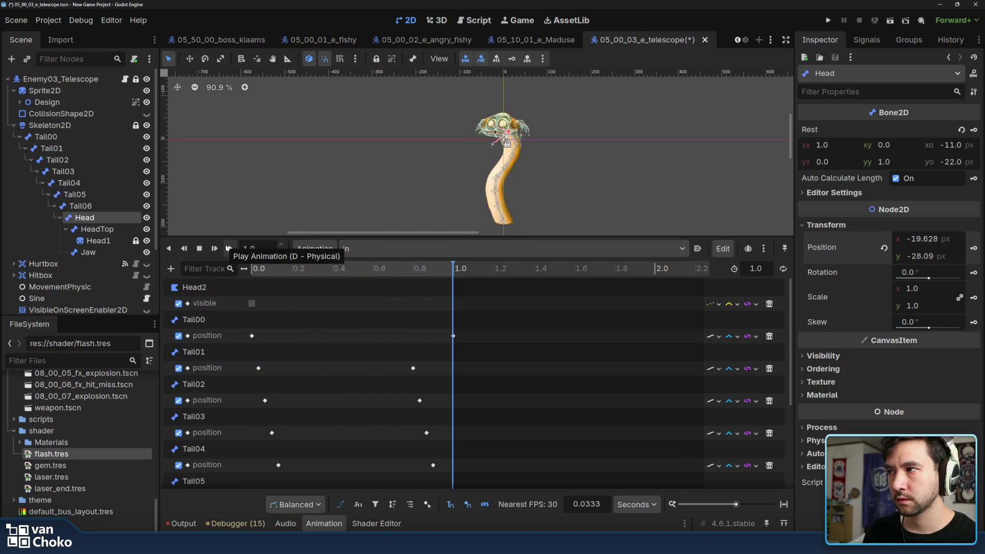
click(318, 268)
- Insert a Tail06 position key at 0.6667 and push the bone sideways for sway
mouse_move(279, 270)
mouse_down()
mouse_move(417, 282)
mouse_move(315, 285)
mouse_move(329, 291)
mouse_move(417, 291)
mouse_move(243, 295)
mouse_move(430, 291)
mouse_move(307, 295)
mouse_move(332, 295)
mouse_move(282, 264)
mouse_move(272, 268)
mouse_move(386, 268)
mouse_move(281, 280)
mouse_move(461, 288)
mouse_move(316, 291)
mouse_move(429, 294)
mouse_up()
scroll(365, 343, down, 1)
scroll(365, 343, down, 2)
click(214, 428)
key(Insert)
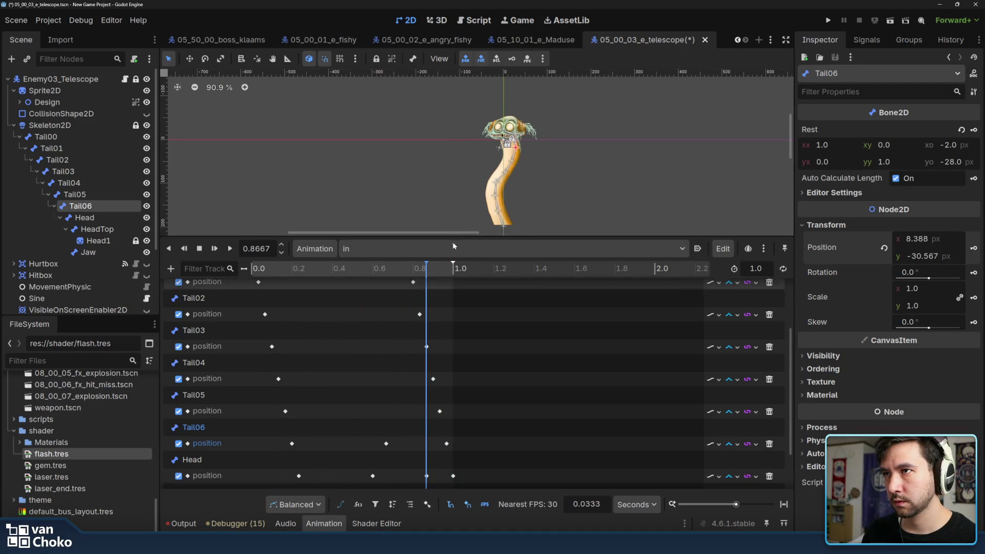
drag(519, 152, 519, 149)
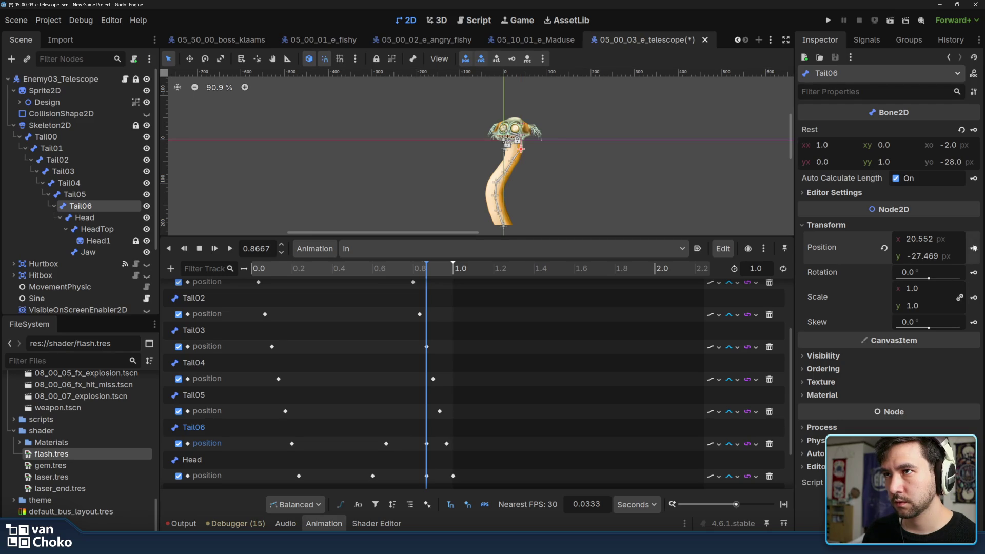
- Move Tail06's sway key earlier to 0.5667 and scrub through to review the sway
mouse_move(415, 262)
mouse_down()
mouse_move(279, 281)
mouse_move(460, 301)
mouse_move(434, 302)
mouse_move(442, 297)
mouse_up()
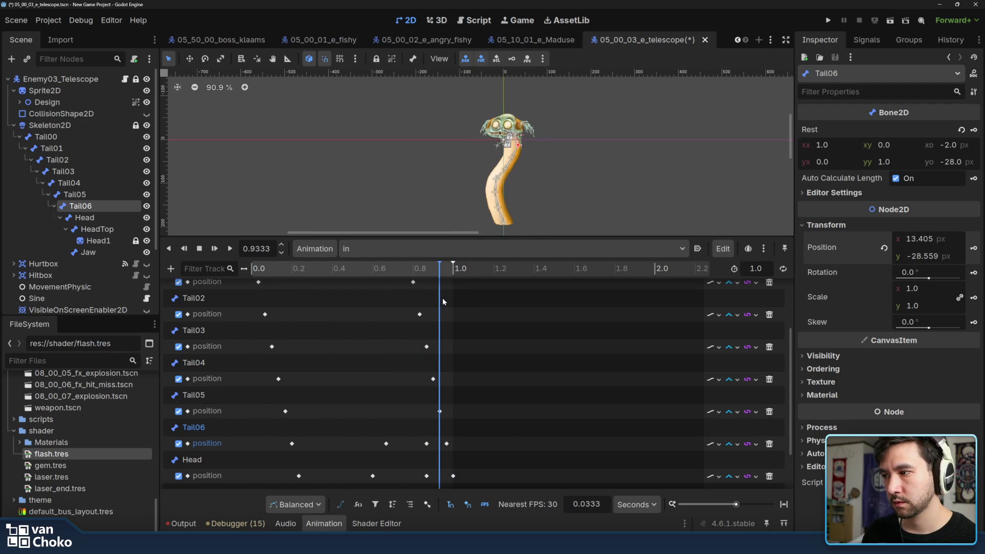
click(426, 443)
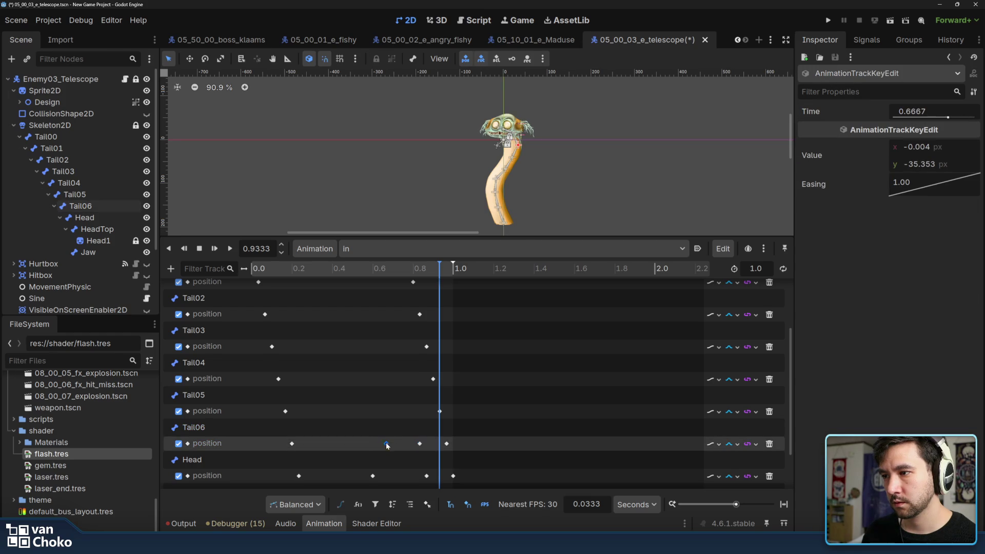
drag(372, 444, 368, 442)
click(332, 268)
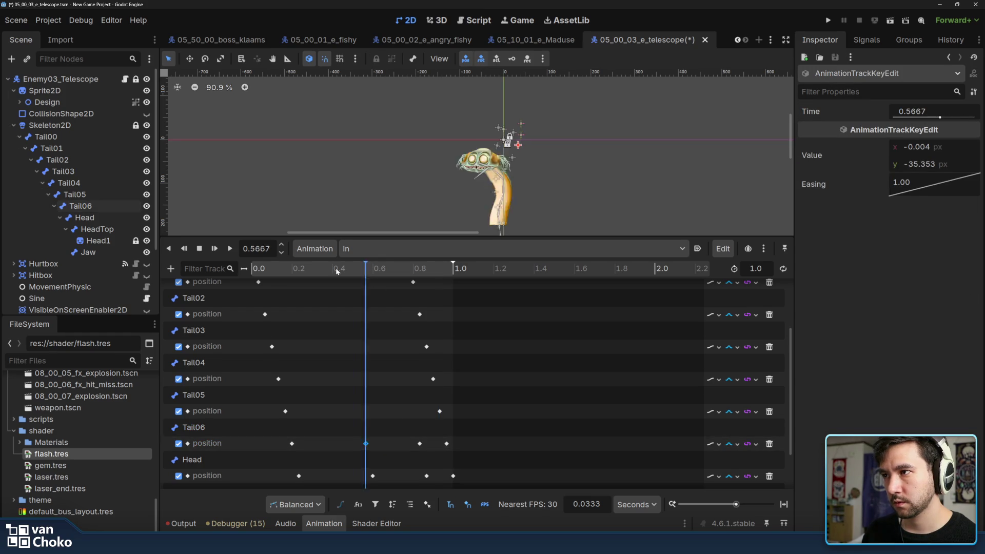
mouse_move(349, 275)
mouse_down()
mouse_move(447, 277)
mouse_move(260, 274)
mouse_move(447, 288)
mouse_move(379, 286)
mouse_move(415, 289)
mouse_up()
scroll(298, 336, up, 1)
click(196, 378)
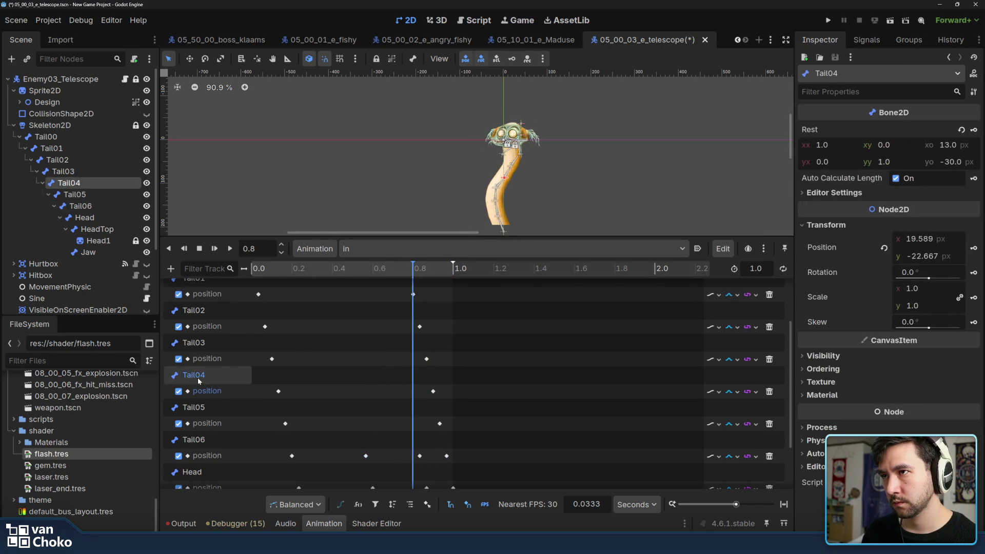
- Key Tail03 shifted sideways, move that key to 0.6, and bend it further up-left
click(212, 341)
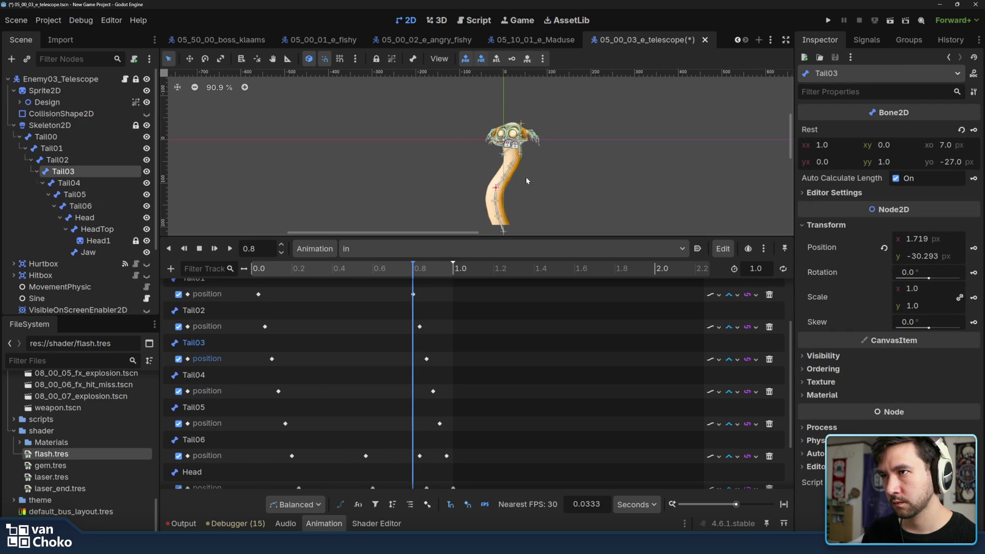
click(396, 269)
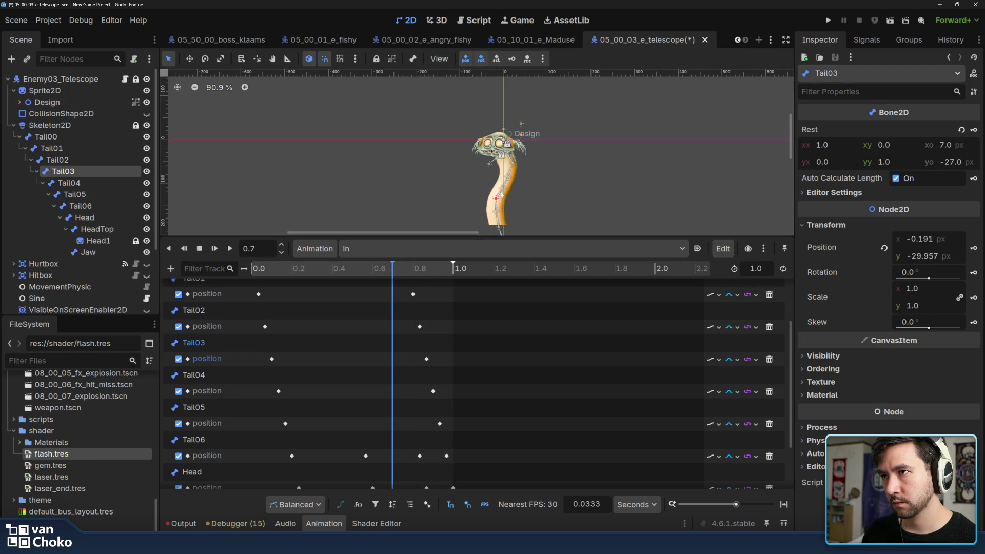
drag(495, 201, 491, 198)
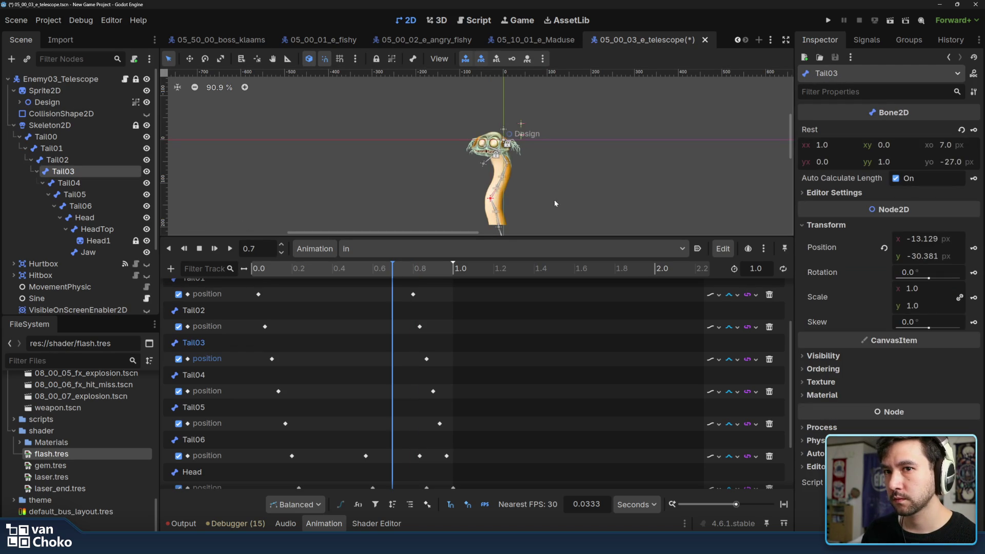
click(974, 251)
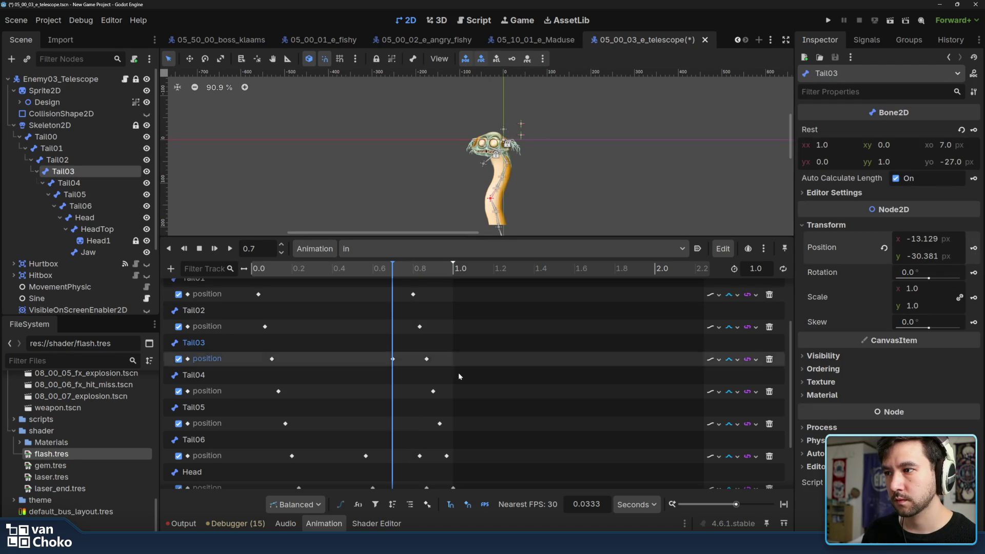
click(386, 359)
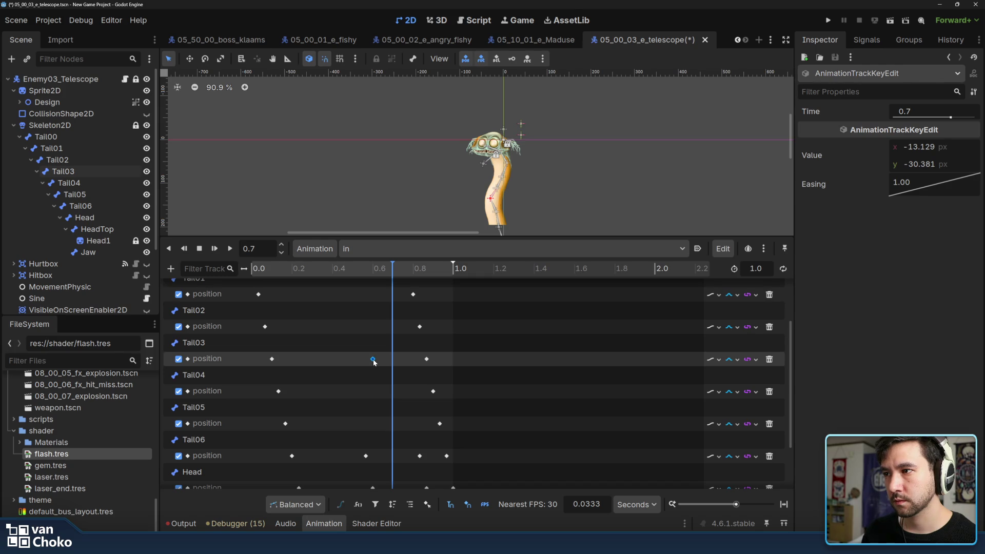
drag(374, 362, 373, 361)
mouse_move(387, 268)
mouse_down()
mouse_move(331, 277)
mouse_move(442, 285)
mouse_move(372, 288)
mouse_up()
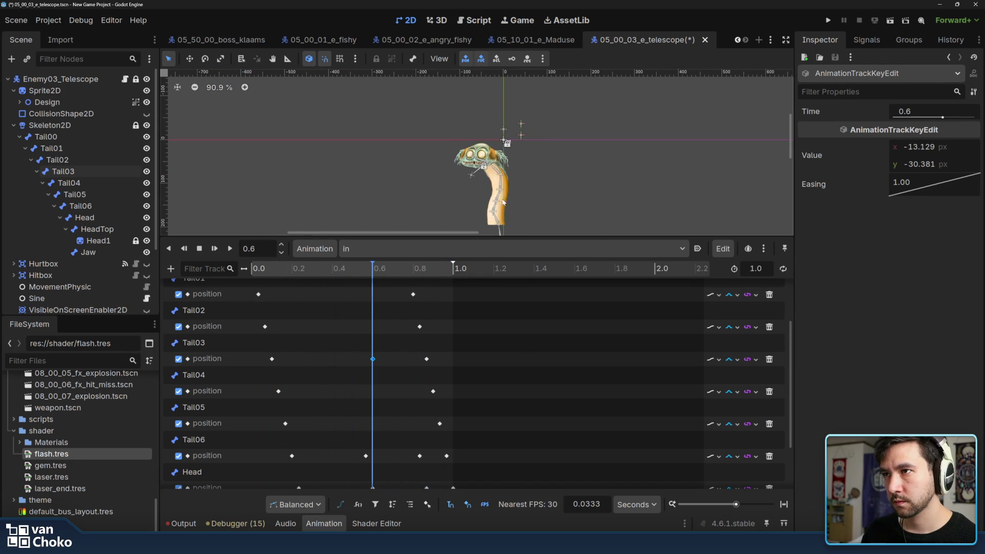
click(494, 213)
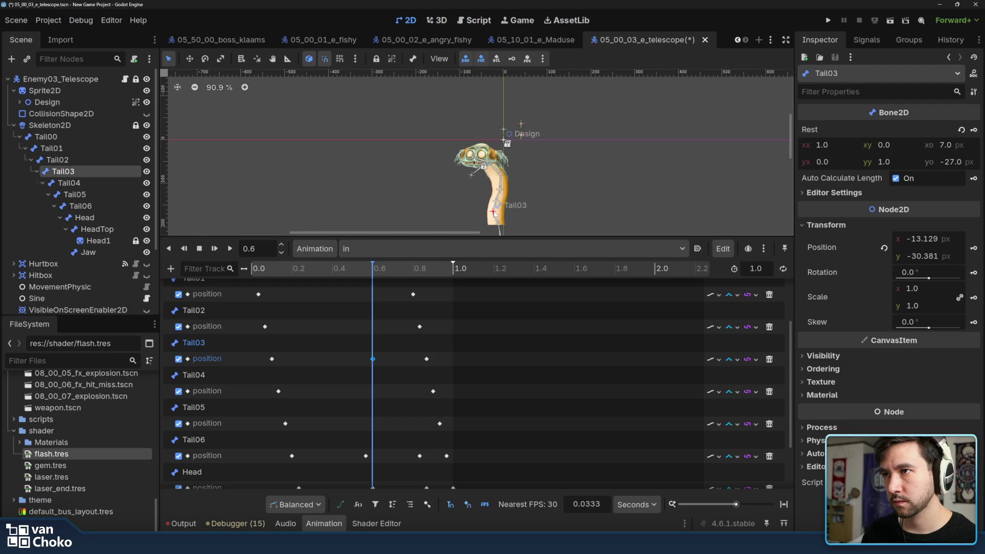
drag(494, 213, 489, 207)
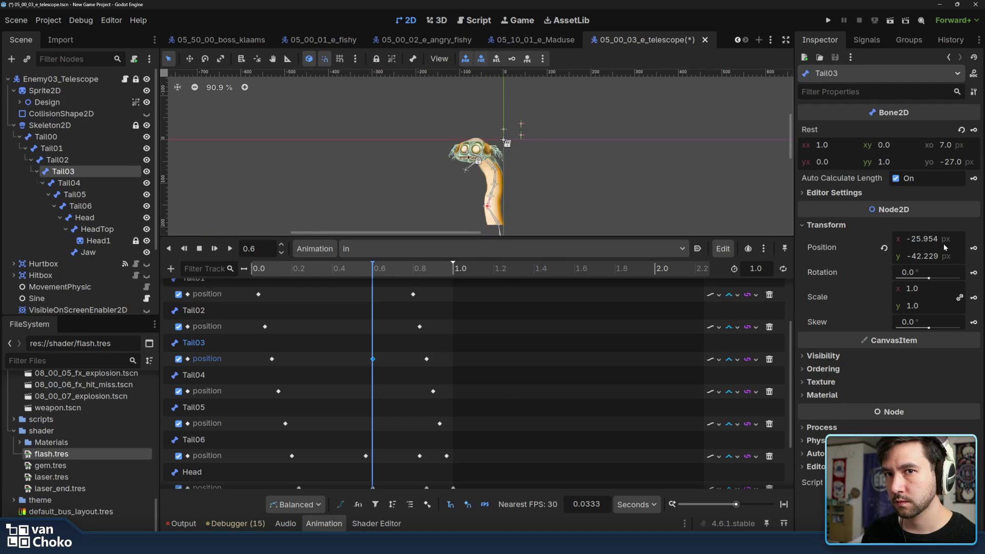
mouse_move(371, 268)
mouse_down()
mouse_move(306, 273)
mouse_move(452, 297)
mouse_move(405, 294)
mouse_up()
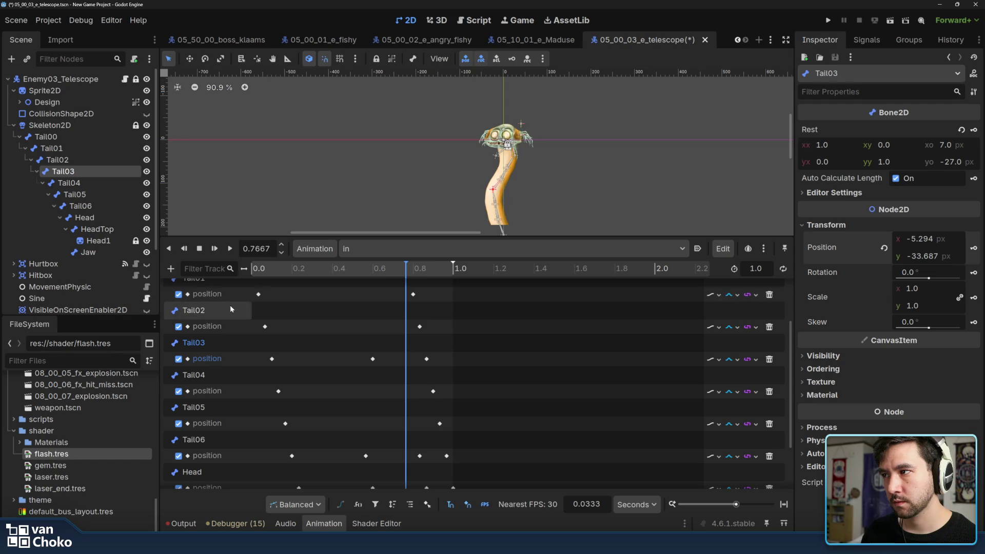
- Key Tail02 pulled left, move the key to 0.6667, and play back the sway
click(217, 306)
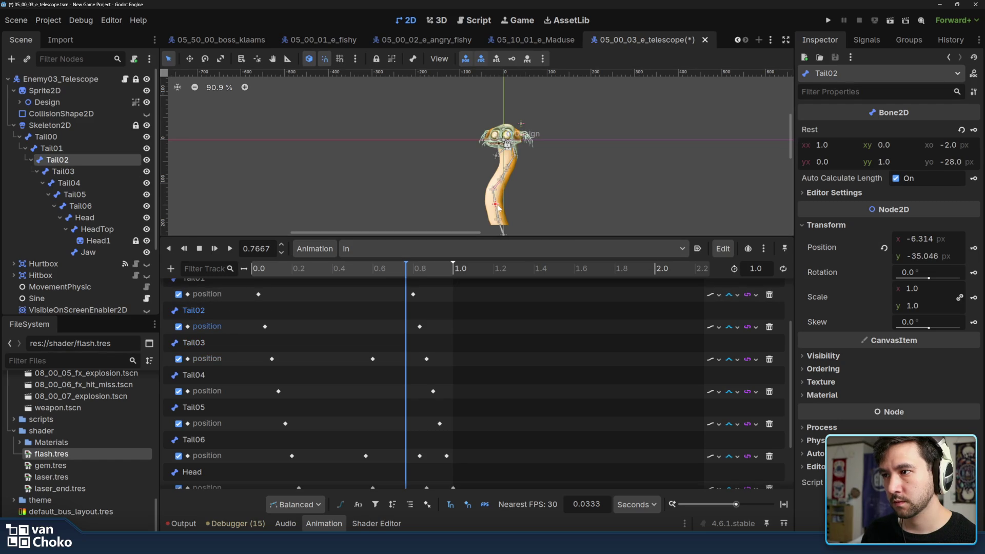
drag(497, 207, 490, 206)
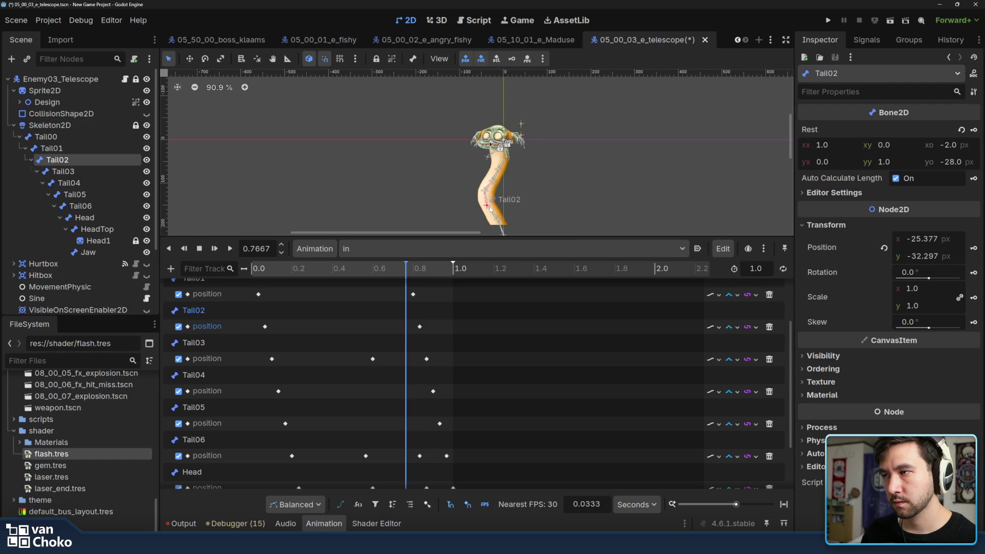
click(975, 249)
drag(406, 327, 365, 330)
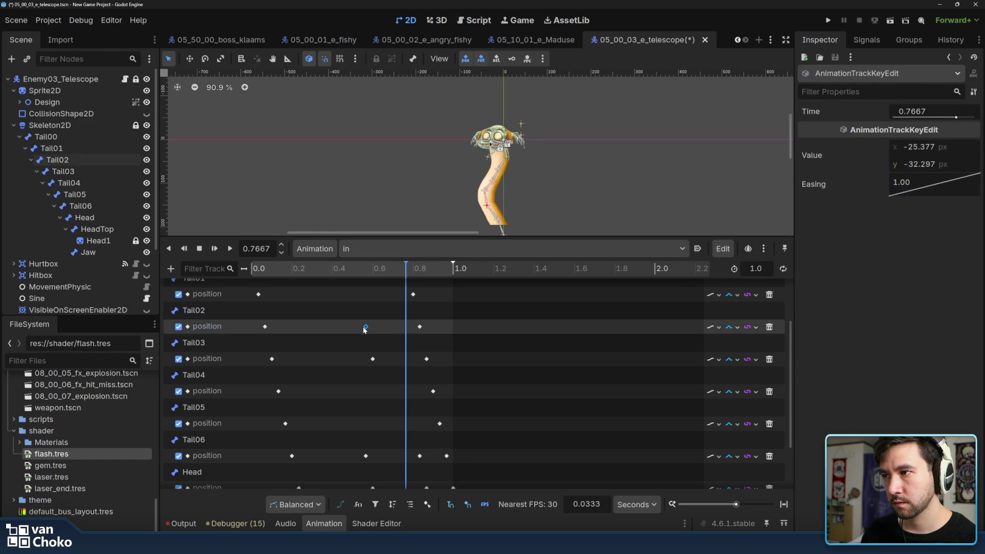
mouse_move(393, 264)
mouse_down()
mouse_move(311, 267)
mouse_move(448, 281)
mouse_move(238, 278)
mouse_up()
click(231, 249)
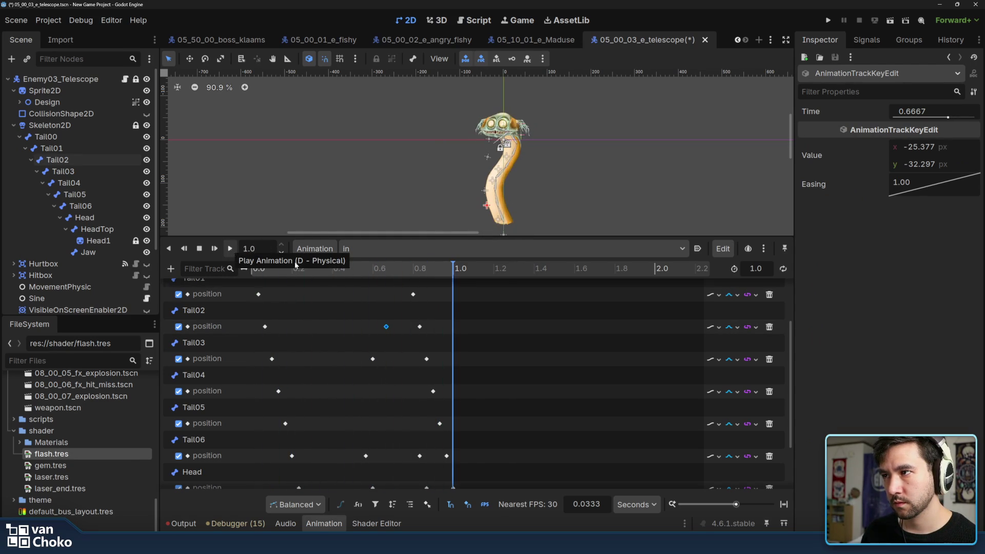
mouse_move(393, 268)
mouse_down()
mouse_move(368, 271)
mouse_move(429, 272)
mouse_move(399, 269)
mouse_up()
scroll(390, 287, up, 2)
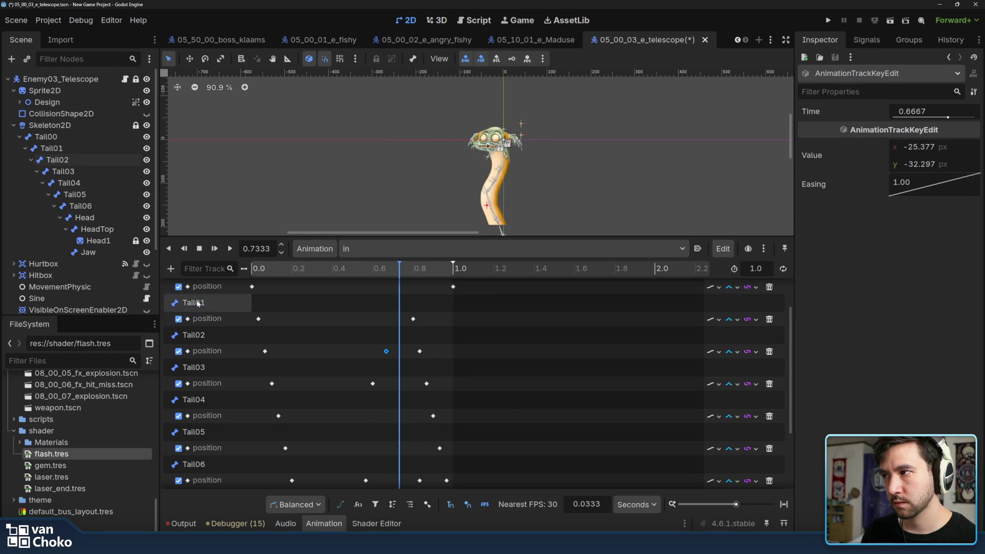
- Key Tail01 bent to the left at about 0.7333 s
click(461, 324)
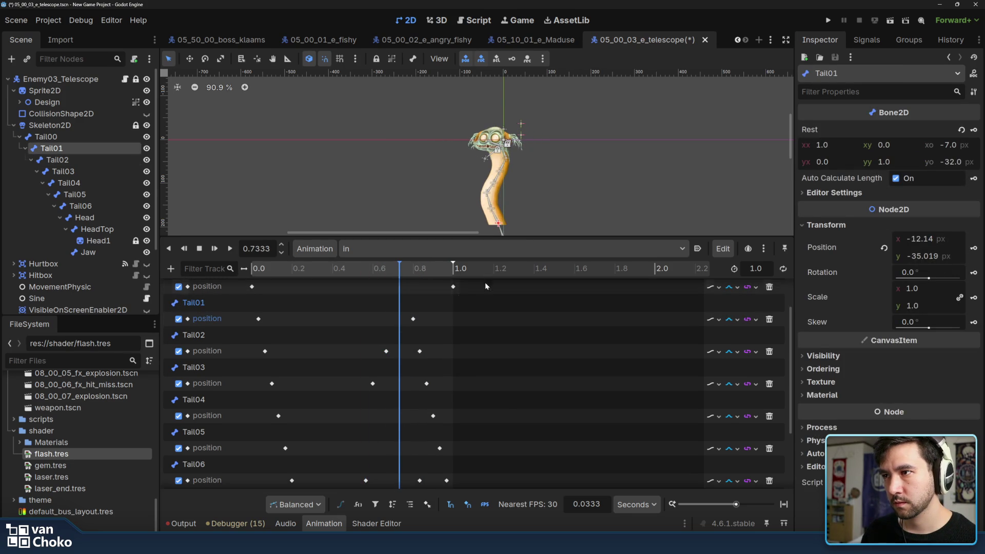
click(972, 248)
drag(399, 319, 391, 322)
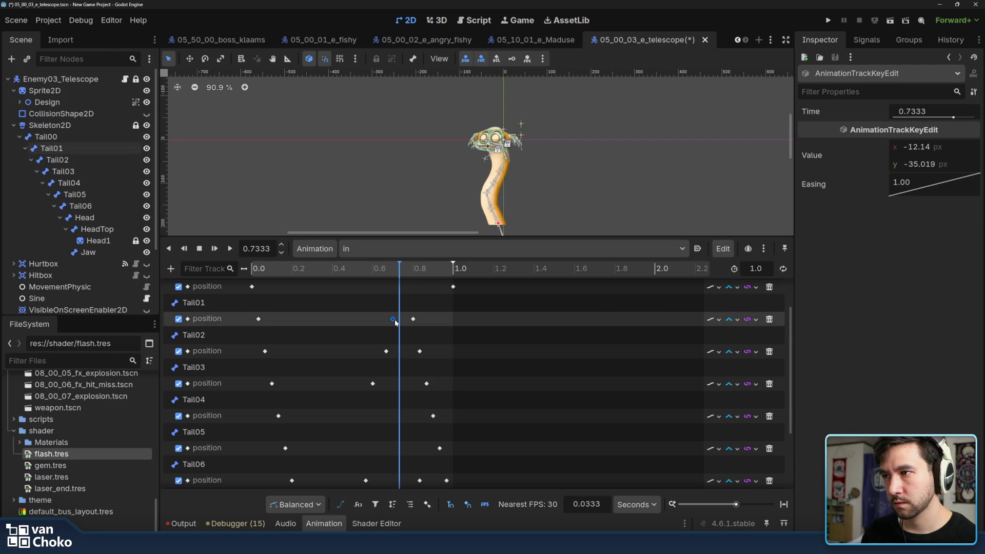
drag(502, 220, 481, 222)
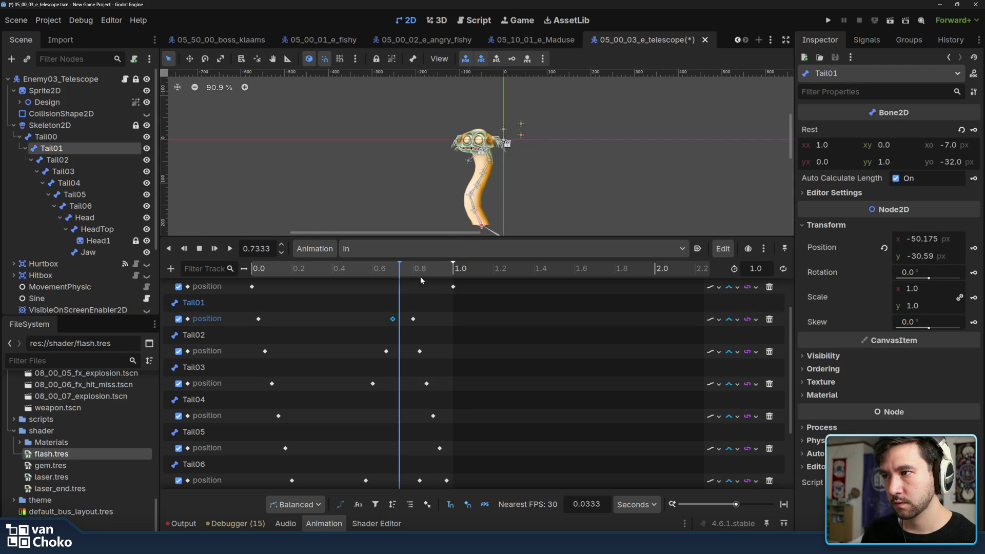
click(973, 249)
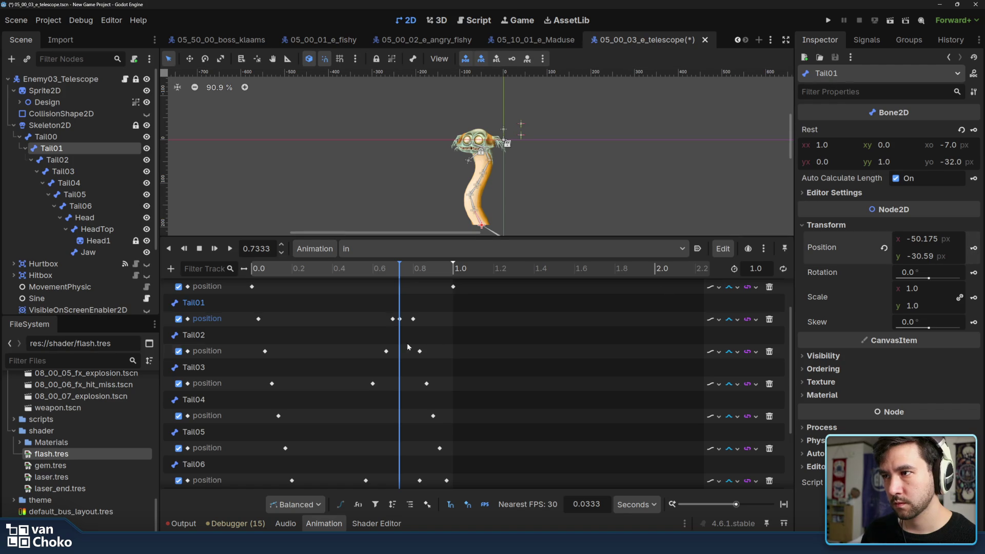
click(398, 318)
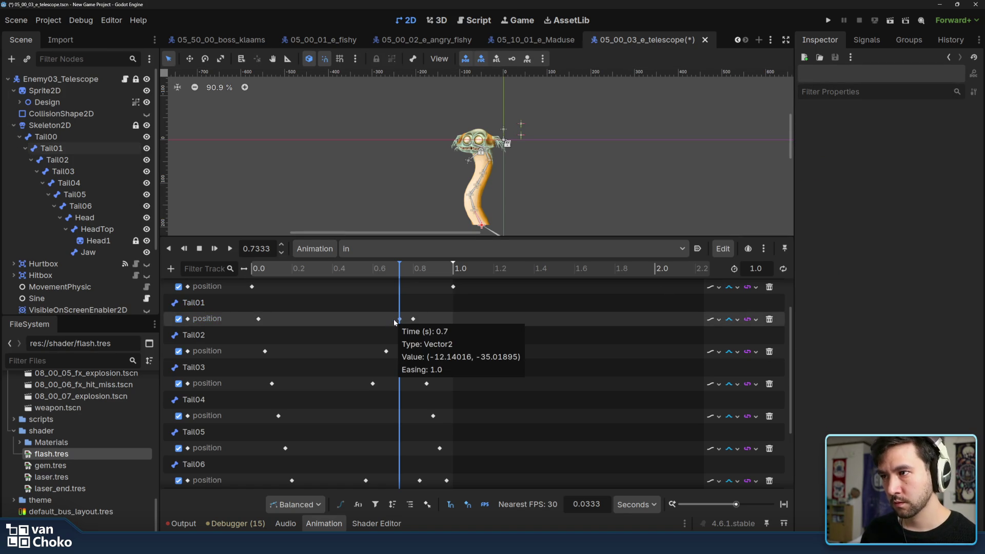
drag(394, 268, 387, 269)
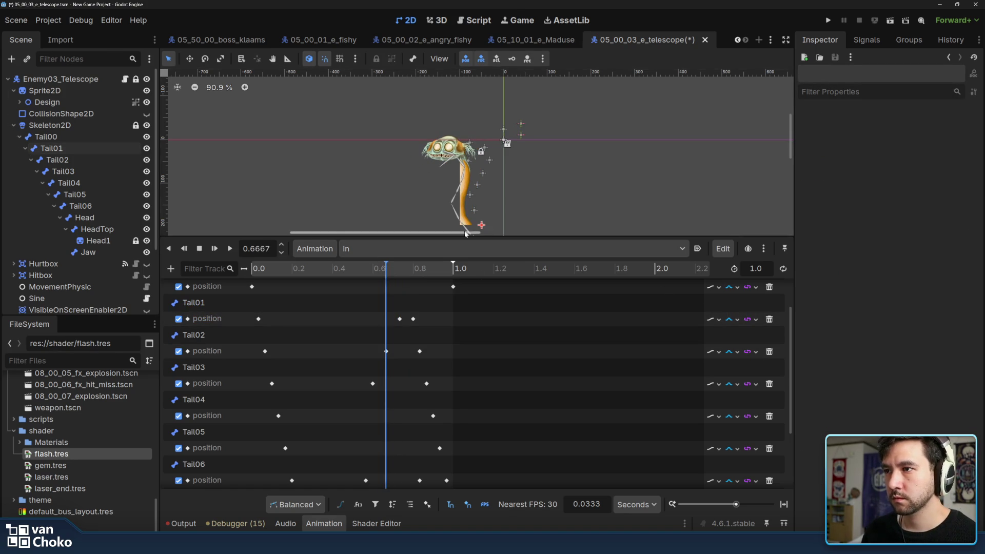
- Bend Tail02 and Tail03 further around 0.6 s and scrub from the start to preview
scroll(534, 205, down, 3)
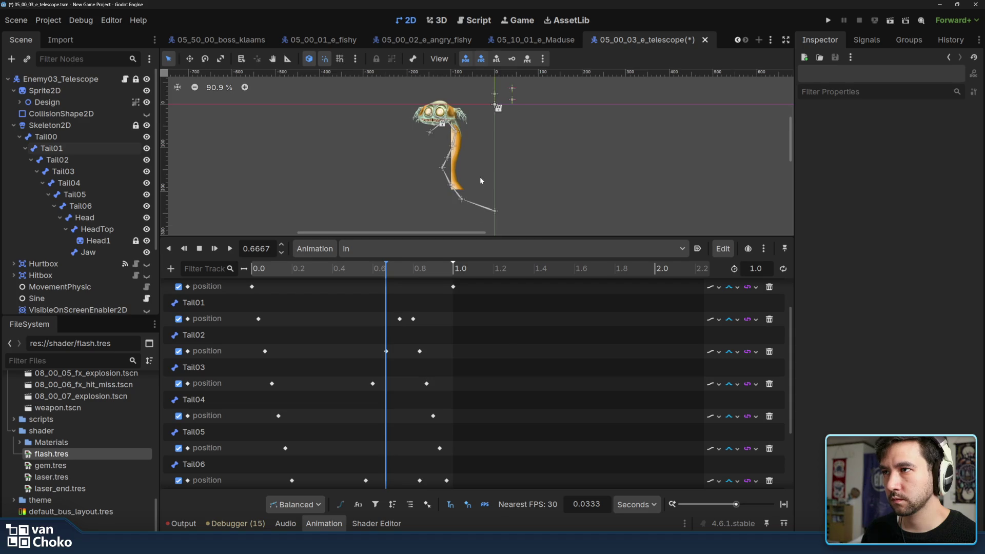
drag(452, 187, 468, 184)
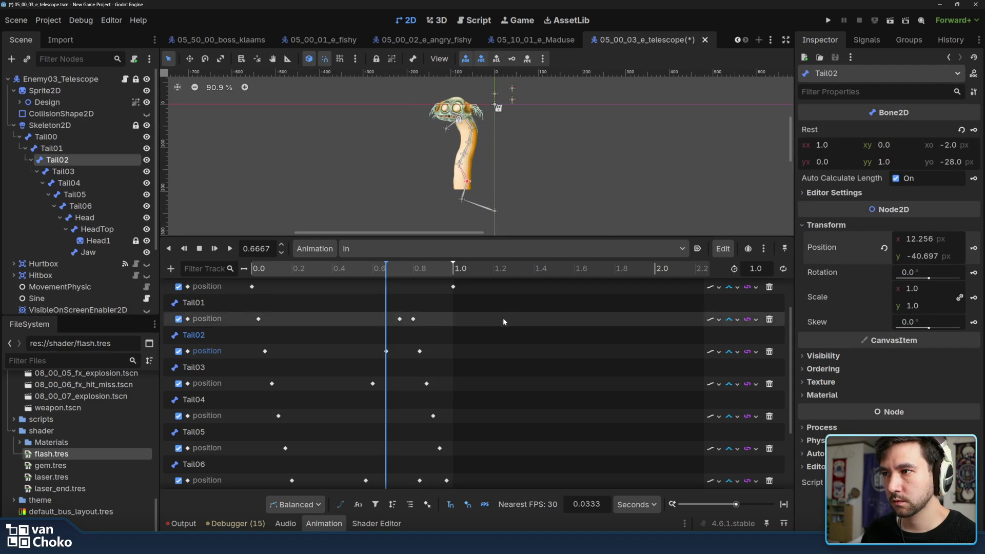
click(370, 383)
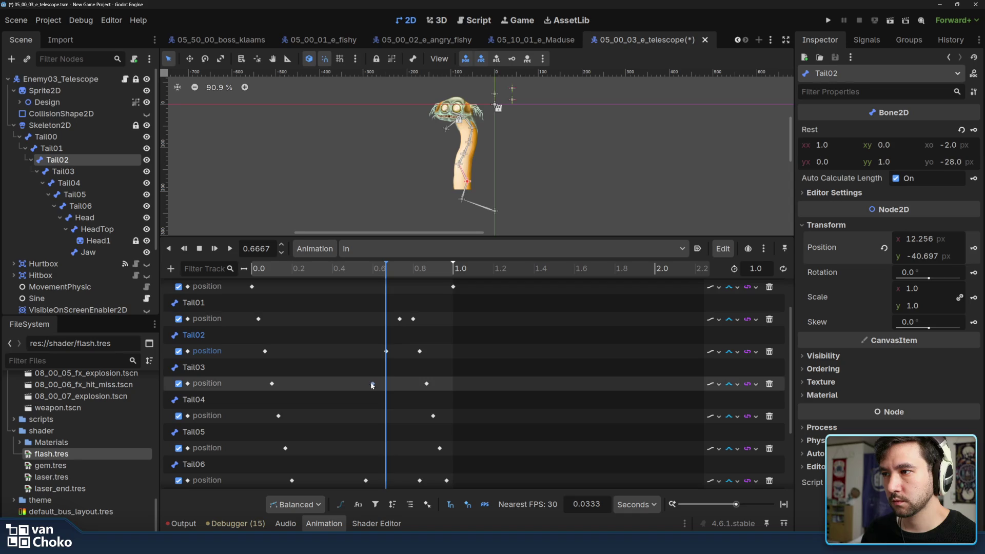
drag(382, 269, 374, 272)
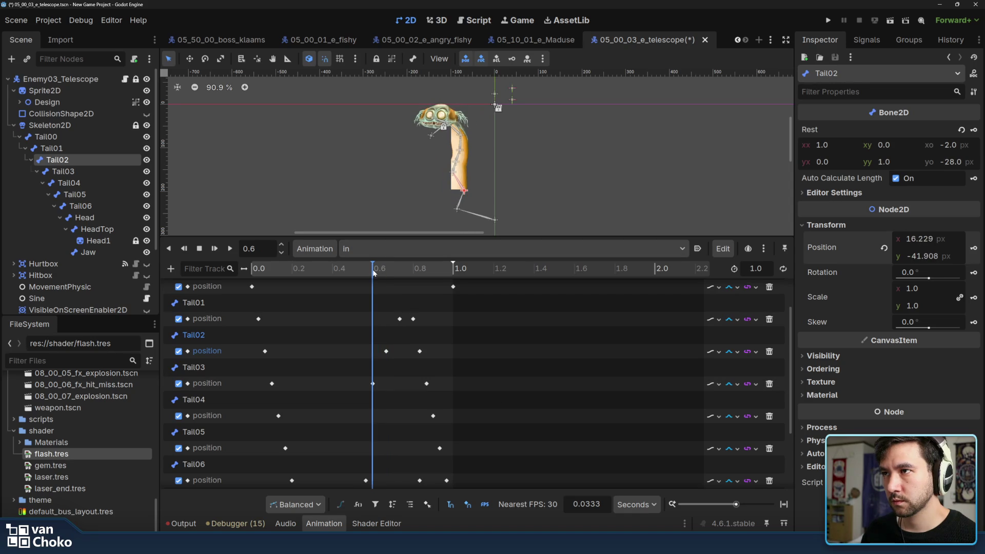
drag(453, 171, 465, 175)
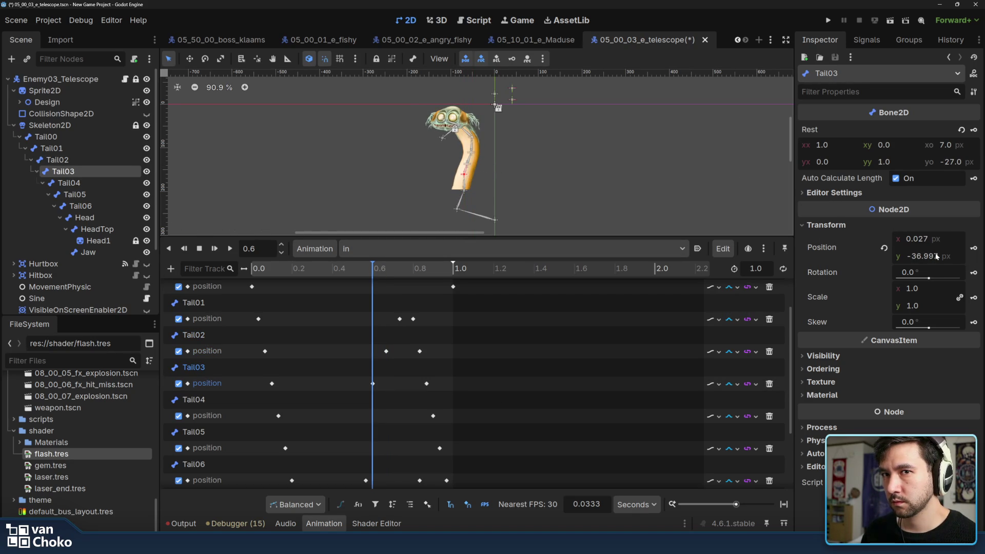
mouse_move(372, 269)
mouse_down()
mouse_move(453, 269)
mouse_move(193, 269)
mouse_up()
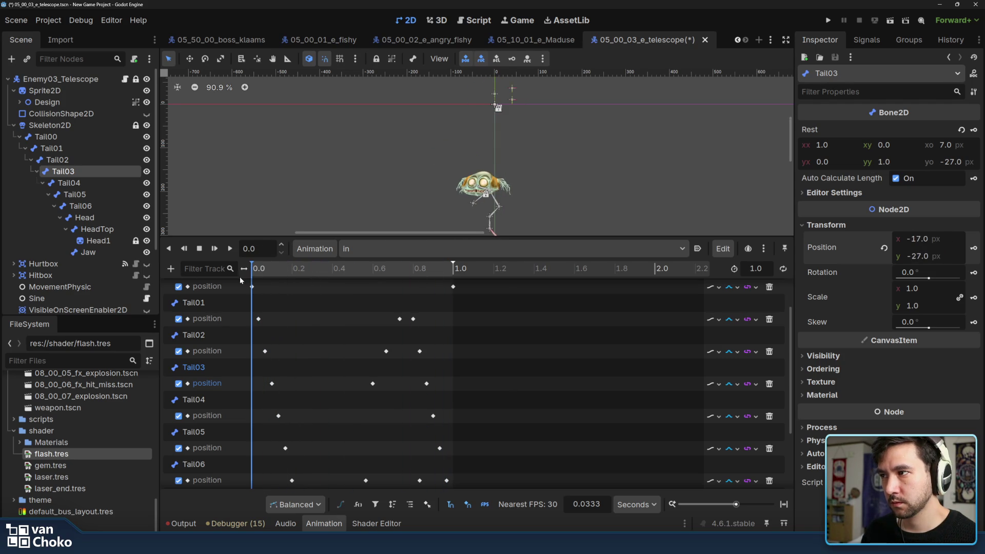
drag(252, 280, 303, 273)
scroll(366, 356, down, 3)
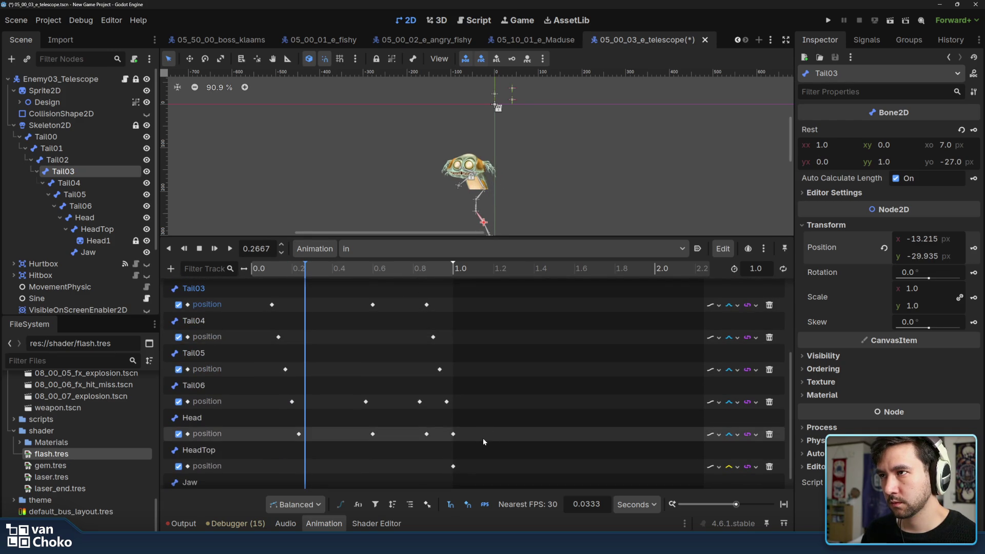
mouse_move(482, 439)
mouse_down()
mouse_move(212, 316)
mouse_move(266, 293)
mouse_up()
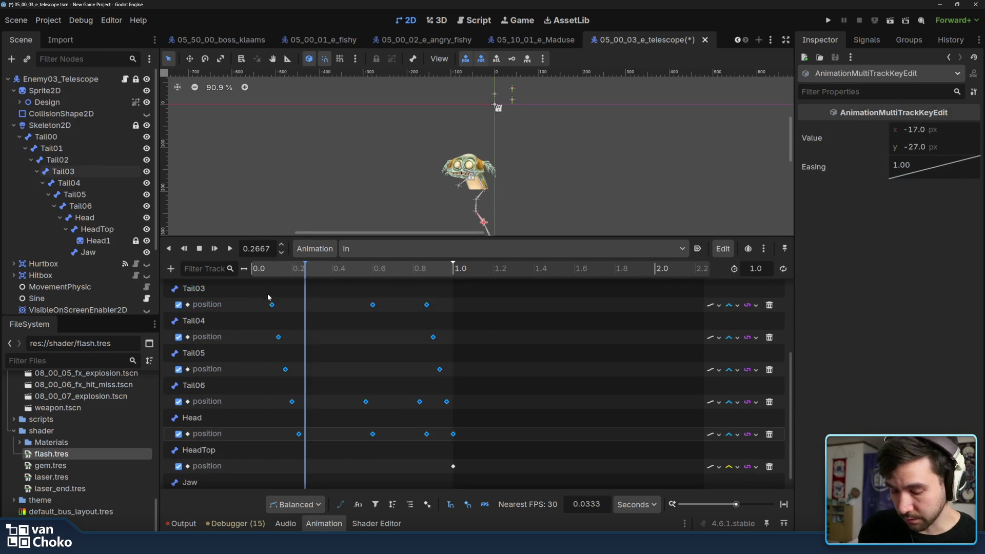
- Delete the intermediate Head and Tail06 position keys
mouse_move(427, 434)
mouse_down()
mouse_move(400, 434)
mouse_move(359, 386)
mouse_up()
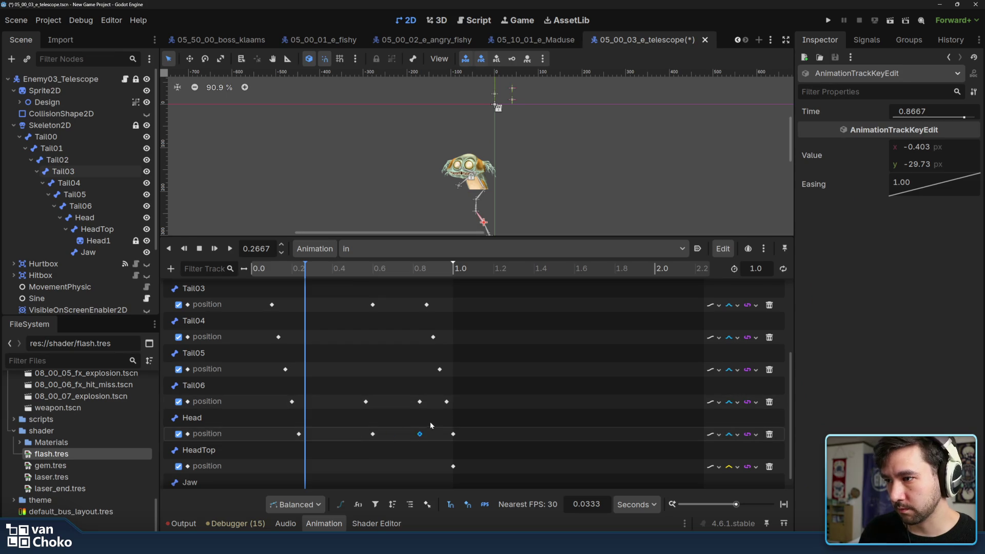
drag(430, 424, 429, 441)
key(Delete)
click(420, 402)
shift+click(365, 402)
key(Delete)
click(374, 433)
key(Delete)
- Delete the intermediate Tail03, Tail02 and Tail01 keys and return the playhead to the start
scroll(400, 359, up, 3)
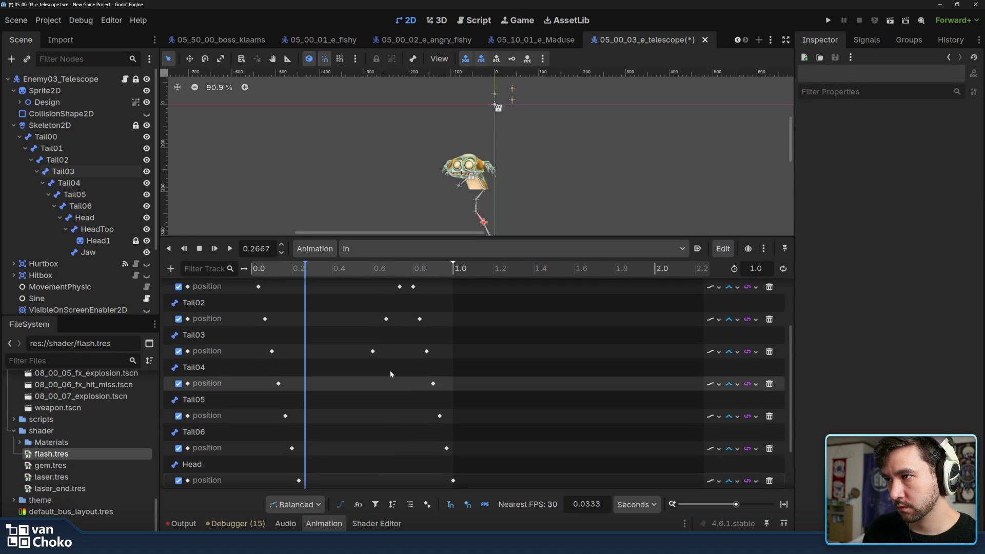
click(373, 351)
key(Delete)
scroll(398, 349, up, 2)
click(386, 356)
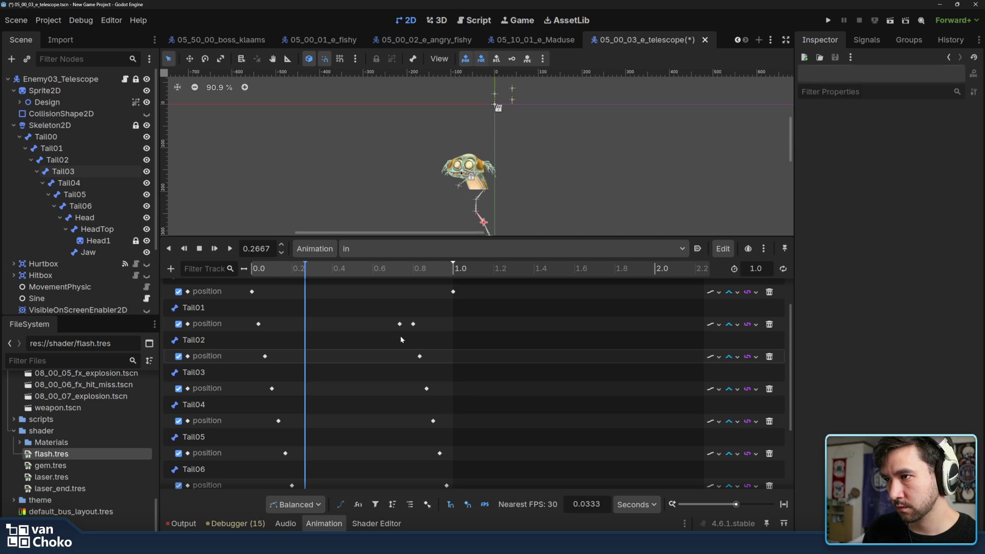
key(Delete)
click(400, 324)
key(Delete)
scroll(396, 330, up, 3)
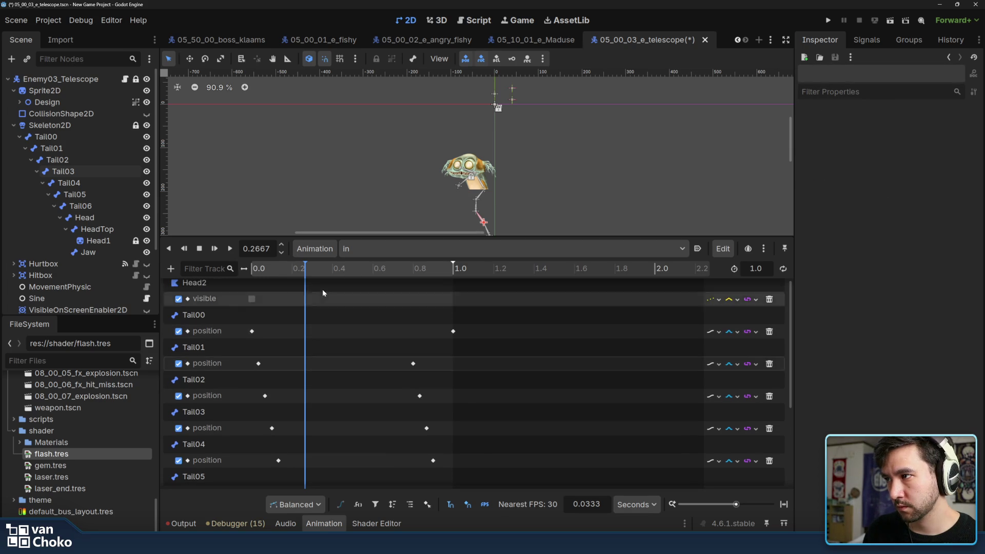
click(252, 269)
- Key Tail06 shifted left at 0.2333 s
drag(262, 272, 297, 273)
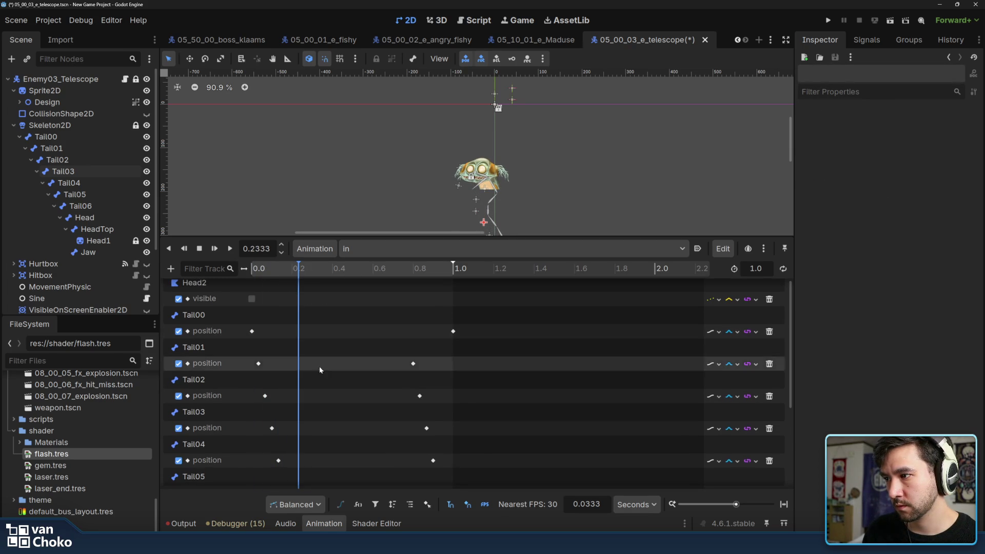
scroll(319, 365, down, 2)
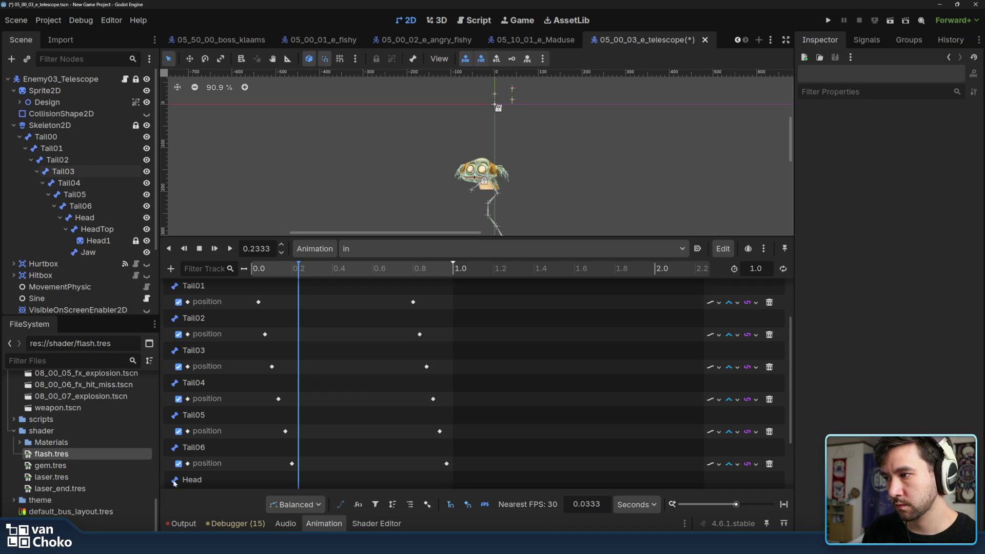
click(193, 449)
drag(500, 193, 488, 194)
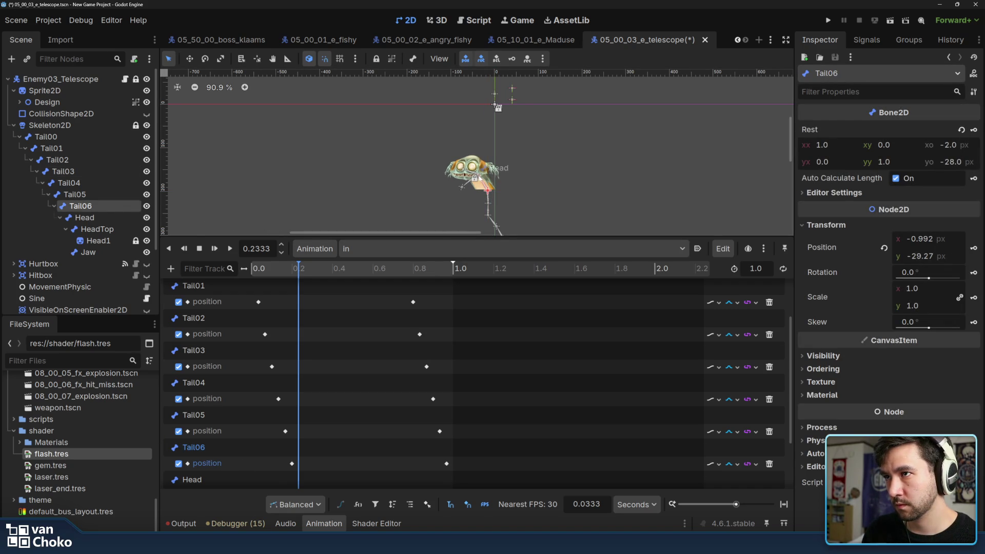
click(973, 248)
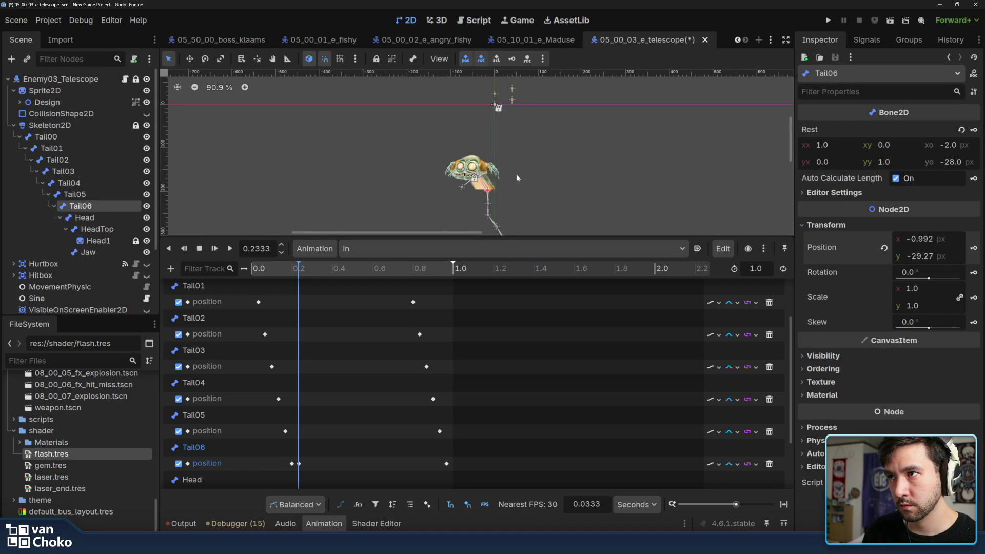
- Move the Head bone right and step the playhead forward to 0.3 s
drag(477, 177, 494, 178)
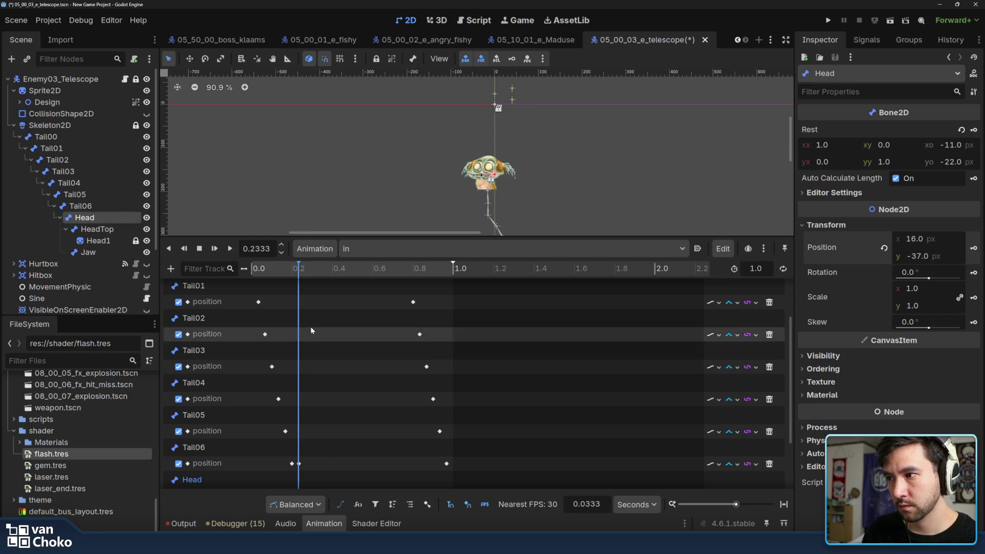
click(304, 269)
click(313, 269)
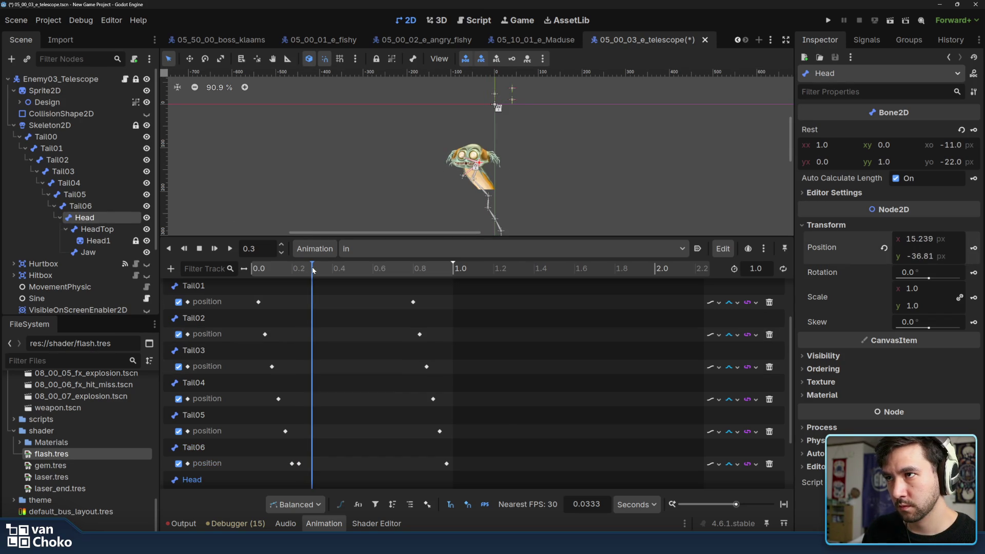
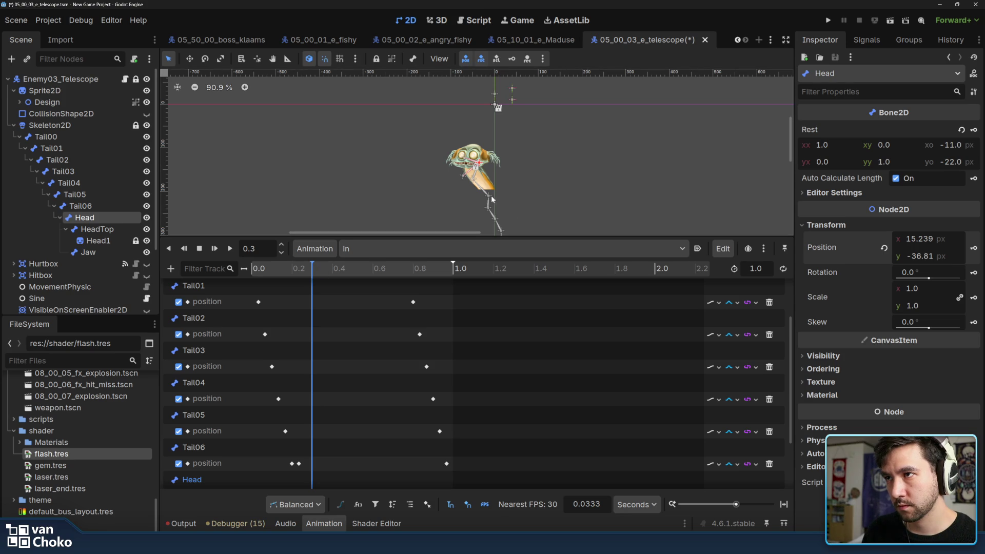
- Bend Tail05 left, key the Tail05 and Tail06 positions at 0.3, and pose the head
mouse_move(489, 197)
mouse_down()
mouse_move(472, 181)
mouse_move(500, 180)
mouse_up()
click(974, 249)
click(974, 248)
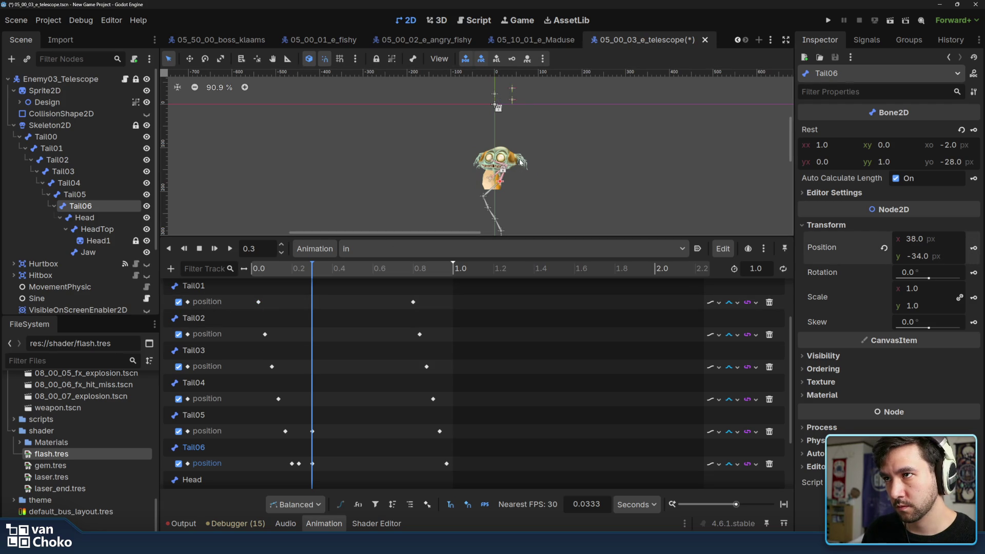
drag(510, 166, 504, 159)
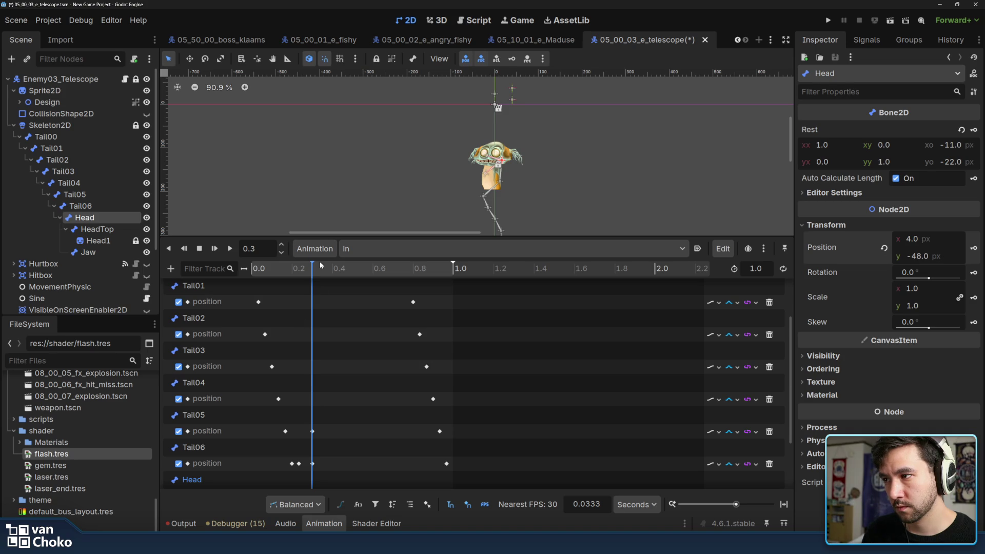
- At 0.4, reposition Tail05, Tail06 and Tail04 and key each bone's position
drag(315, 271, 329, 272)
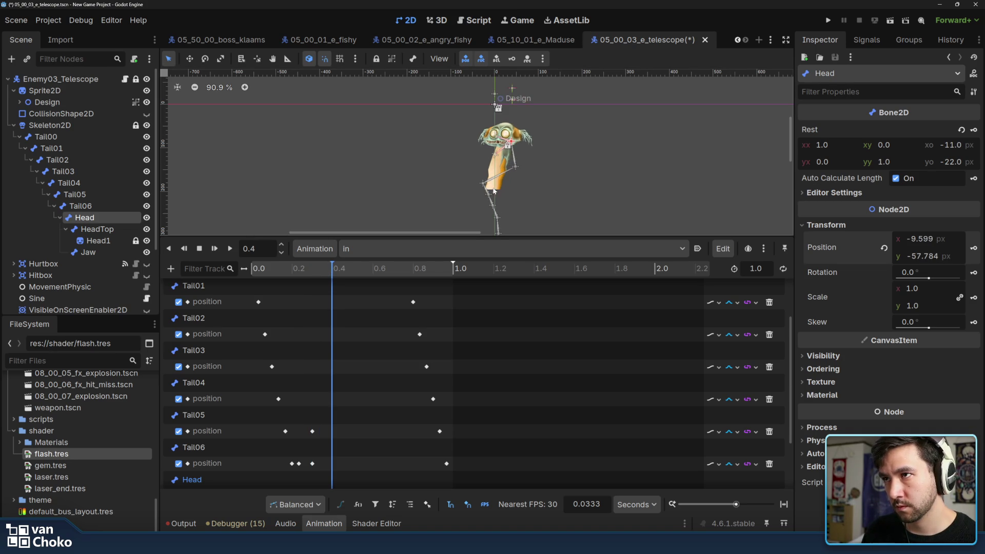
drag(484, 184, 479, 181)
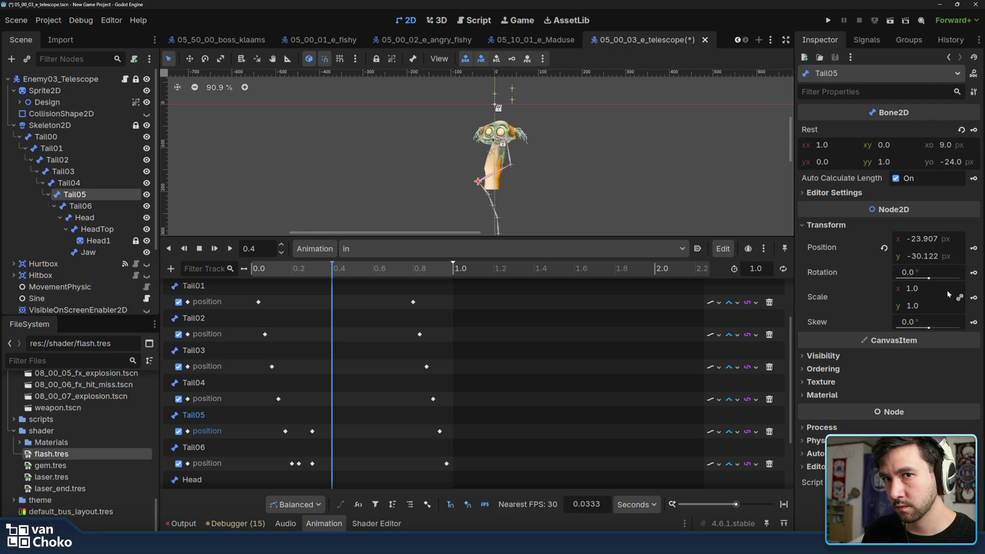
click(974, 248)
mouse_move(512, 165)
mouse_down()
mouse_move(507, 152)
mouse_move(497, 174)
mouse_up()
click(974, 249)
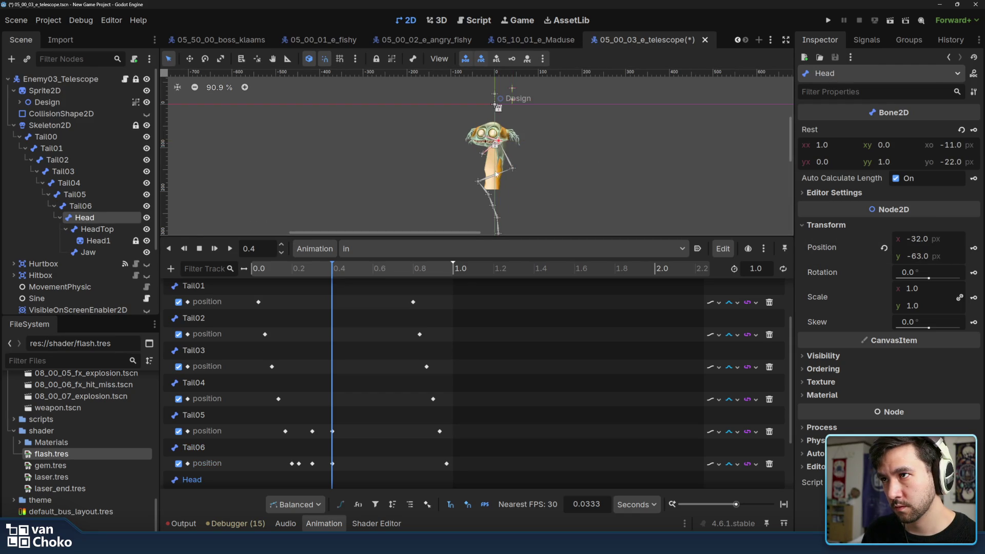
drag(490, 198, 482, 194)
click(974, 249)
- Refine the Tail05, Tail06 and head poses, then scrub back to preview the in-between
click(472, 184)
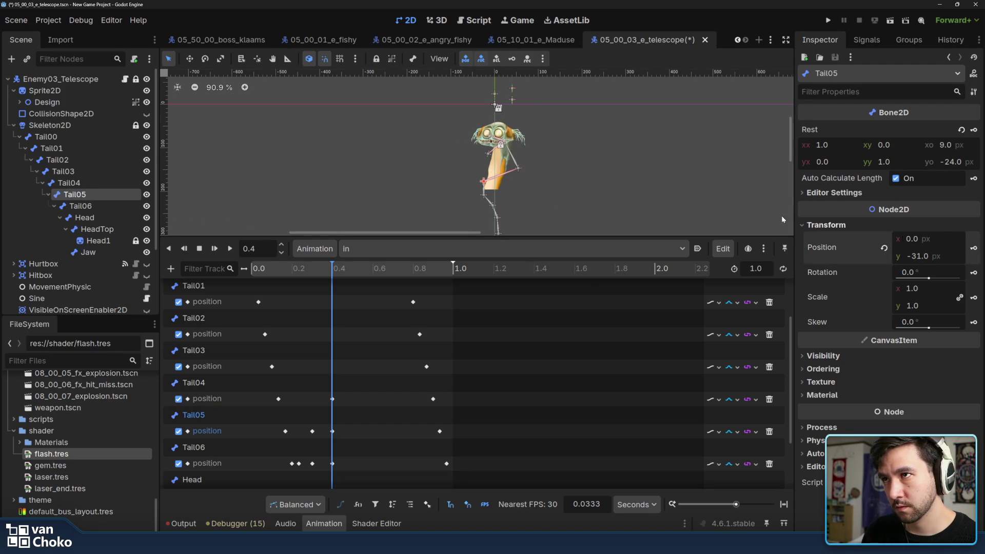
drag(520, 170, 515, 173)
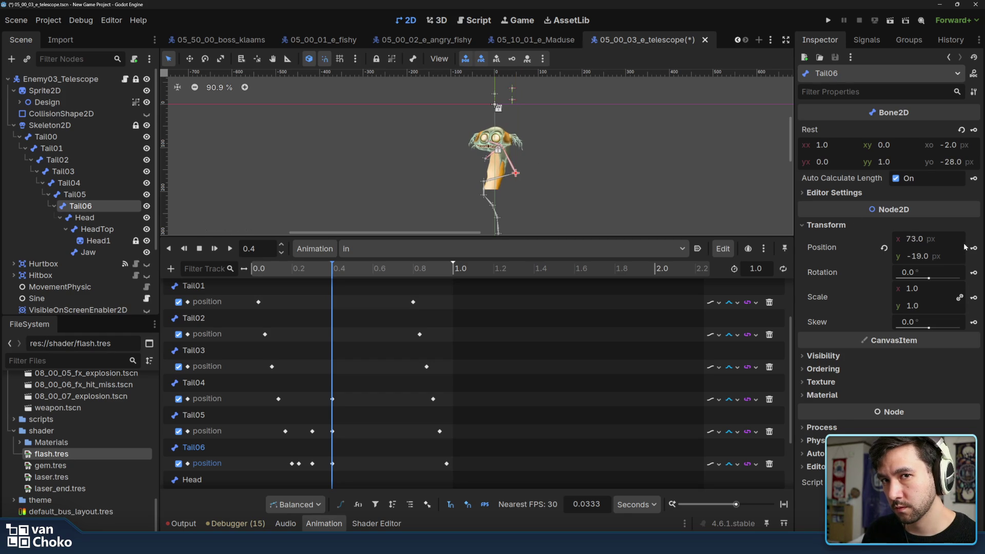
drag(504, 148, 491, 149)
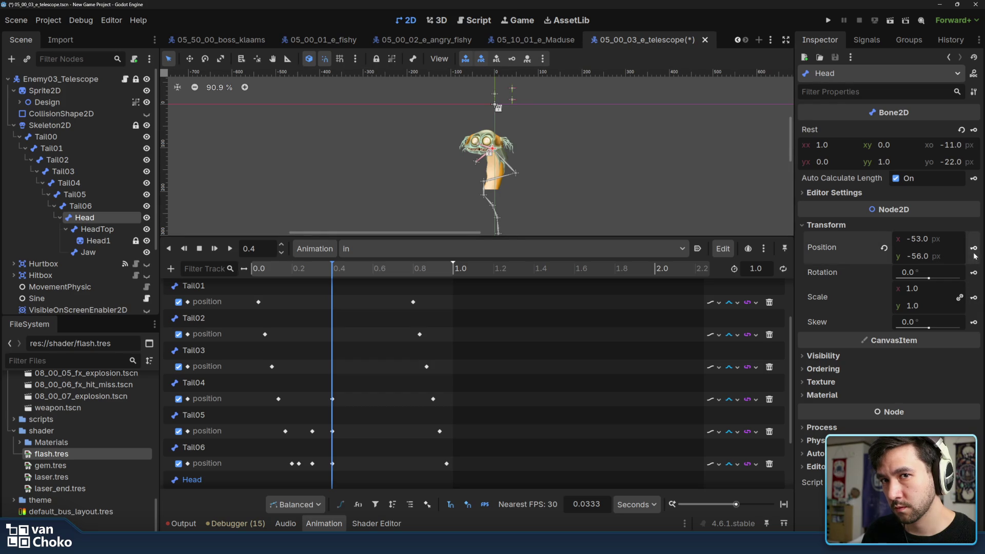
mouse_move(280, 268)
mouse_down()
mouse_move(443, 289)
mouse_move(258, 274)
mouse_move(444, 287)
mouse_move(306, 279)
mouse_move(360, 291)
mouse_up()
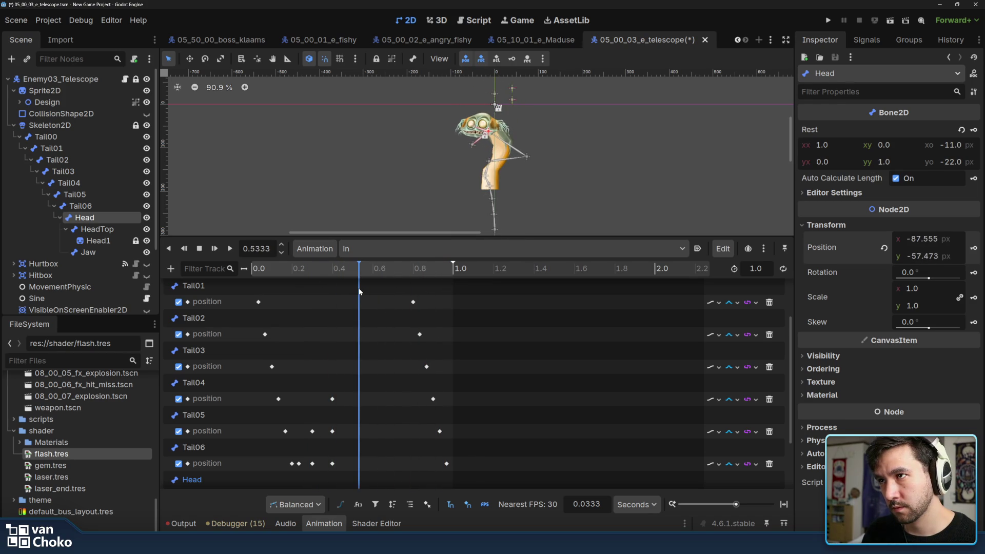
- At 0.5333, bend Tail03, Tail04 and Tail05 and key the Tail03–Tail06 and Head positions
click(491, 188)
drag(491, 188, 484, 187)
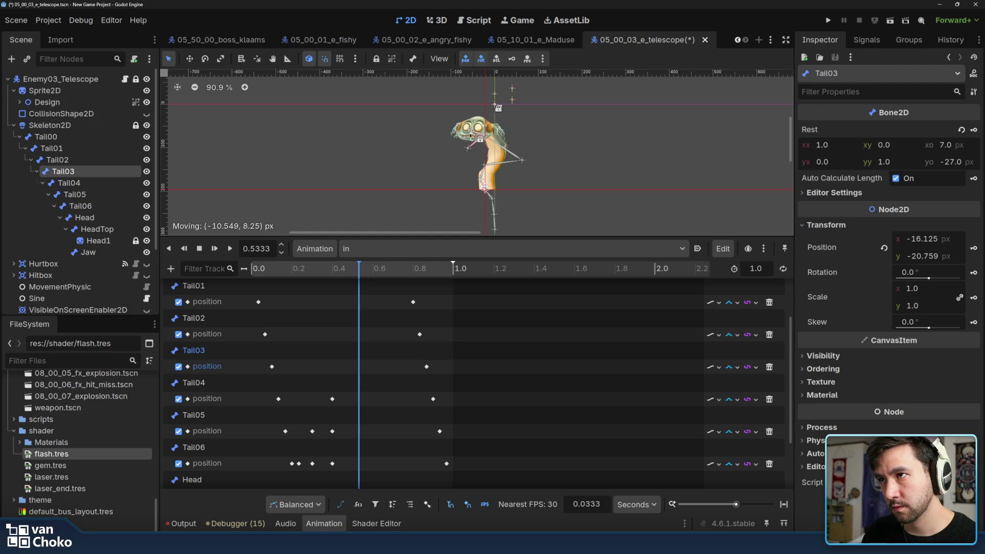
click(974, 248)
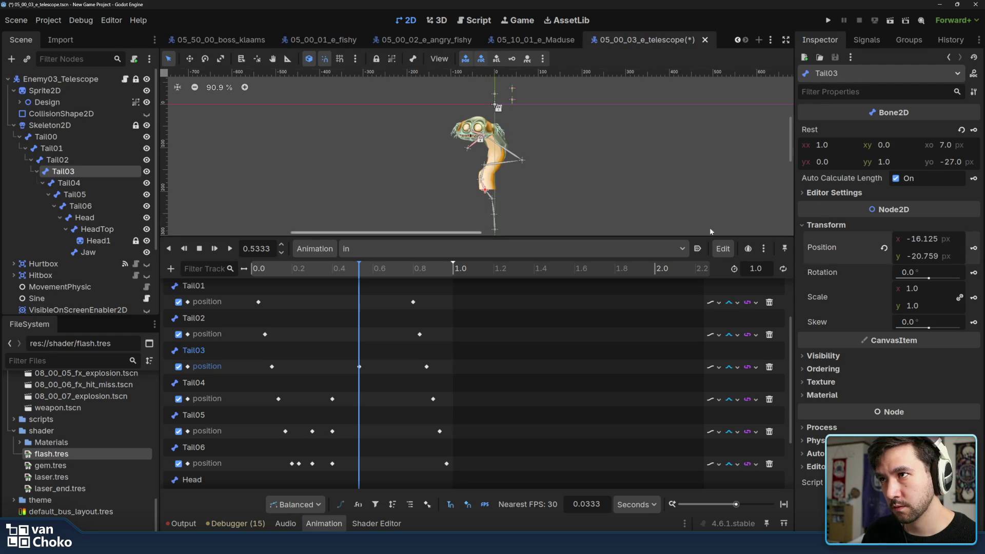
click(491, 174)
drag(491, 174, 489, 180)
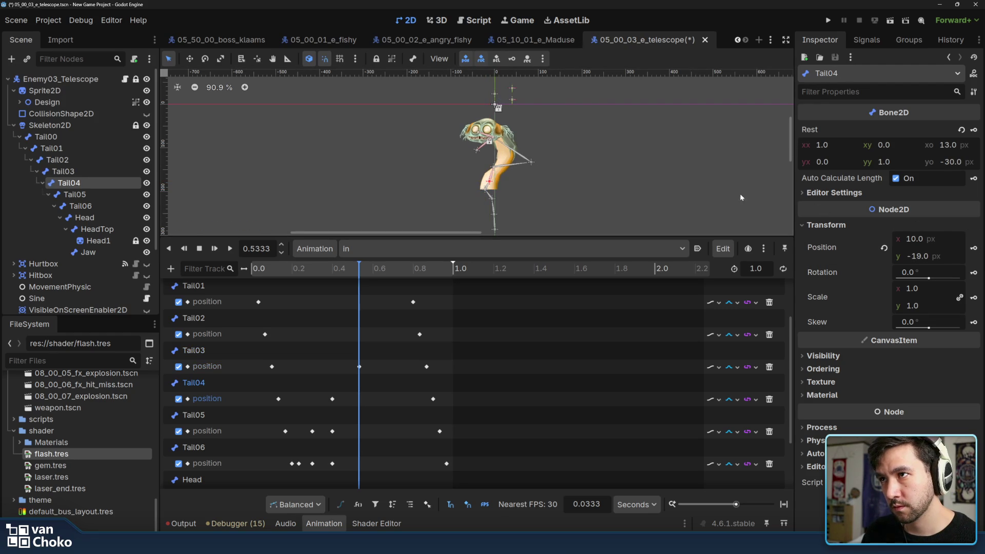
click(974, 250)
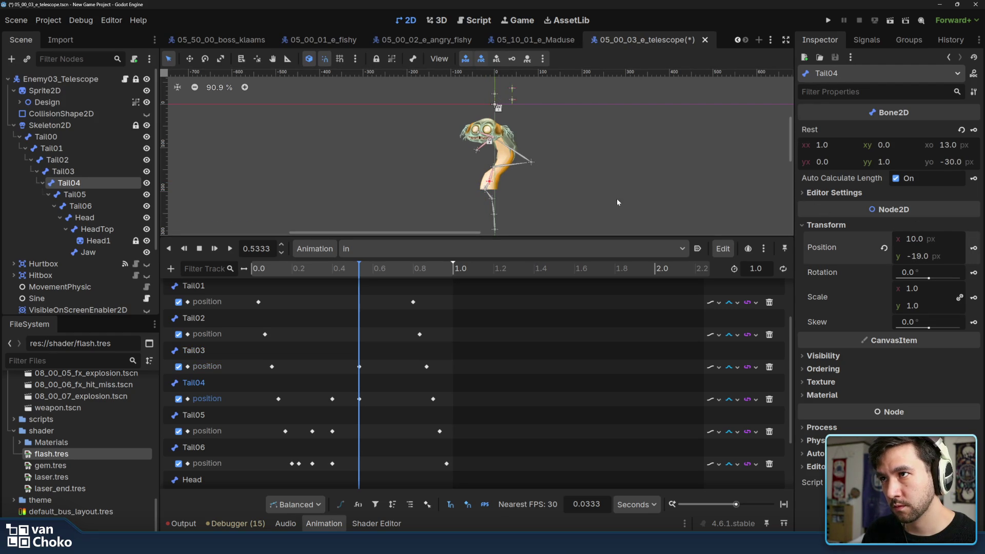
mouse_move(498, 171)
mouse_down()
mouse_move(545, 153)
mouse_move(497, 127)
mouse_up()
click(974, 248)
click(974, 248)
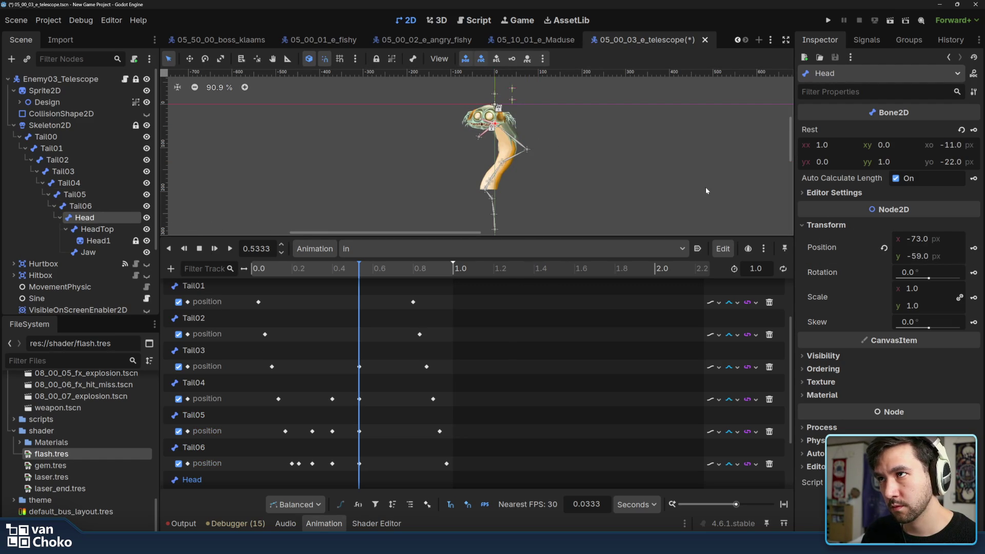
click(974, 248)
- At 0.6667, reposition Tail02, Tail03 and Tail04 and key the Tail02–Tail06 positions
mouse_move(357, 271)
mouse_down()
mouse_move(286, 271)
mouse_move(388, 282)
mouse_up()
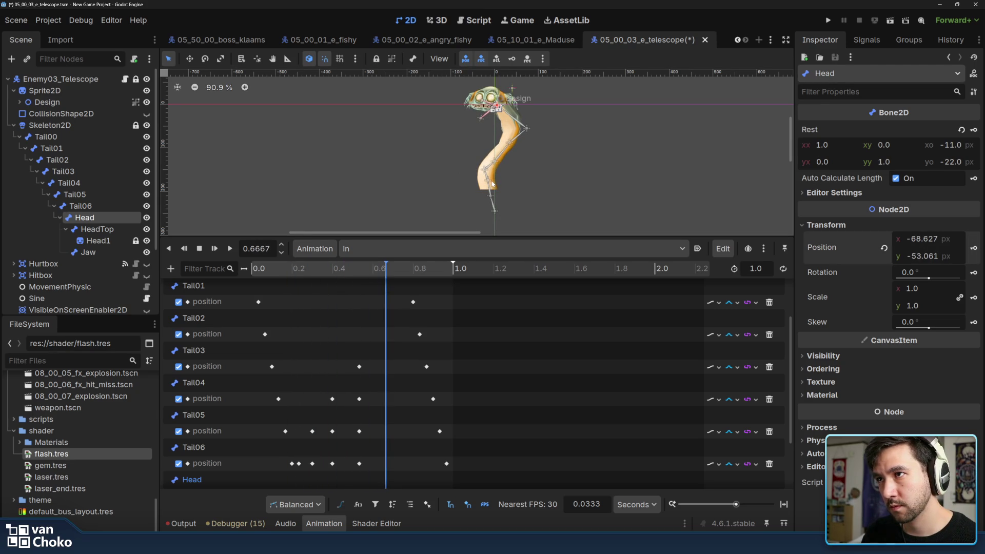
drag(488, 183, 478, 181)
click(974, 248)
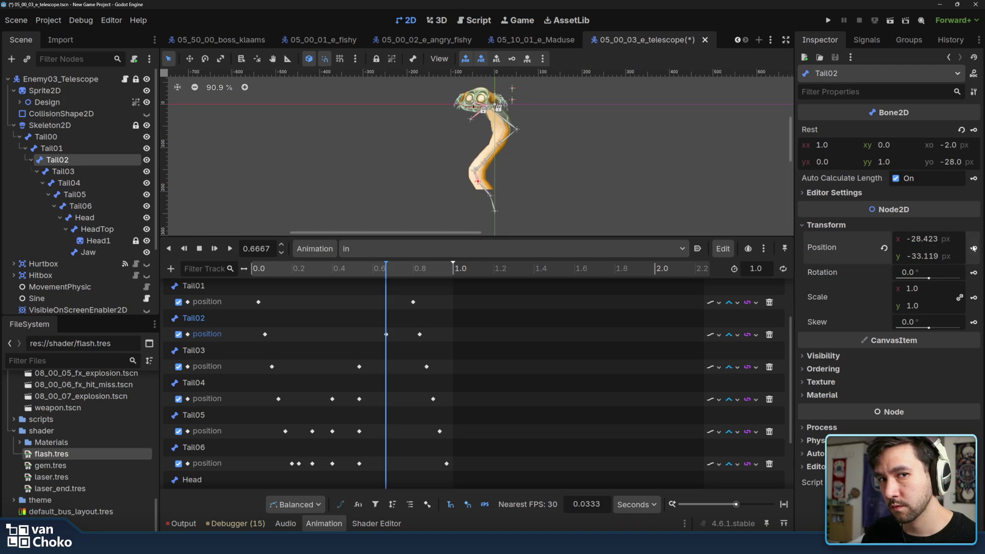
click(476, 173)
drag(476, 174, 483, 166)
click(974, 248)
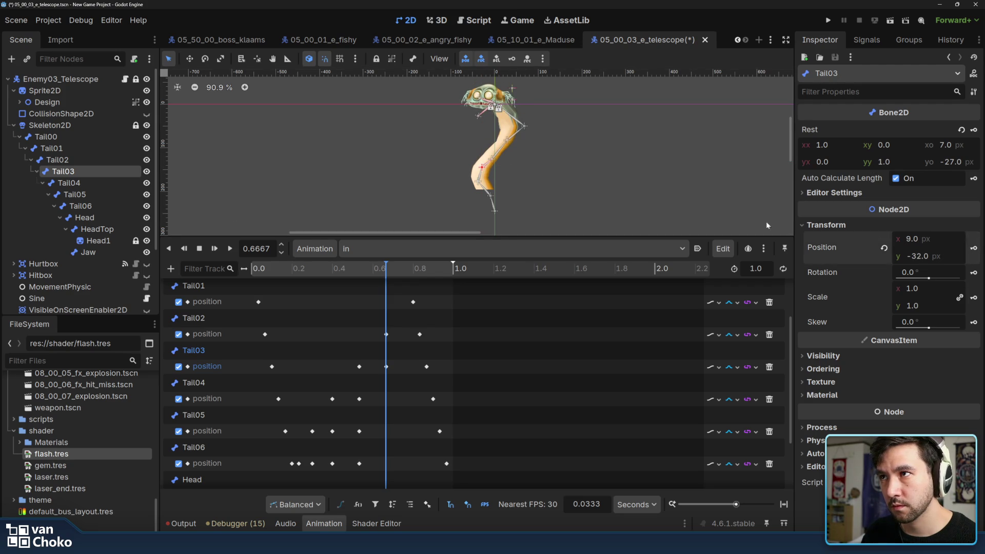
mouse_move(493, 164)
mouse_down()
mouse_move(489, 153)
mouse_move(520, 123)
mouse_up()
click(974, 248)
click(974, 248)
click(974, 249)
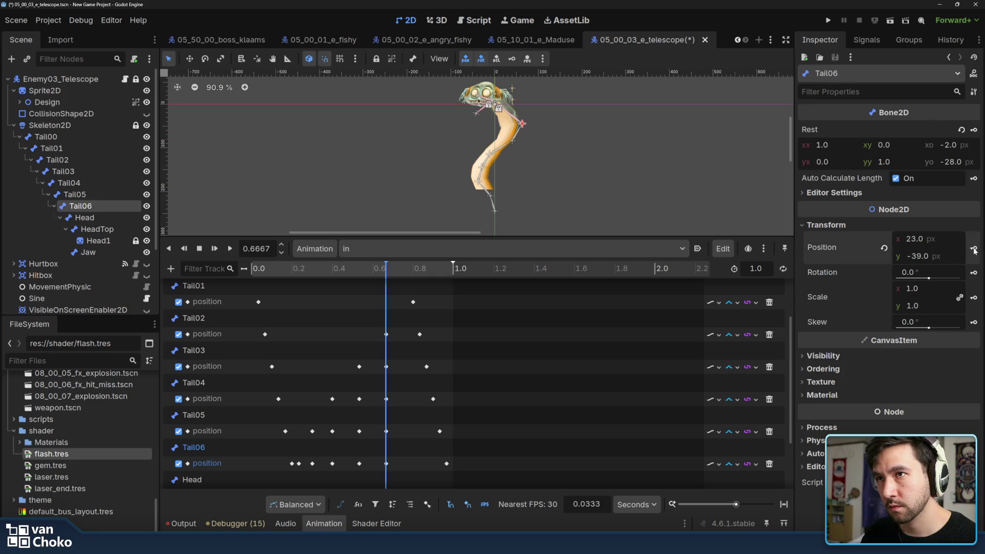
click(498, 108)
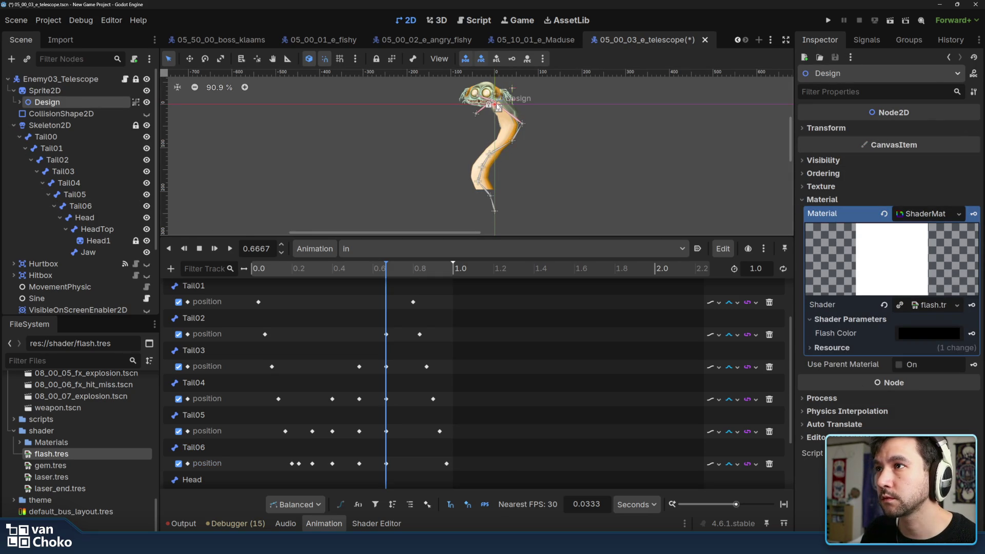
- Shift the Design sprite right, nudge the head bone right, and preview the animation from the start
drag(497, 108, 533, 107)
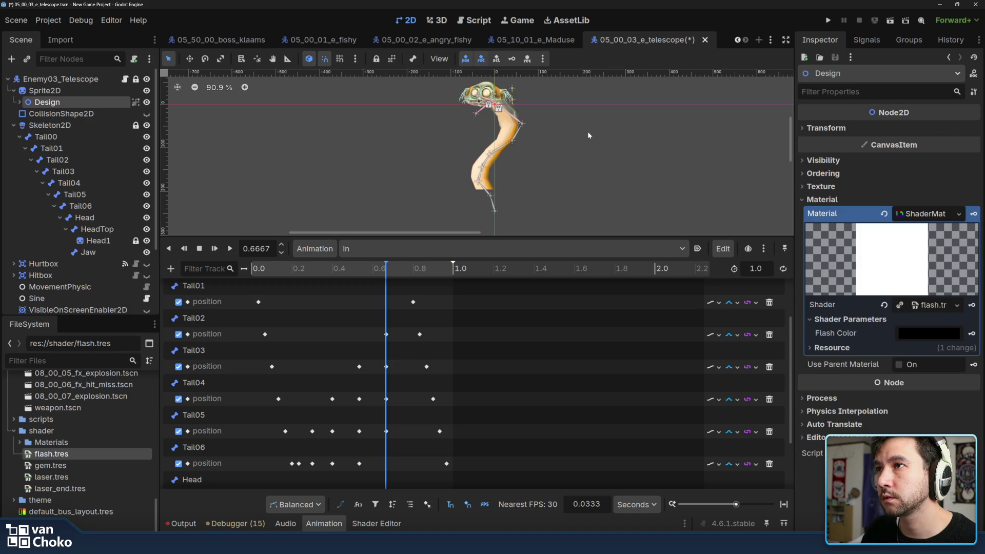
click(587, 131)
scroll(498, 107, up, 10)
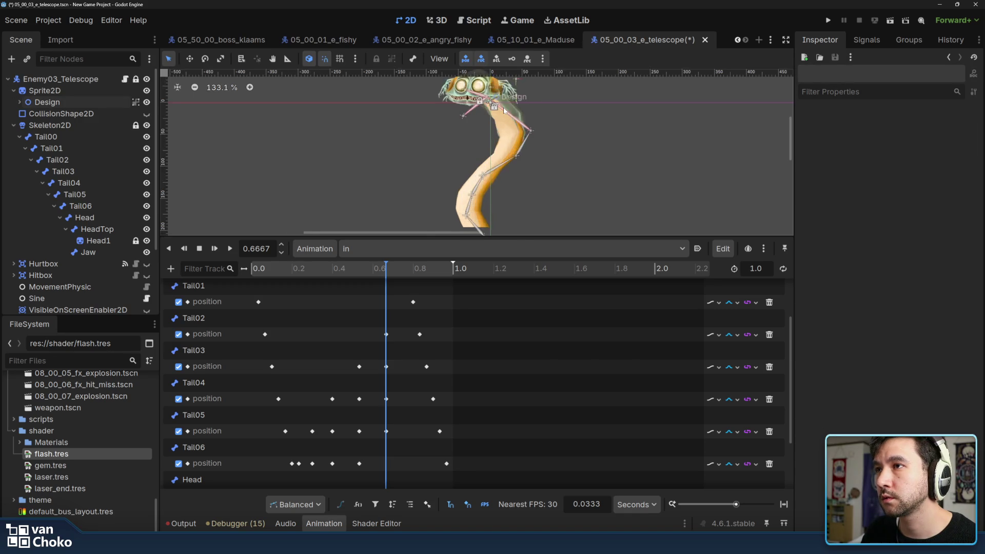
click(472, 88)
scroll(505, 97, down, 5)
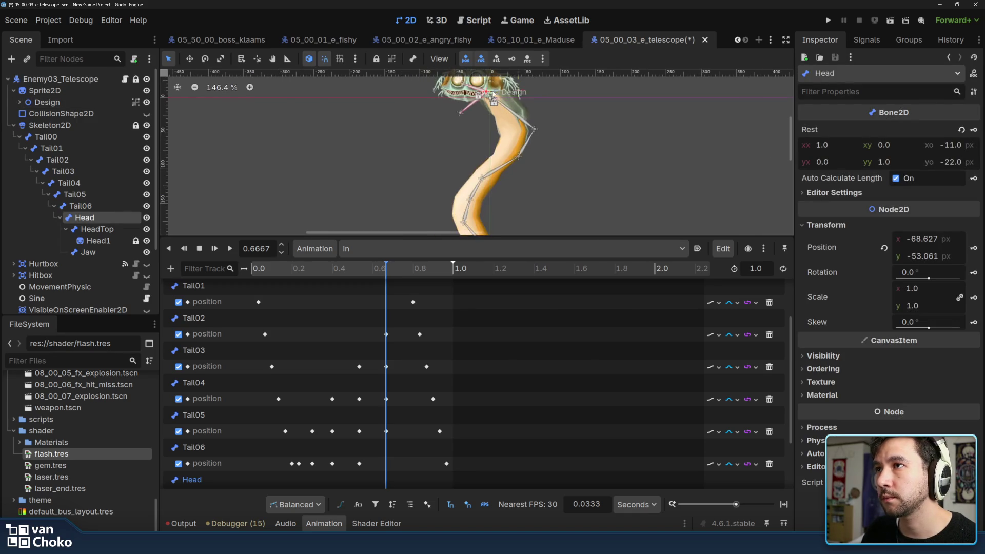
drag(485, 93, 501, 93)
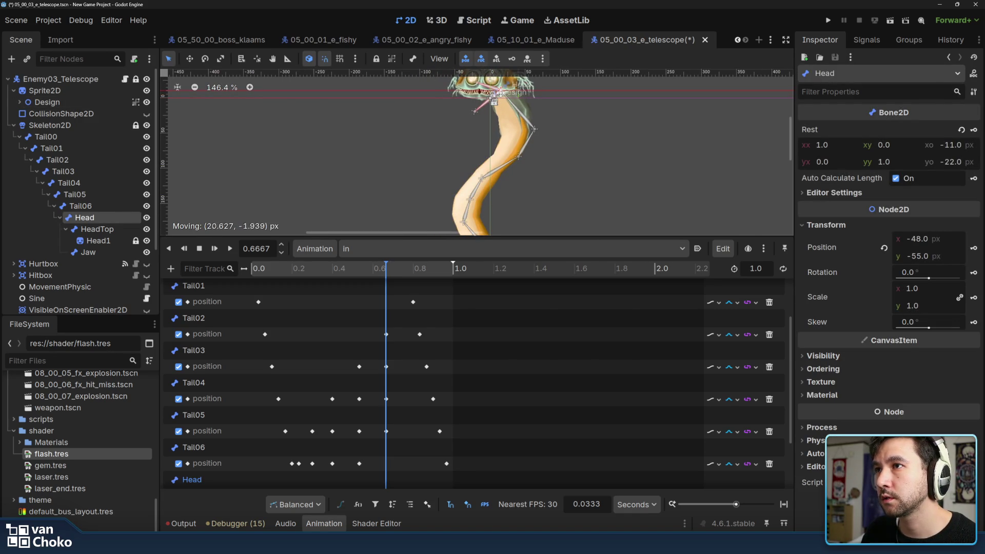
scroll(660, 177, down, 5)
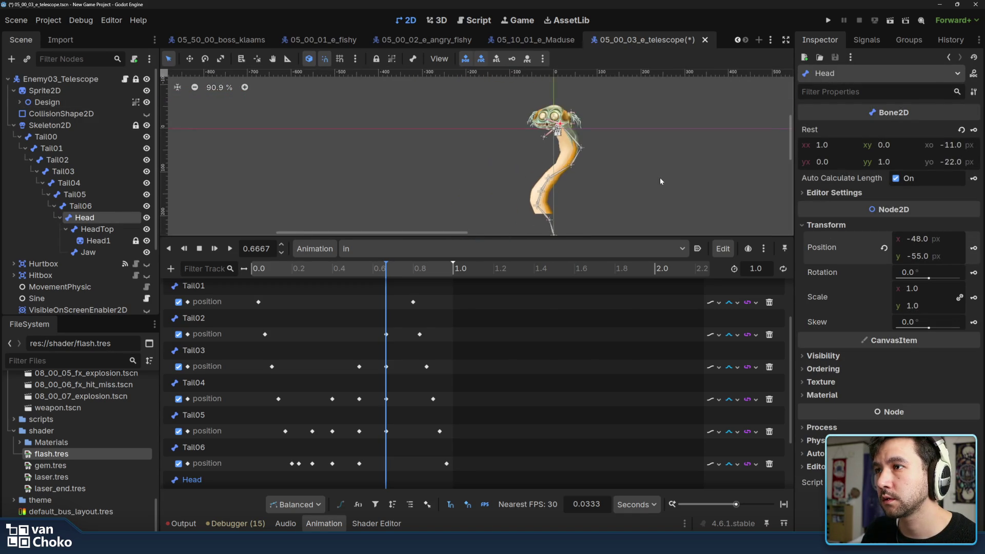
mouse_move(394, 264)
mouse_down()
mouse_move(250, 268)
mouse_move(355, 273)
mouse_move(433, 293)
mouse_move(344, 279)
mouse_move(385, 283)
mouse_up()
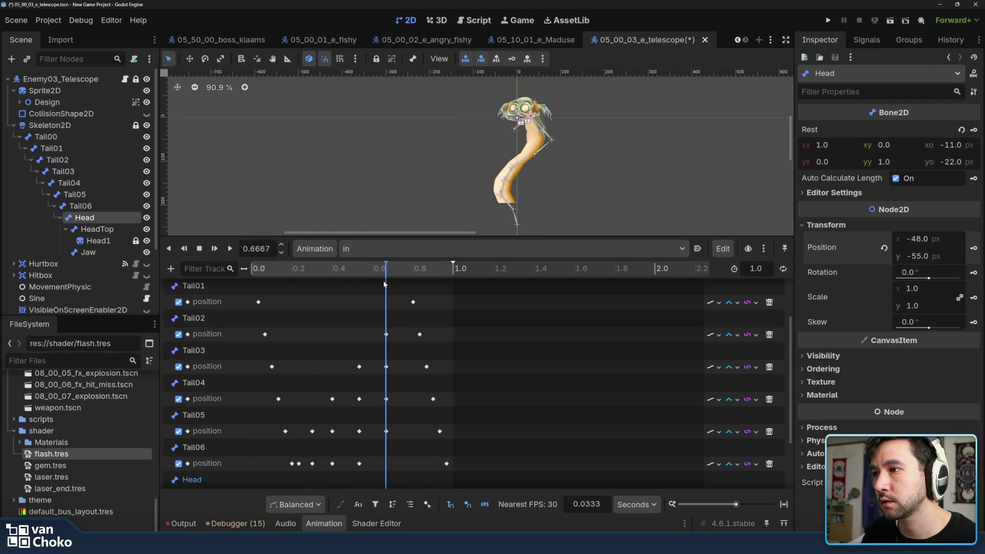
- Reposition the Tail04 bone and run the project to its start menu
drag(513, 169, 535, 152)
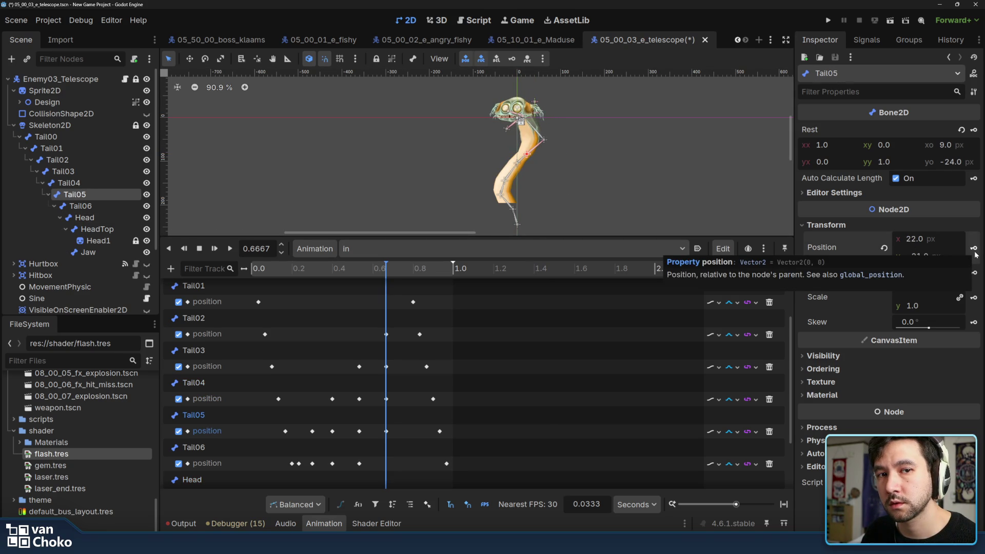
click(518, 164)
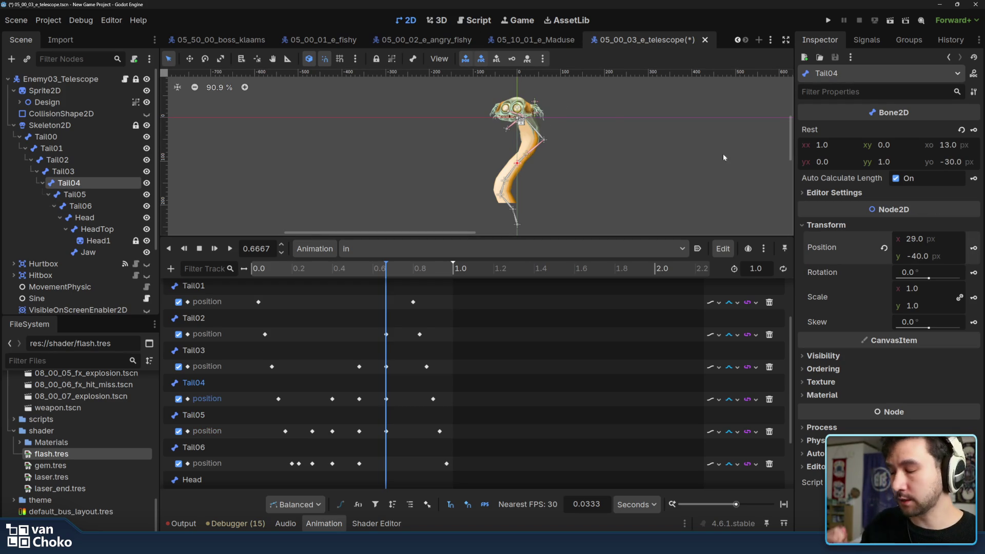
click(830, 21)
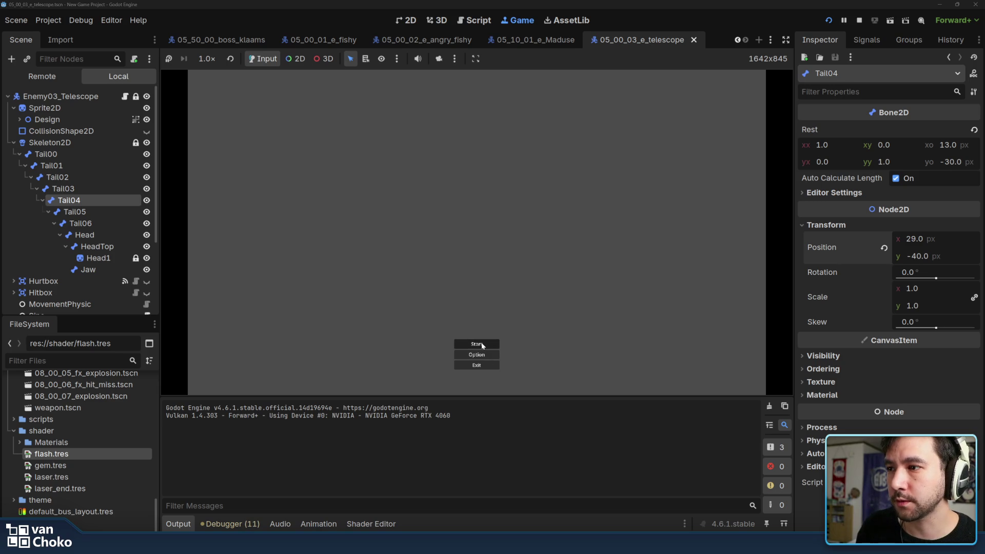
- Start the game, play the stage through to a score of 49300, then stop it
click(483, 346)
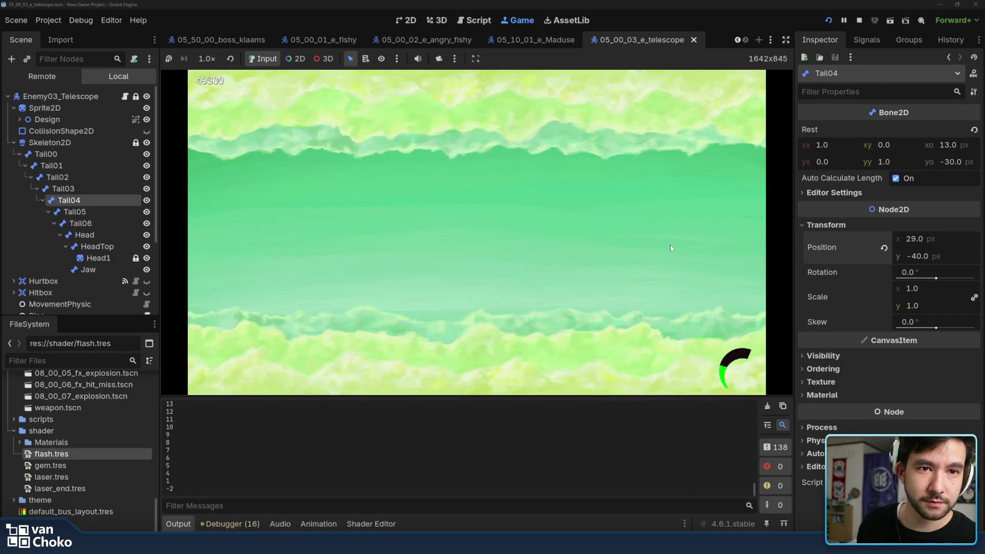
click(859, 21)
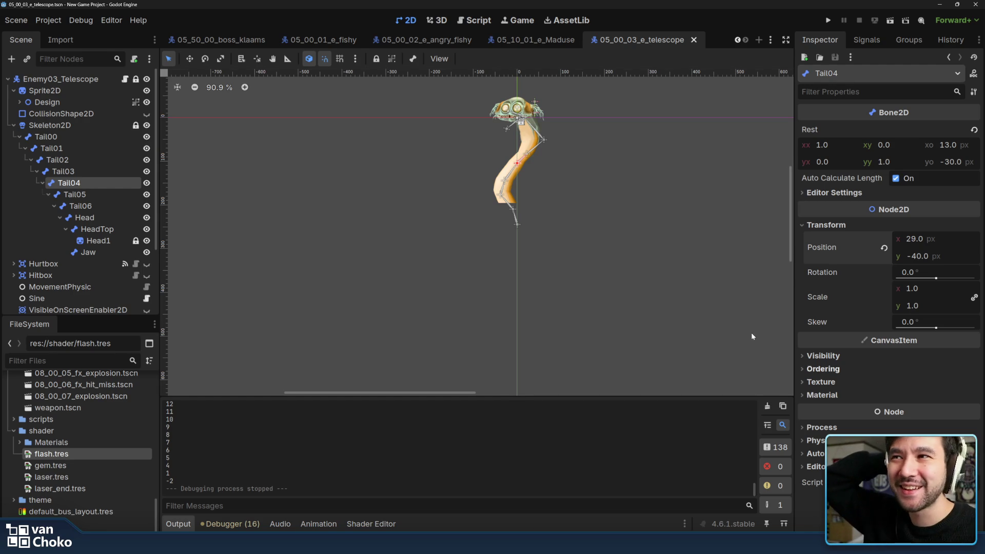
- Run the game, start it with Enter, fly the ship briefly, and stop it with F8
scroll(601, 255, up, 2)
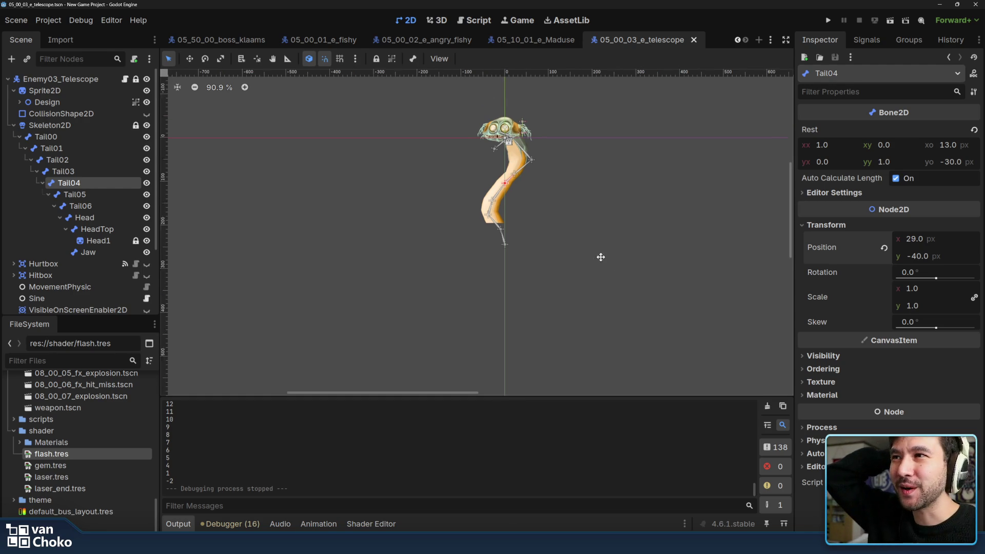
click(825, 21)
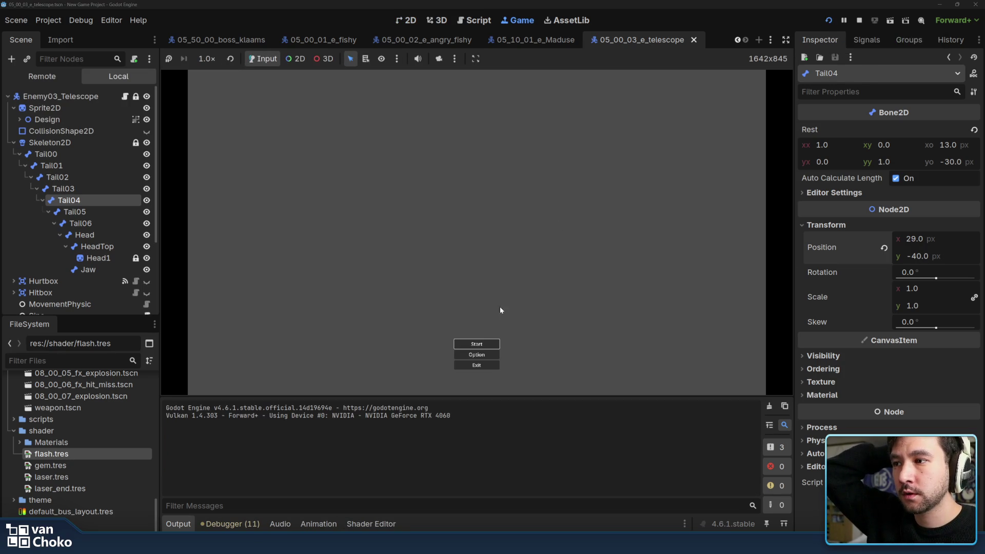
key(Return)
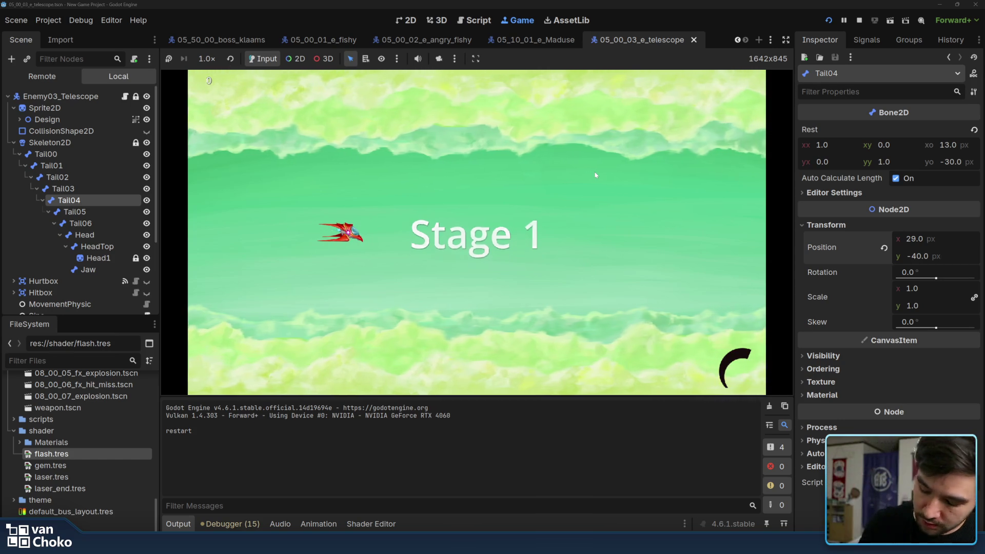
key(Right)
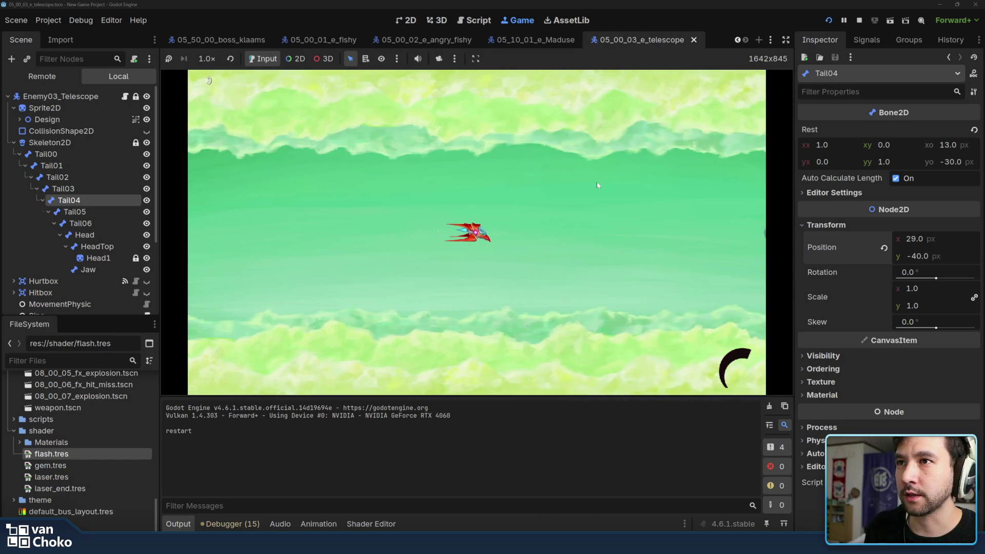
key(Up)
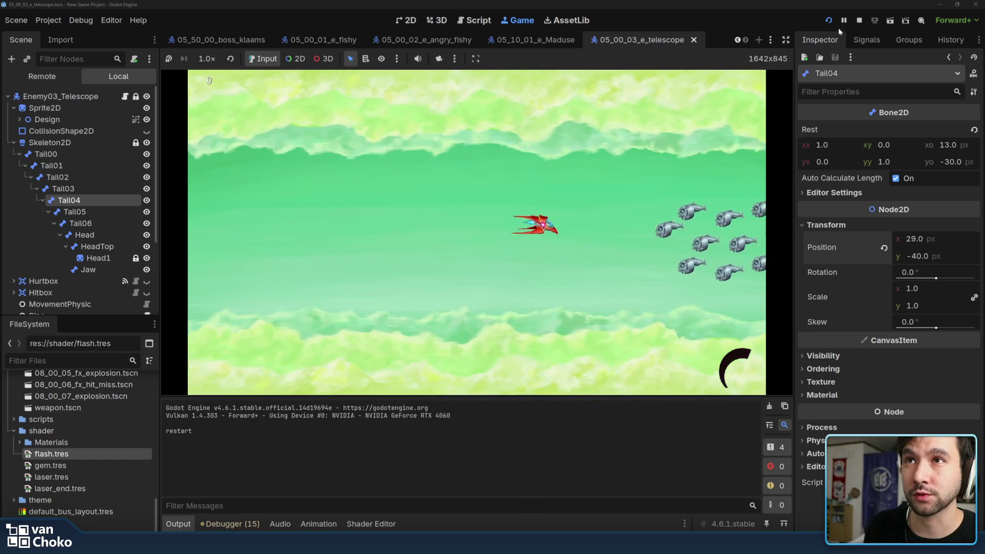
key(F8)
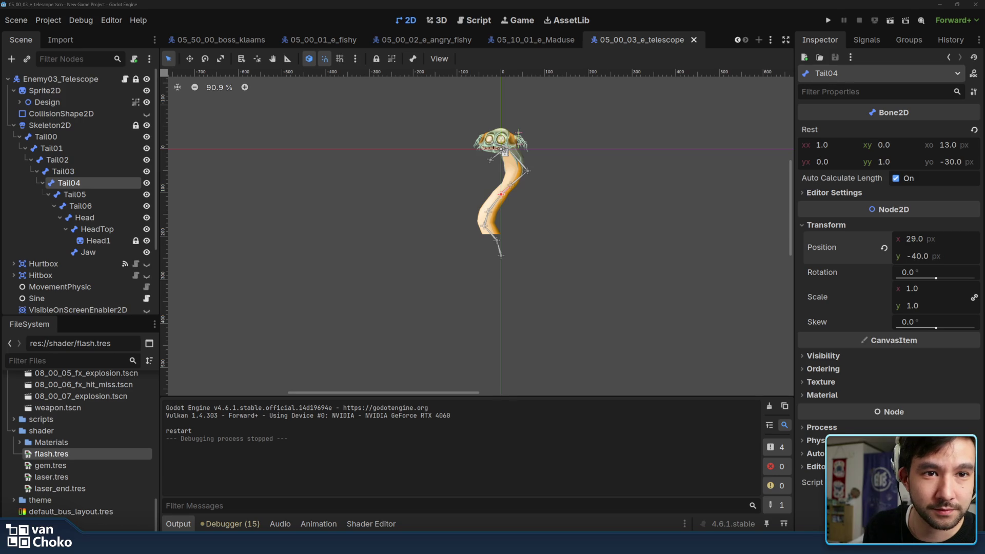
- Select the AnimationPlayer and scrub through the 'in' animation timeline
scroll(543, 248, up, 2)
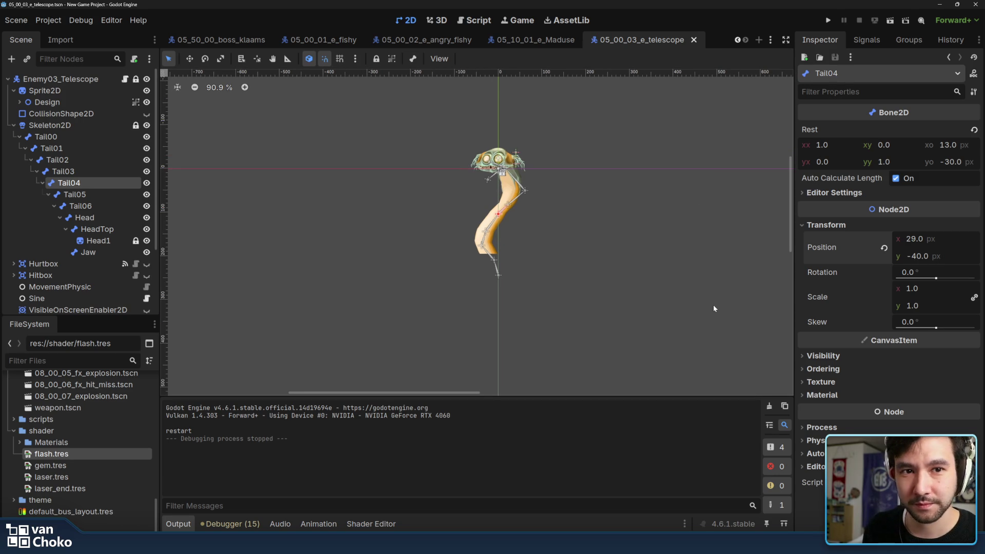
scroll(595, 296, up, 2)
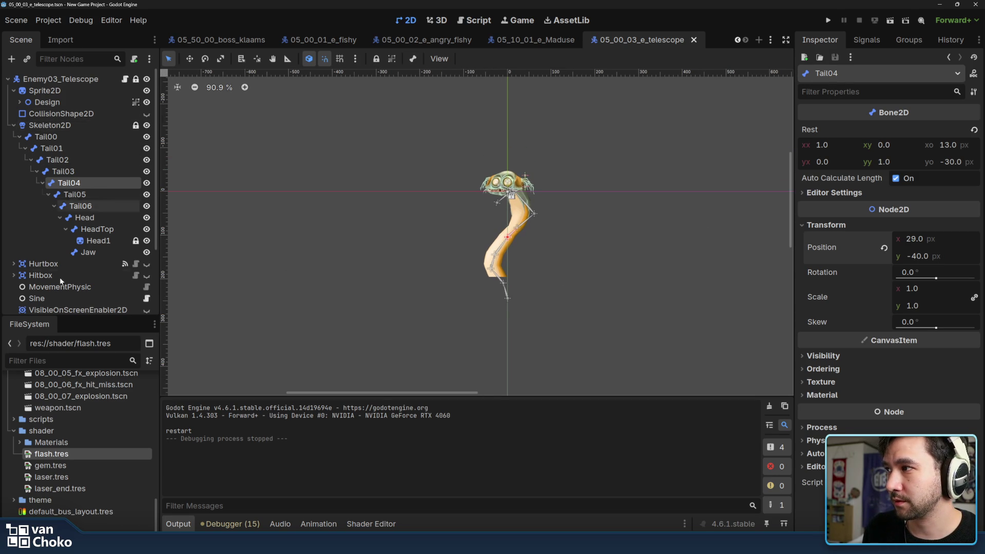
scroll(56, 226, down, 3)
click(63, 237)
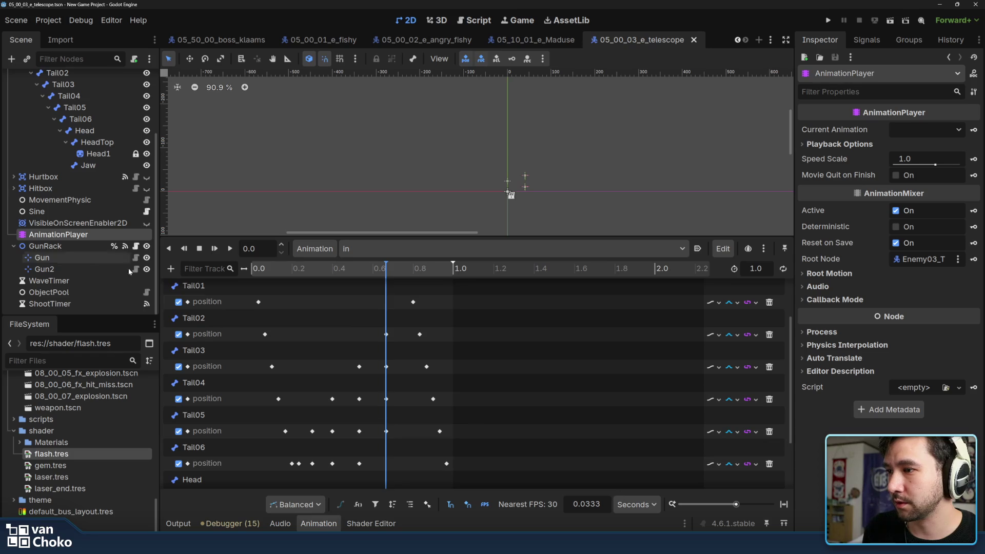
scroll(463, 212, down, 5)
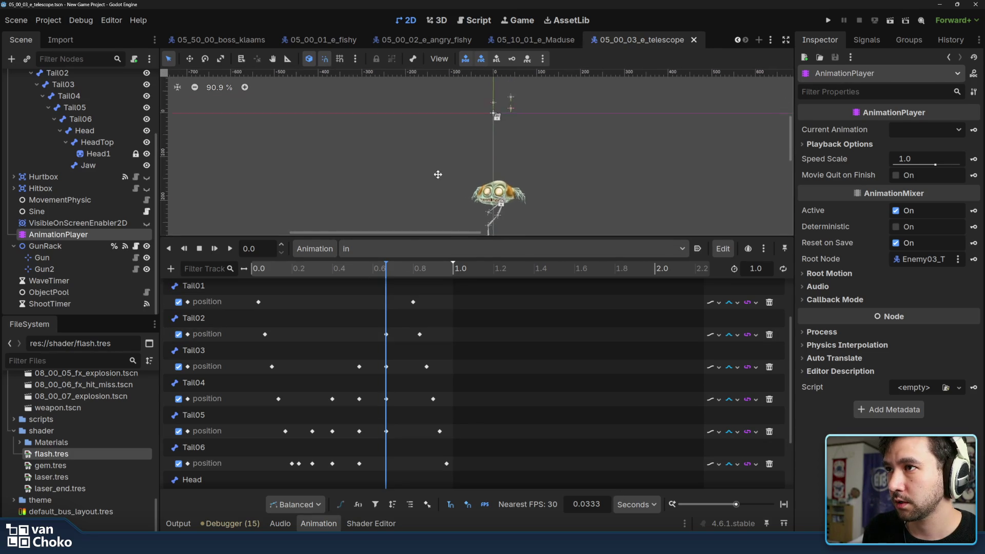
scroll(442, 169, up, 2)
mouse_move(305, 267)
mouse_down()
mouse_move(448, 269)
mouse_move(396, 269)
mouse_move(408, 268)
mouse_up()
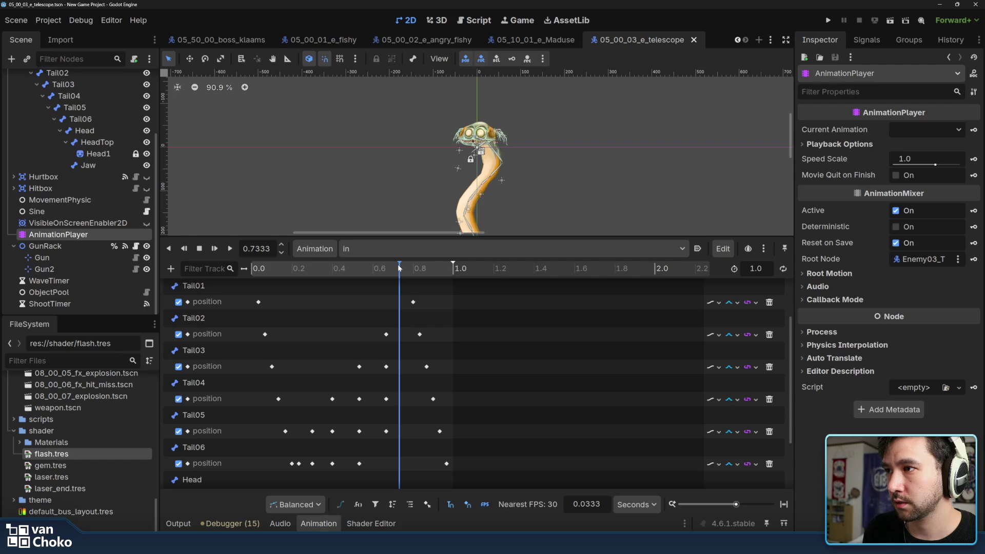
- At 0.7333, move Tail01 left and key its position, then save and run the game
drag(399, 266, 392, 264)
click(400, 266)
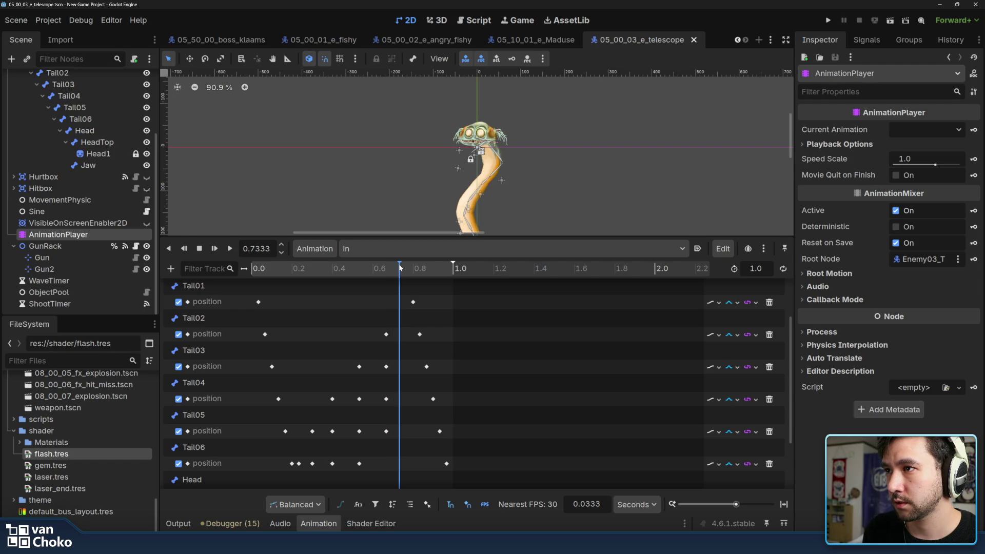
click(478, 228)
mouse_move(473, 232)
mouse_down()
mouse_move(501, 217)
mouse_move(496, 195)
mouse_move(468, 203)
mouse_up()
click(468, 202)
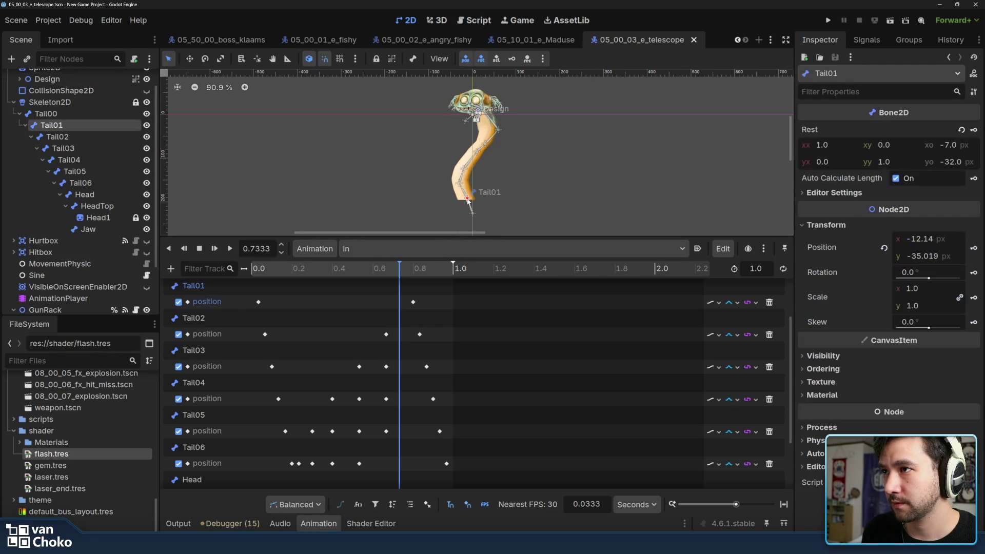
drag(461, 199, 460, 199)
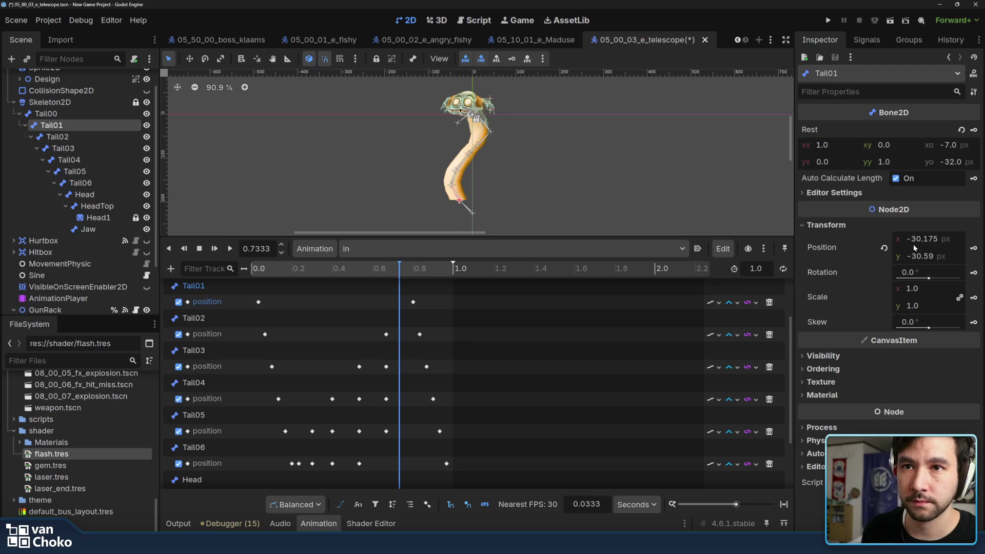
click(971, 248)
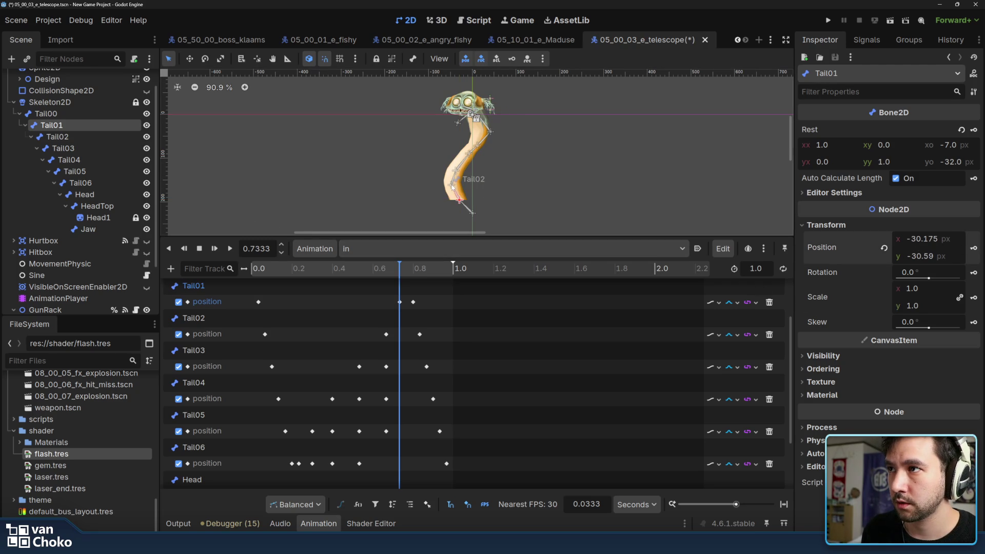
click(453, 188)
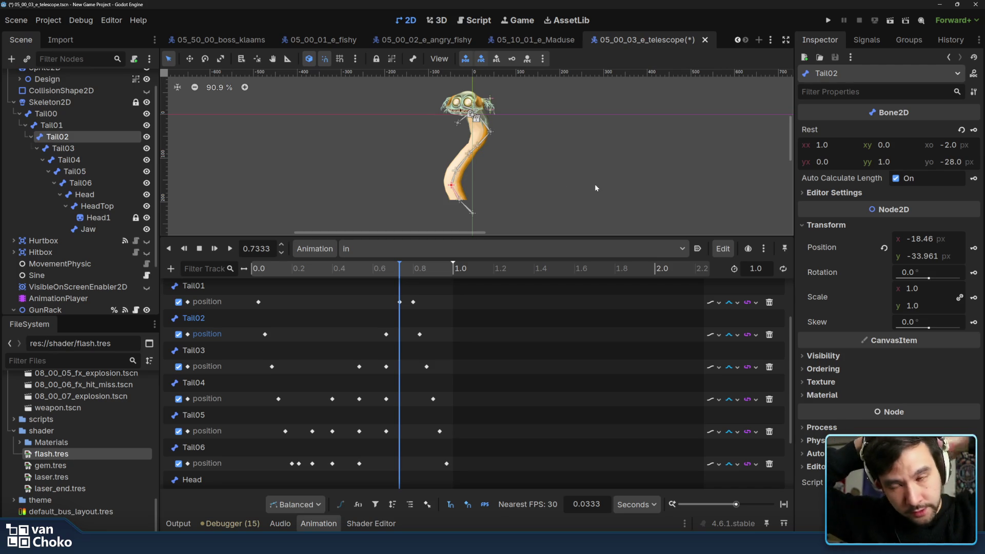
click(828, 20)
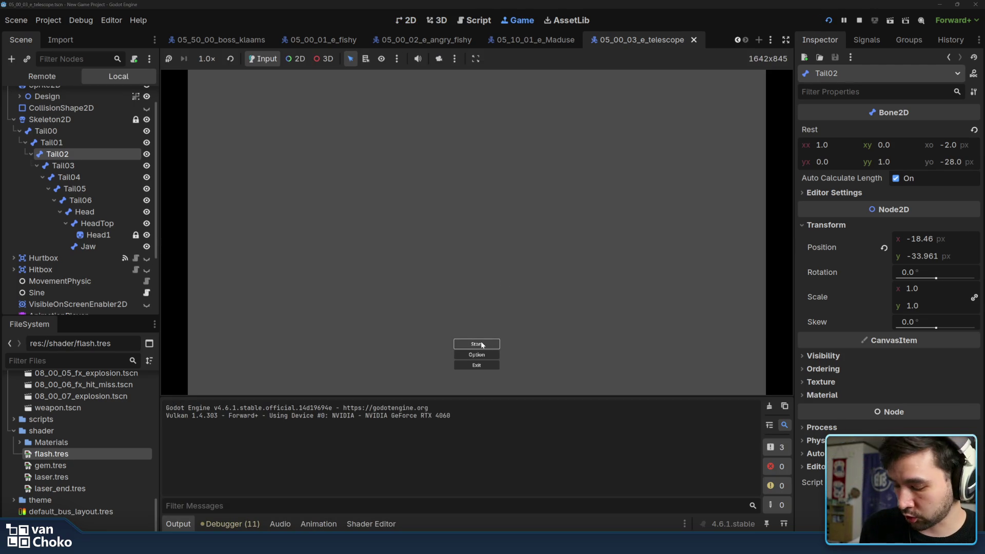
- Play Stage 1 with the telescope enemies rising from below, then stop the game
click(482, 345)
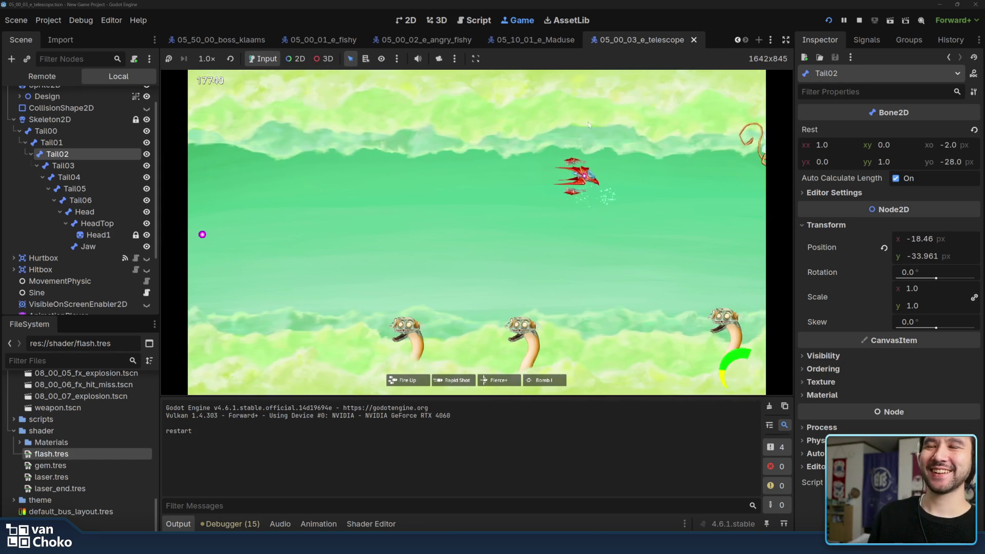
click(861, 23)
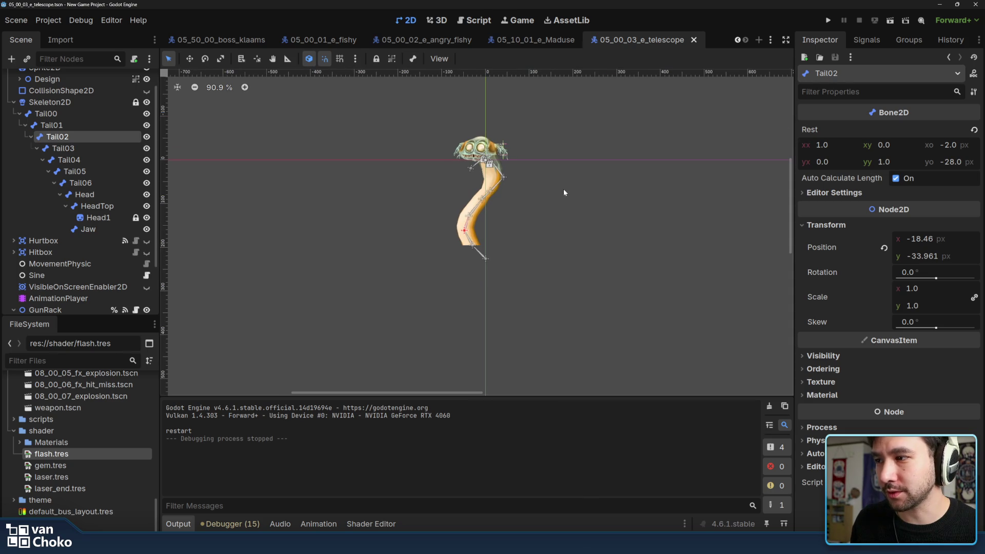
- Inspect the Jaw bone, Hurtbox and Skeleton2D nodes and zoom the canvas out slightly
click(100, 226)
click(72, 240)
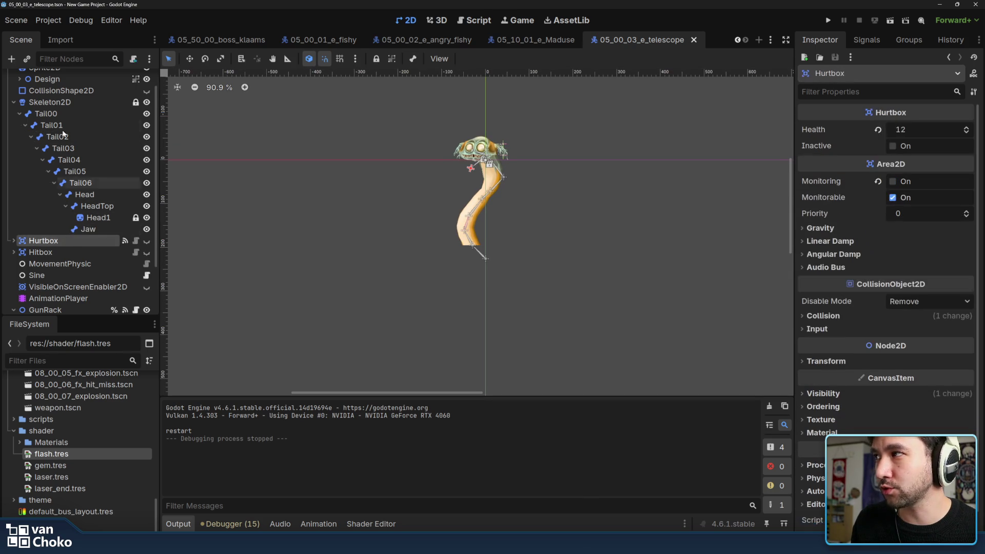
click(59, 102)
key(ctrl+minus)
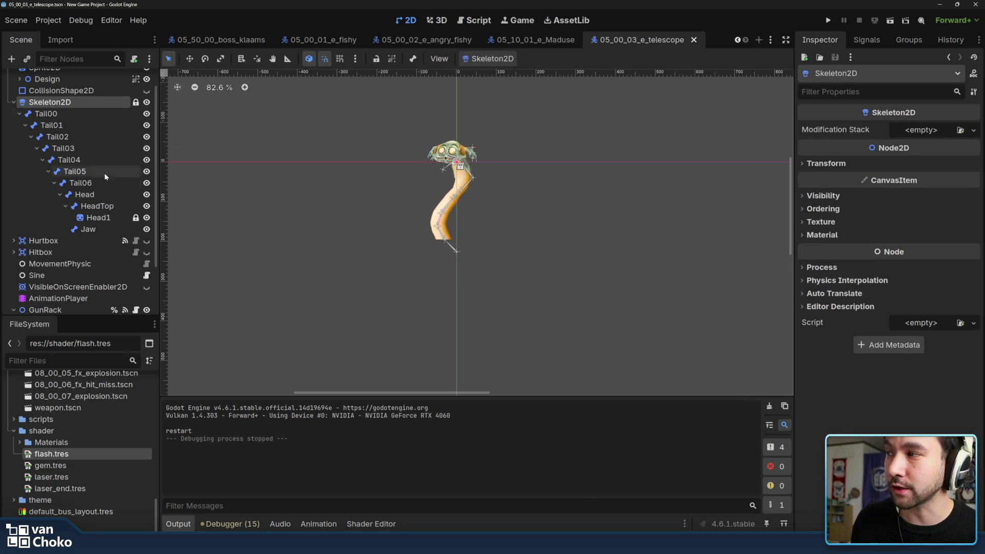
- Open the AnimationPlayer timeline and scrub the 'in' animation from near the start to review tail poses
click(101, 297)
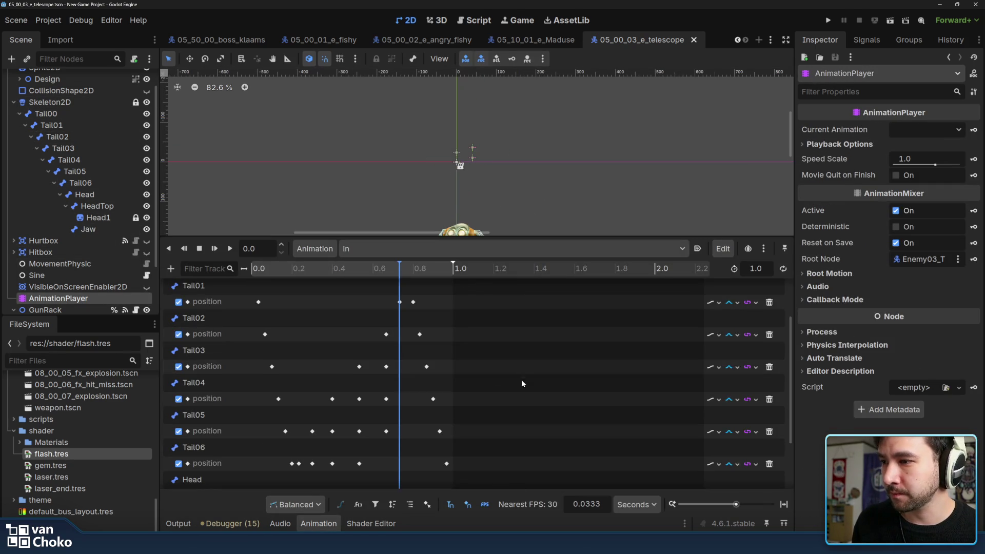
drag(545, 178, 551, 131)
scroll(559, 156, down, 1)
click(276, 269)
mouse_move(346, 272)
mouse_down()
mouse_move(410, 270)
mouse_move(287, 269)
mouse_move(445, 281)
mouse_move(402, 277)
mouse_up()
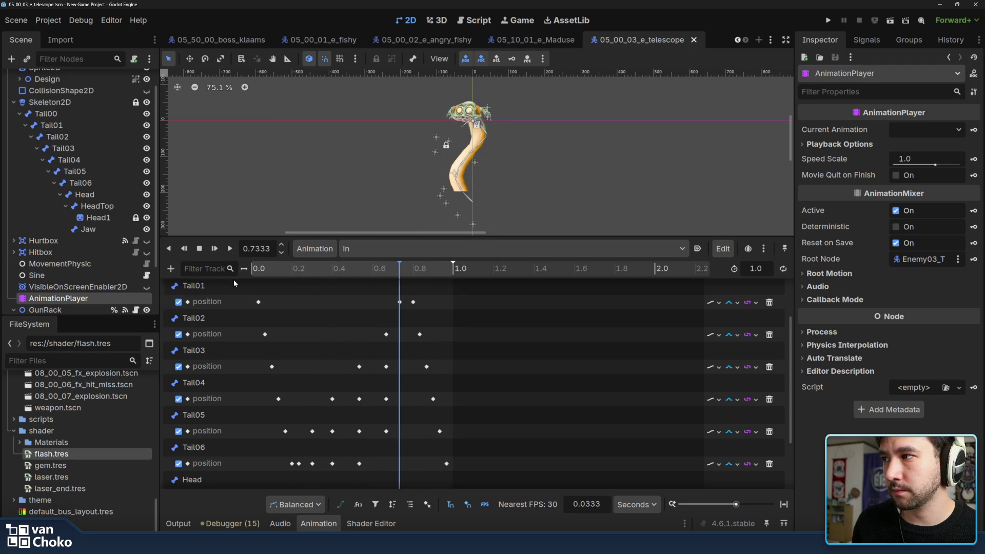
- Shift the Tail01 bone 18 px right and scrub back to 0.5 to check the pose
click(205, 286)
drag(460, 194, 464, 192)
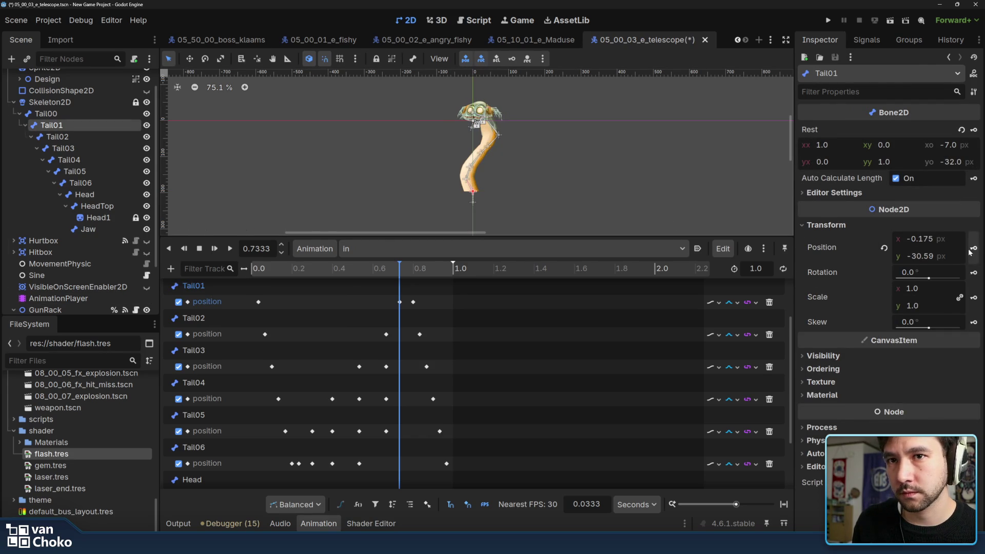
mouse_move(390, 268)
mouse_down()
mouse_move(330, 268)
mouse_move(450, 285)
mouse_move(271, 275)
mouse_move(316, 280)
mouse_up()
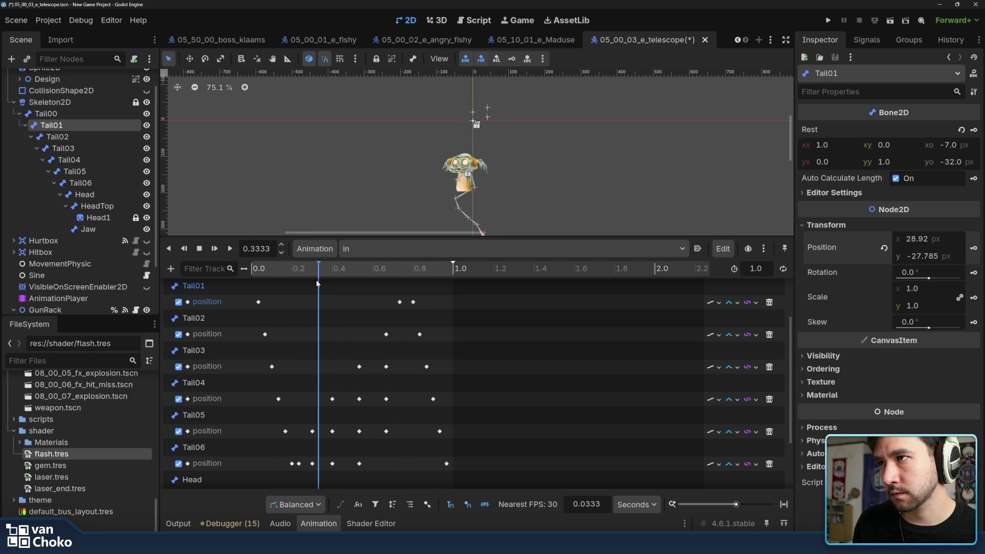
- Select the Head bone, scrub from 0.33 to 0.53, and play the 'in' animation twice
click(470, 171)
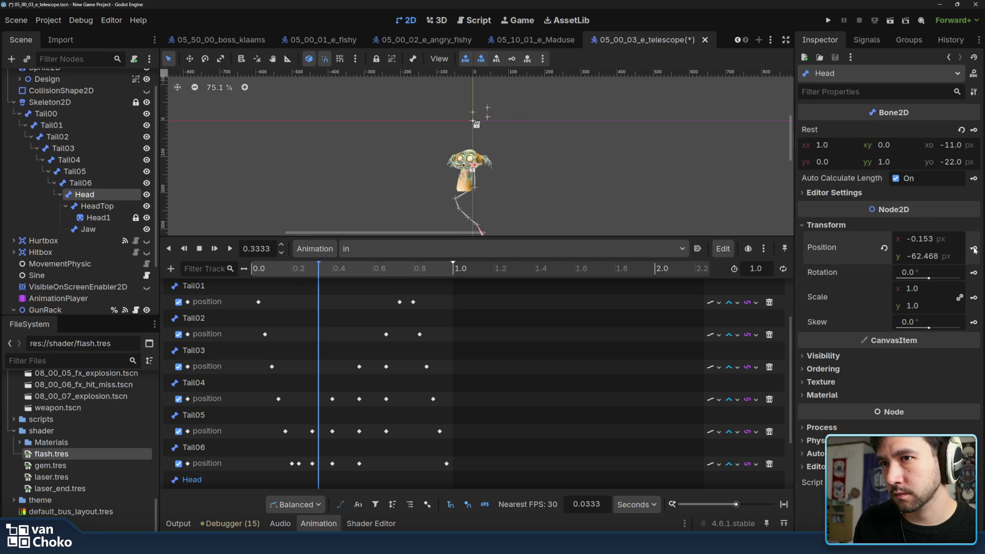
drag(331, 272, 437, 276)
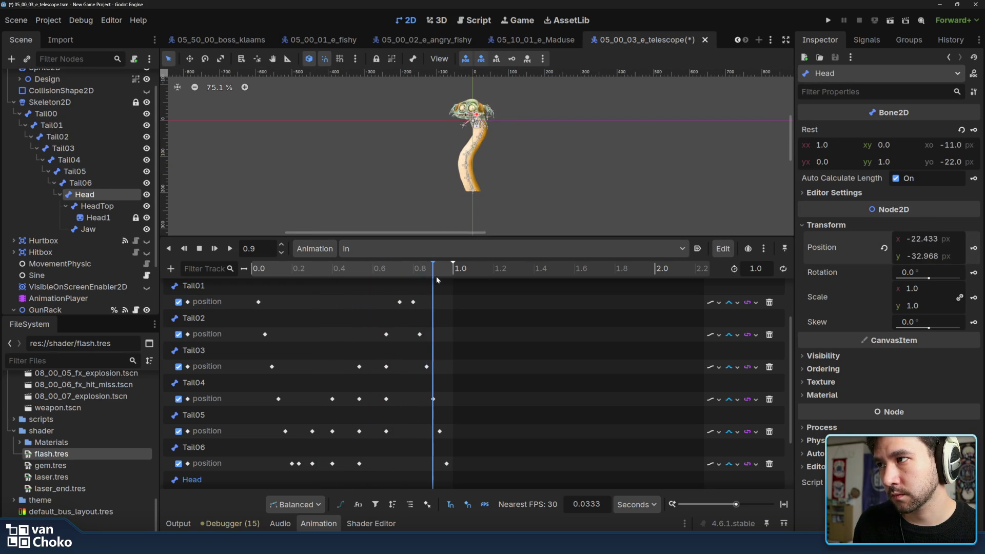
click(230, 248)
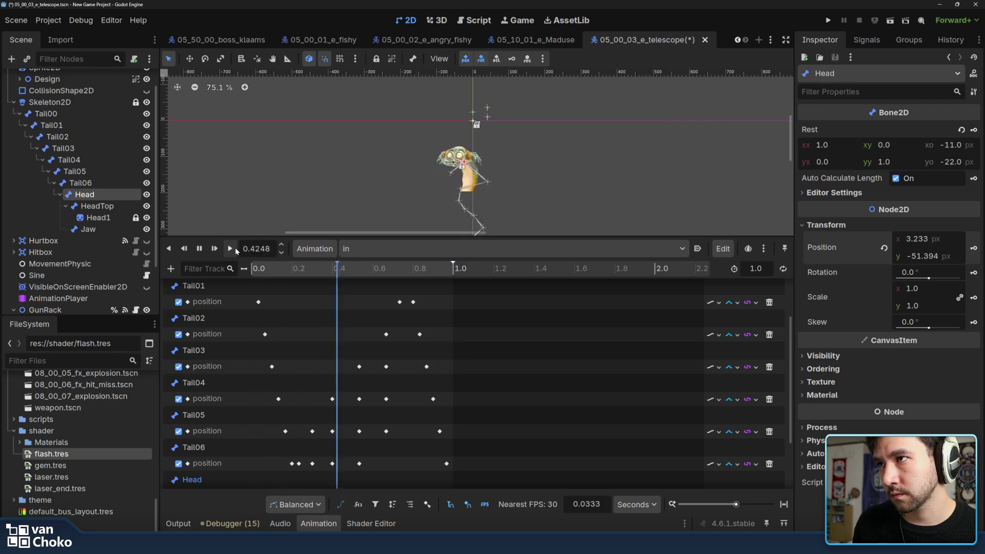
click(235, 248)
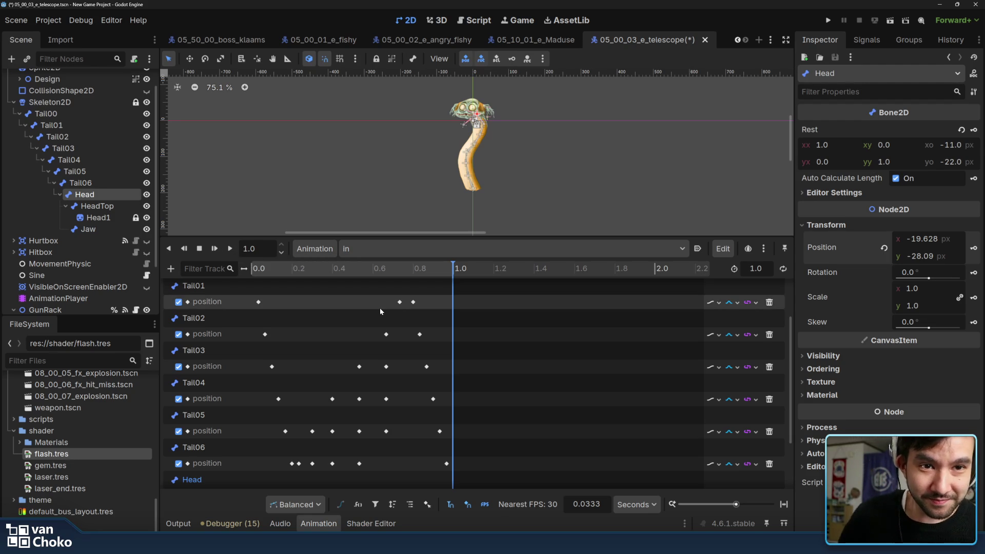
mouse_move(359, 269)
mouse_down()
mouse_move(268, 274)
mouse_move(338, 276)
mouse_move(300, 277)
mouse_up()
- Move the Head position key at 0.2333 slightly earlier and rewind the preview to the start
scroll(300, 431, down, 1)
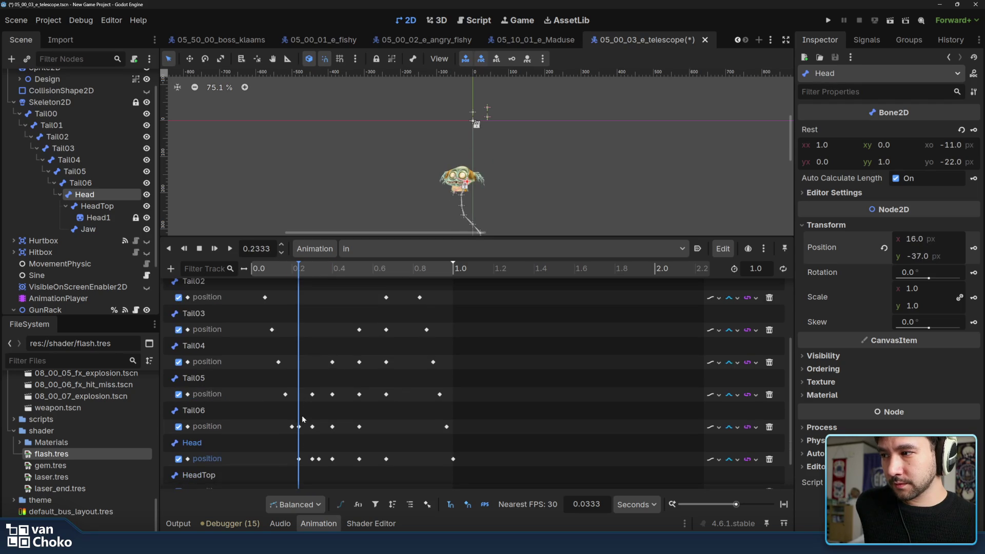
click(299, 427)
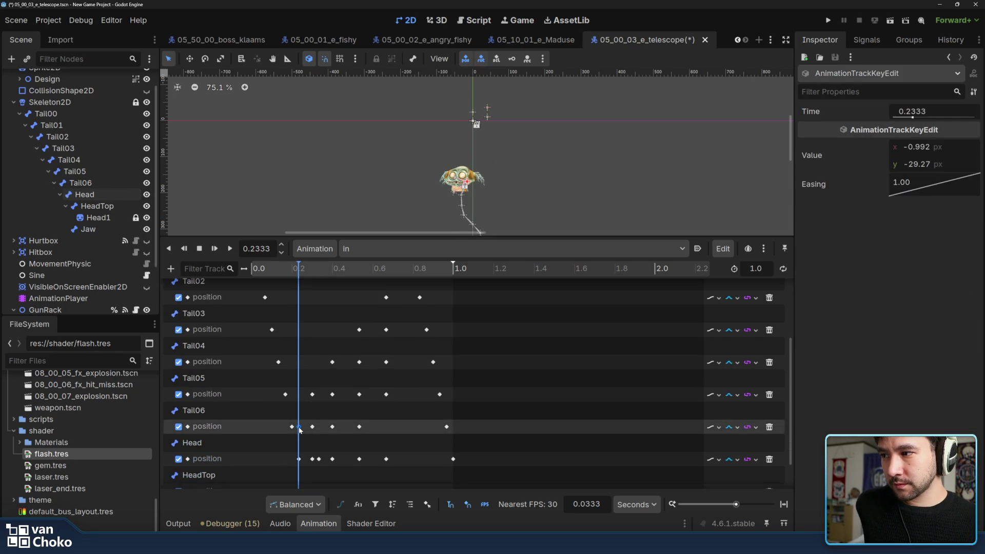
click(299, 459)
click(305, 268)
mouse_move(306, 266)
mouse_down()
mouse_move(370, 265)
mouse_move(281, 267)
mouse_up()
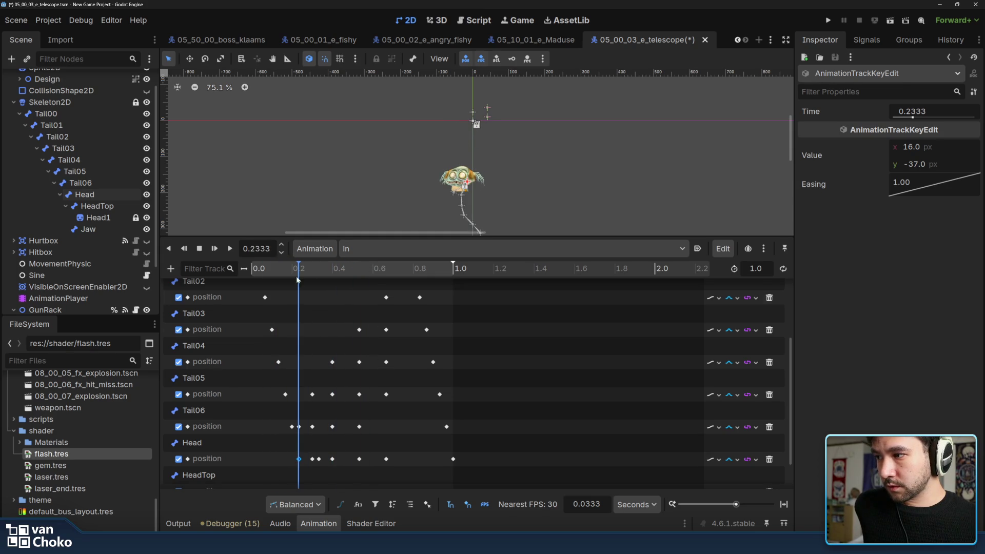
mouse_move(299, 459)
mouse_down()
mouse_move(274, 461)
mouse_move(285, 459)
mouse_move(286, 427)
mouse_up()
mouse_move(286, 269)
mouse_down()
mouse_move(241, 269)
mouse_move(369, 278)
mouse_move(325, 362)
mouse_up()
- Delete the Head position key at 0.4 and scrub through to check the telescope's rise
click(319, 459)
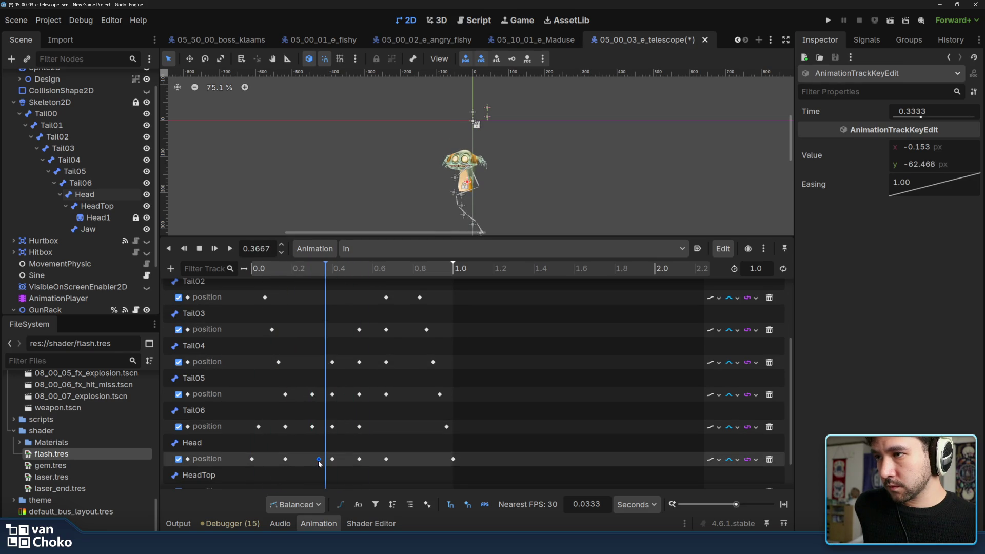
click(333, 460)
click(305, 268)
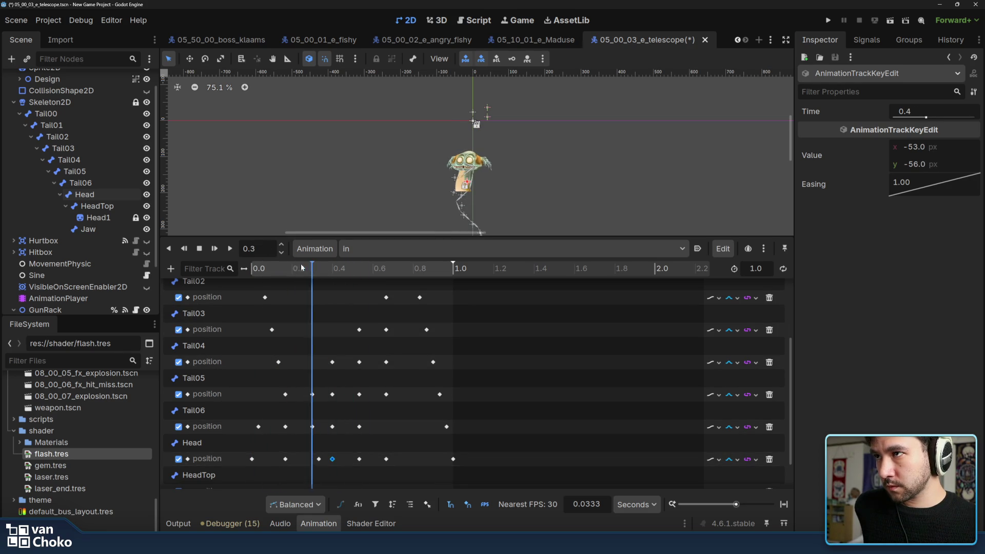
click(331, 274)
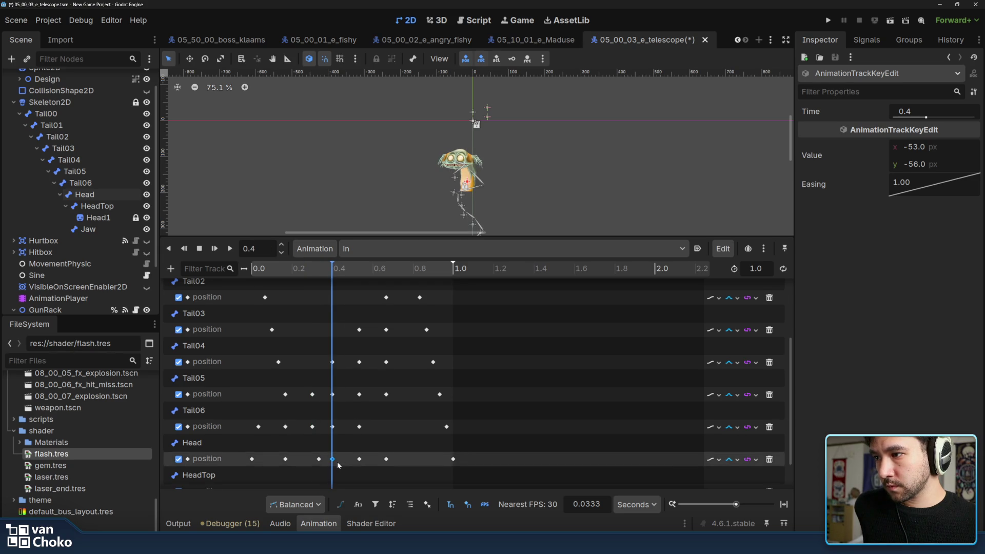
key(Delete)
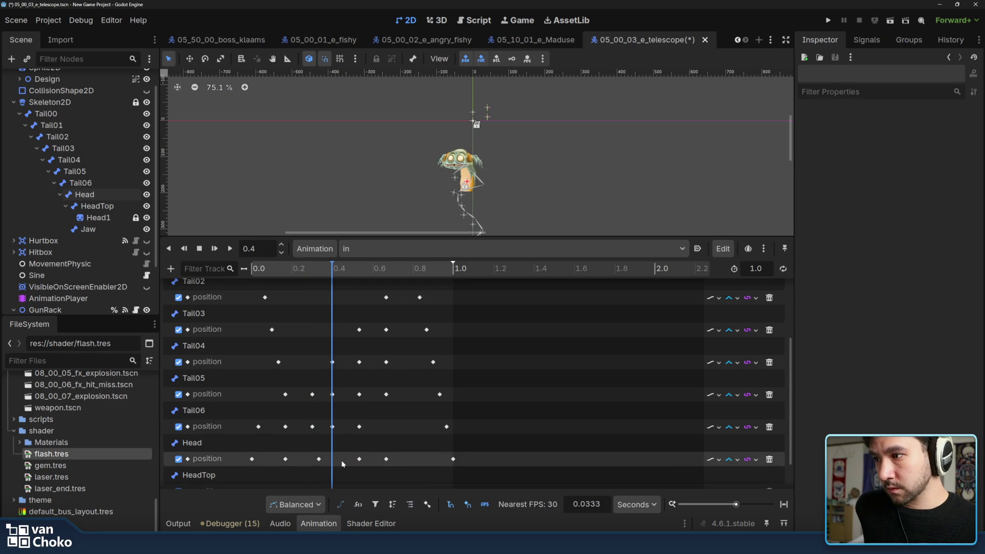
click(316, 268)
drag(317, 270, 455, 283)
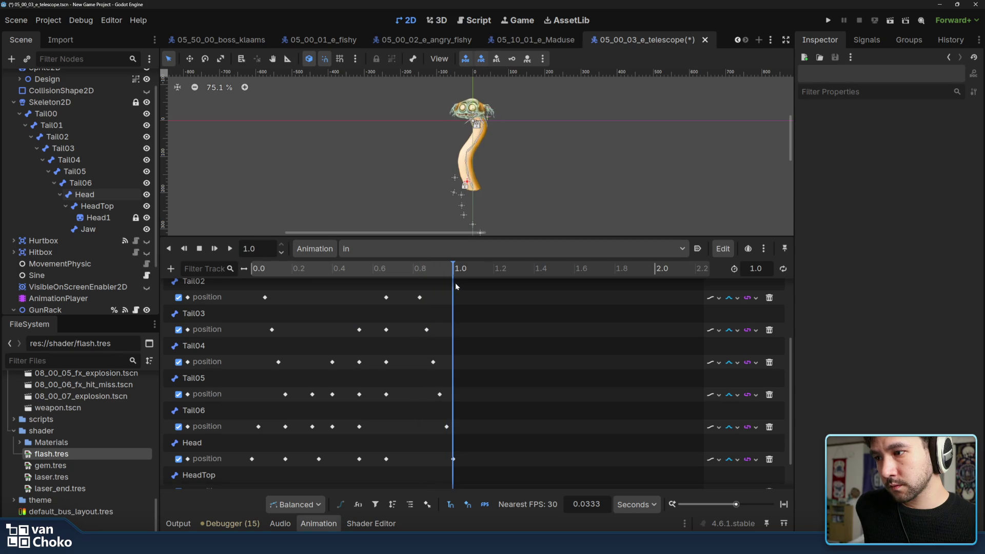
- Give the Tail00 position key at 1.0 s an Ease Out curve (0.5), then replay the 'in' animation
scroll(472, 351, up, 2)
scroll(471, 351, up, 2)
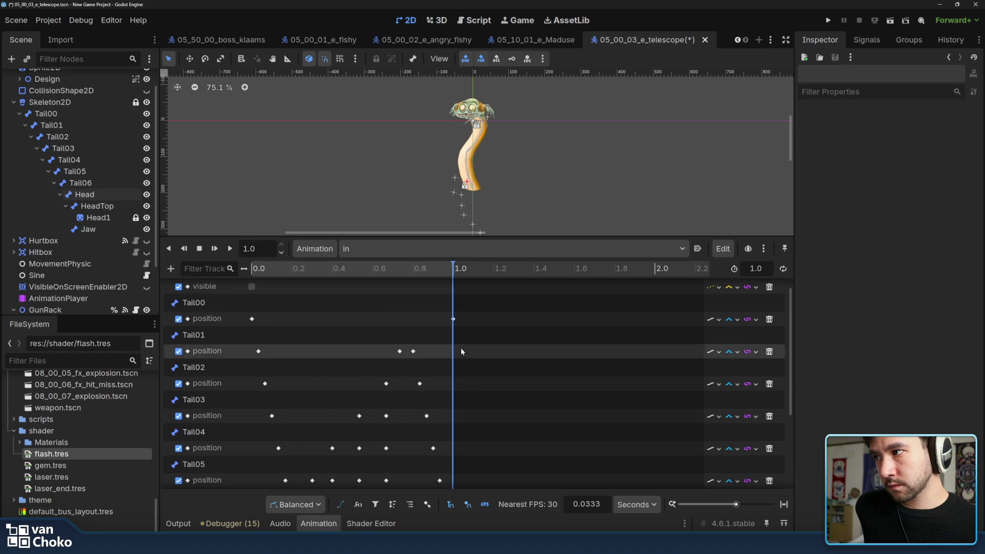
click(226, 300)
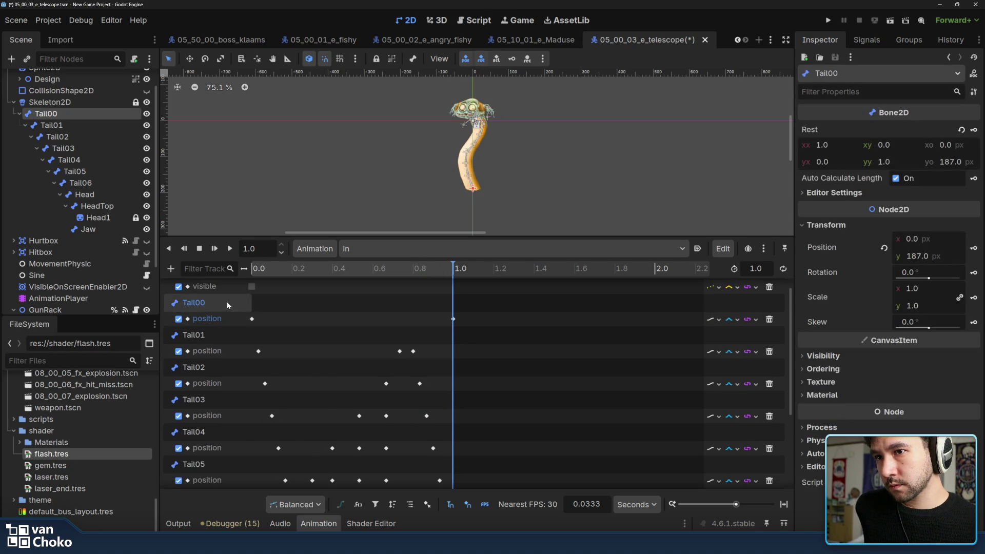
click(454, 320)
right_click(910, 178)
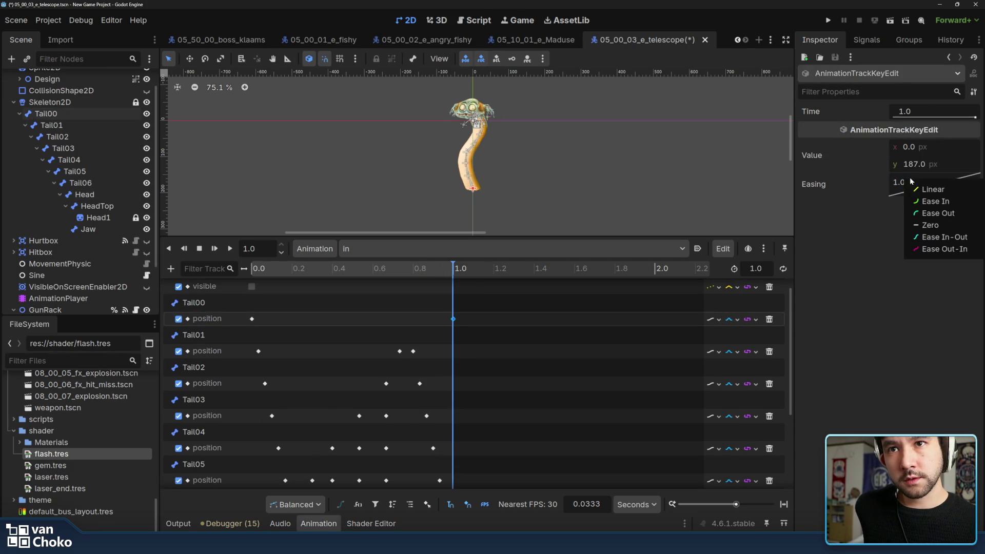
click(937, 214)
click(230, 250)
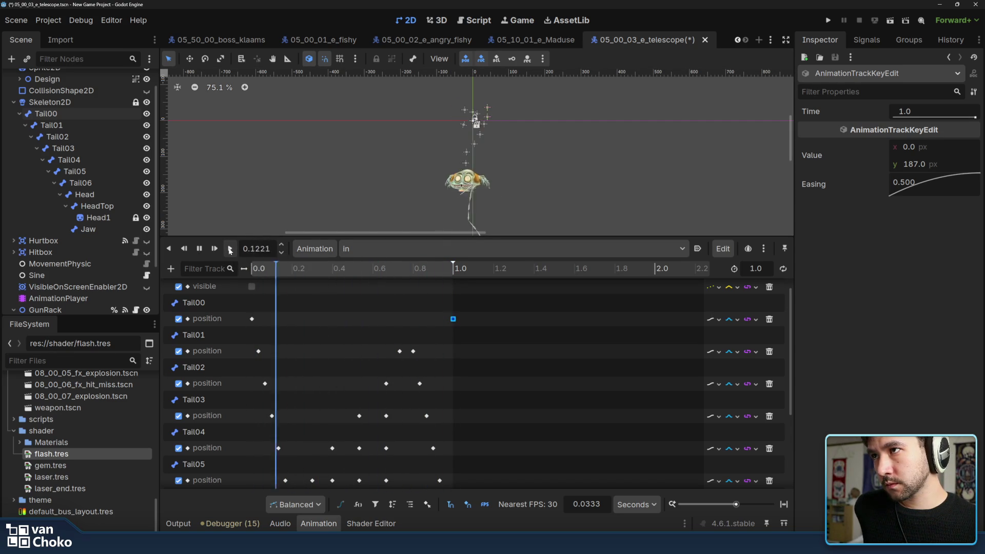
- Scrub through the 'in' animation to review the neck's rise up to about 0.8 s
drag(318, 268, 381, 277)
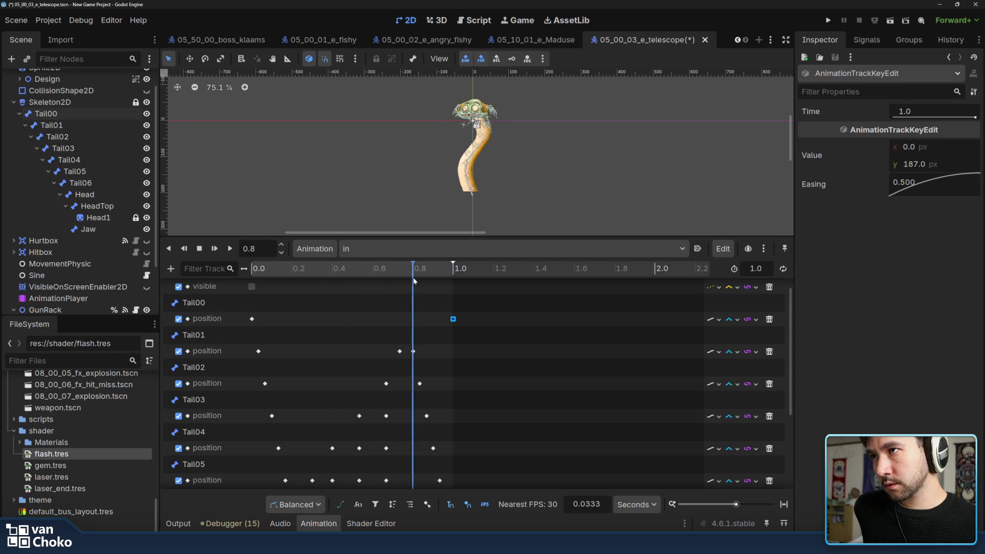
drag(318, 281, 268, 289)
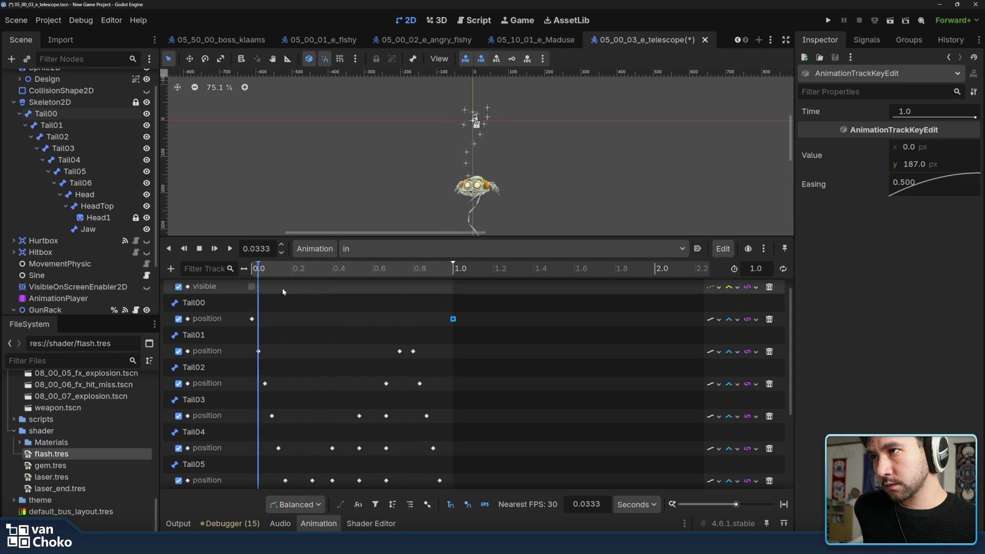
drag(334, 298, 378, 303)
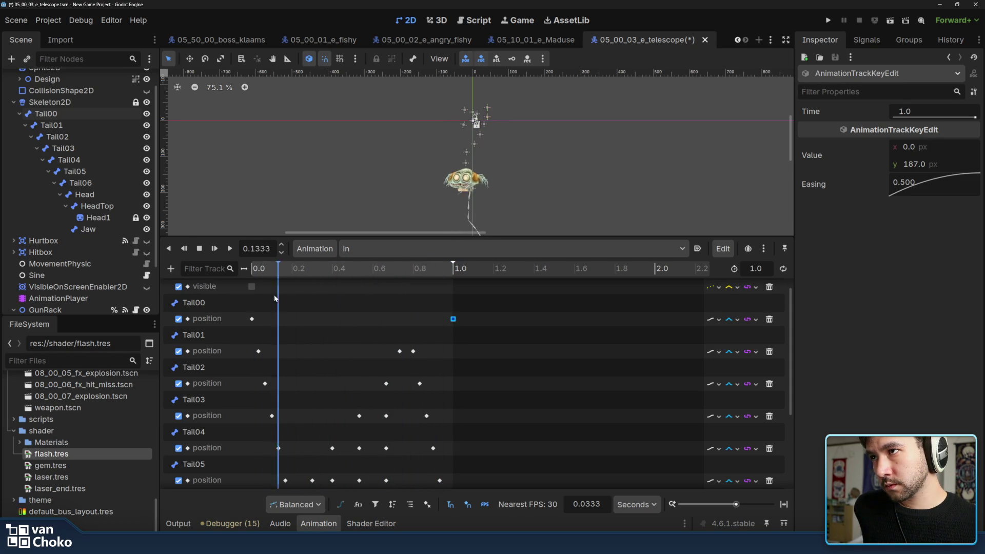
mouse_move(347, 314)
mouse_down()
mouse_move(429, 320)
mouse_move(343, 304)
mouse_move(427, 317)
mouse_up()
scroll(444, 333, down, 4)
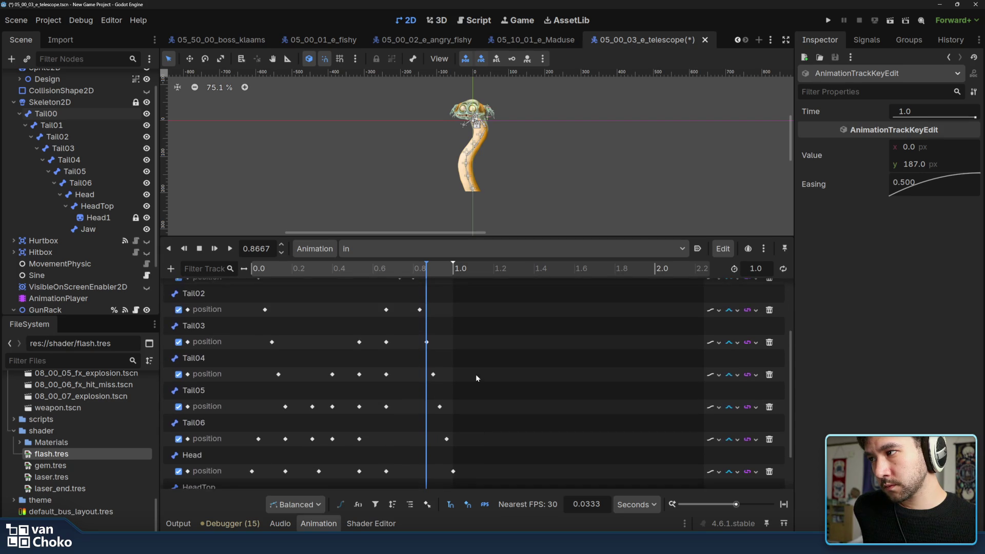
scroll(230, 365, up, 3)
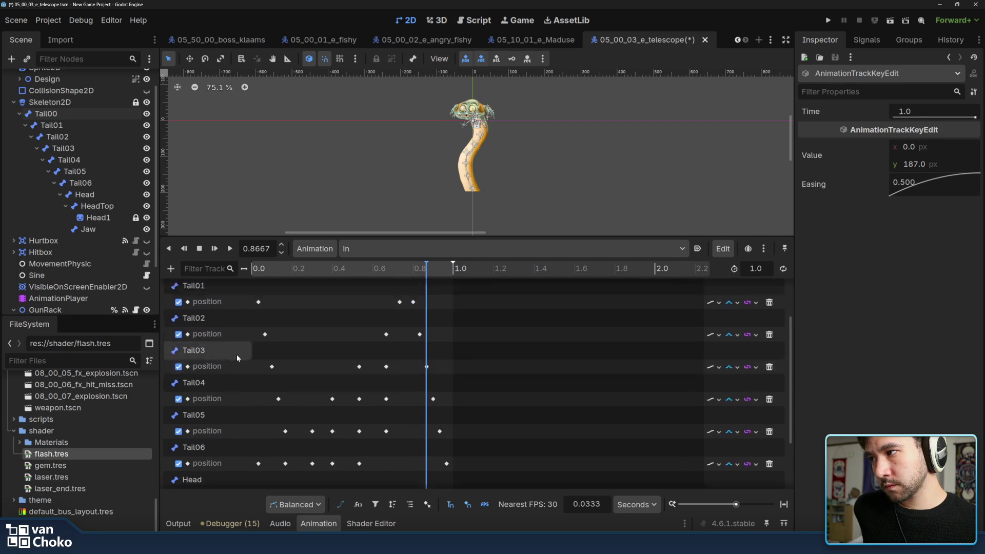
- Move the Tail01 position key from 0.7333 to 0.5333 s and scrub to preview
click(212, 310)
click(400, 327)
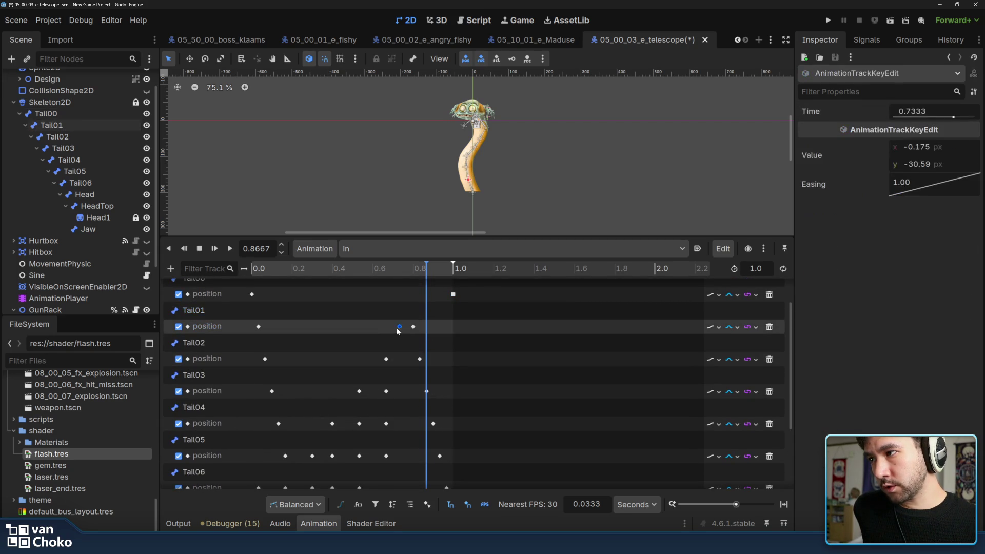
drag(362, 327, 360, 327)
drag(321, 268, 248, 266)
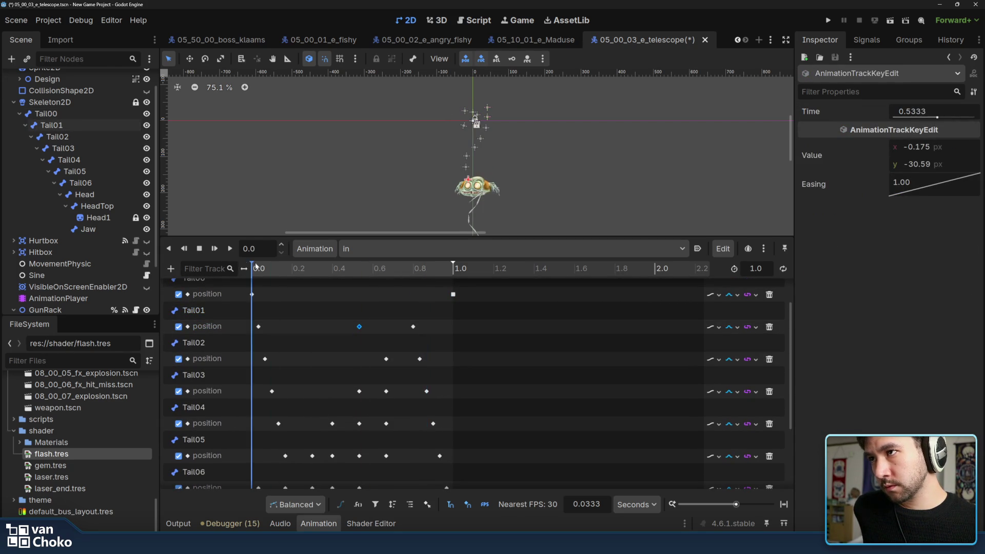
drag(333, 273, 425, 282)
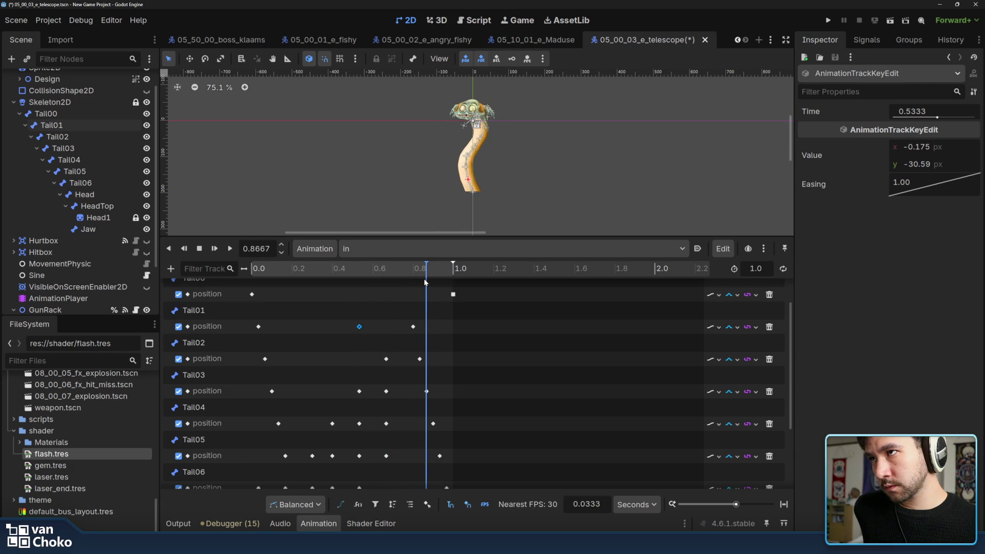
- Replay the 'in' animation repeatedly, from the start and from 0.5 s, to check the timing
click(231, 249)
click(230, 249)
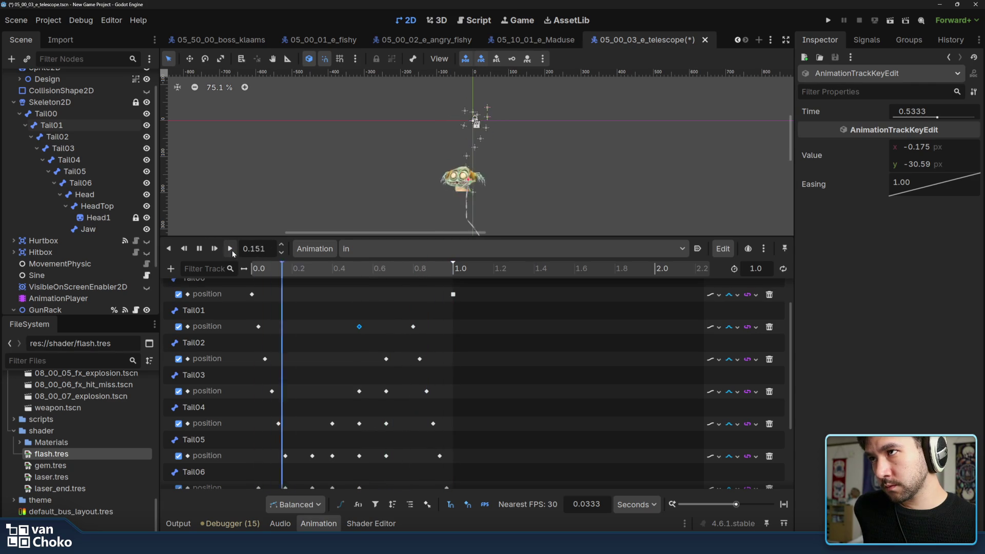
click(230, 249)
click(231, 249)
click(351, 268)
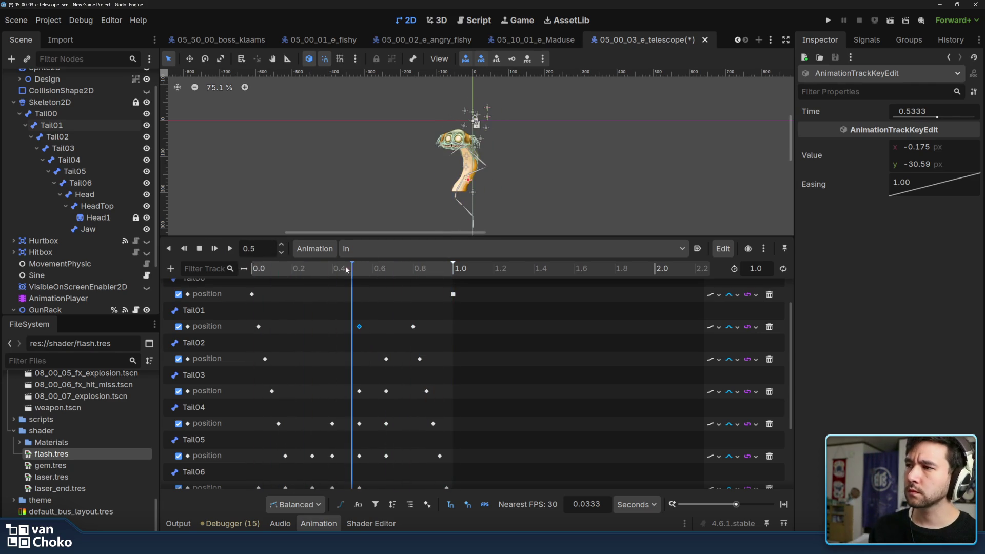
click(229, 249)
click(230, 249)
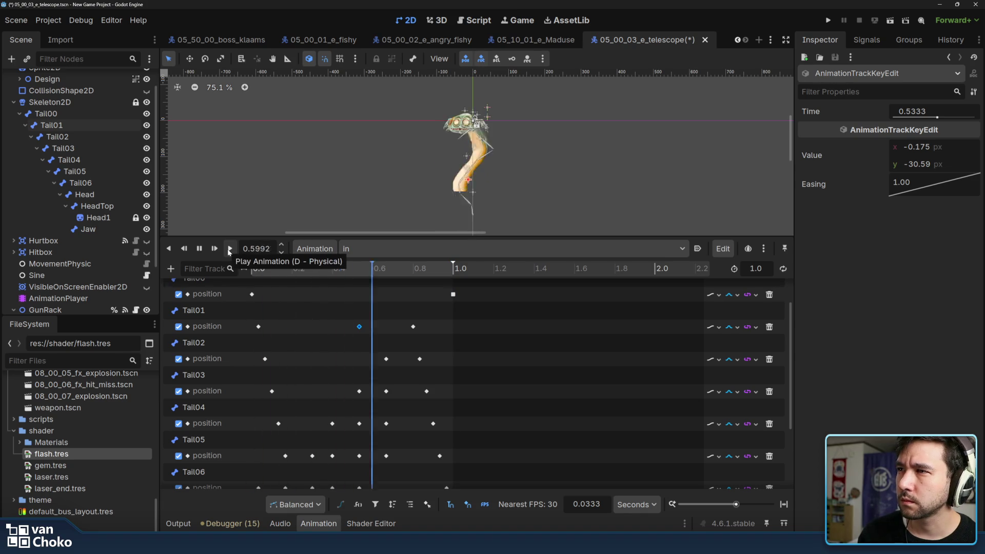
click(229, 249)
click(230, 249)
click(229, 249)
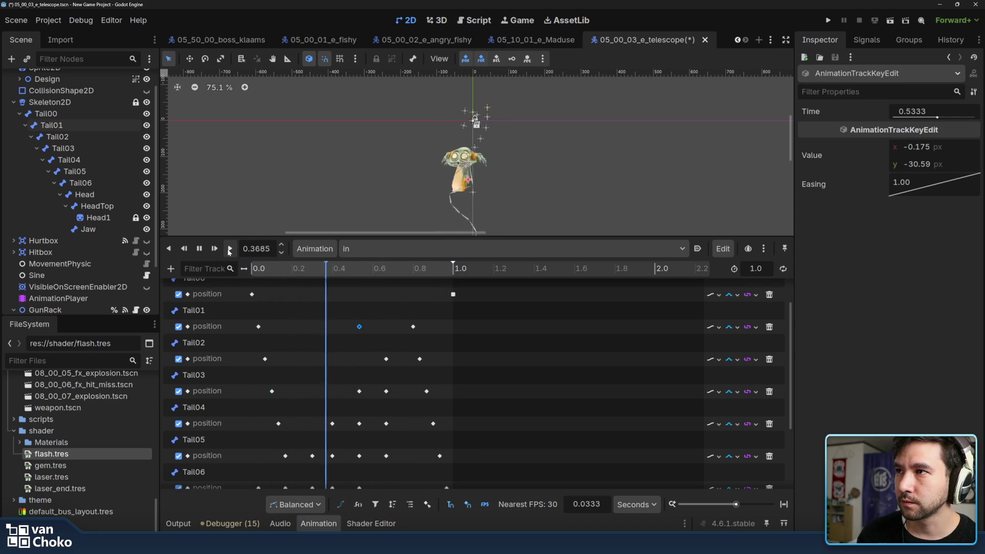
- Scrub through the rise and move the Head position key earlier to 0.4333 s
mouse_move(265, 270)
mouse_down()
mouse_move(401, 279)
mouse_move(309, 275)
mouse_move(344, 280)
mouse_up()
mouse_move(417, 280)
mouse_down()
mouse_move(482, 279)
mouse_move(360, 291)
mouse_up()
click(397, 292)
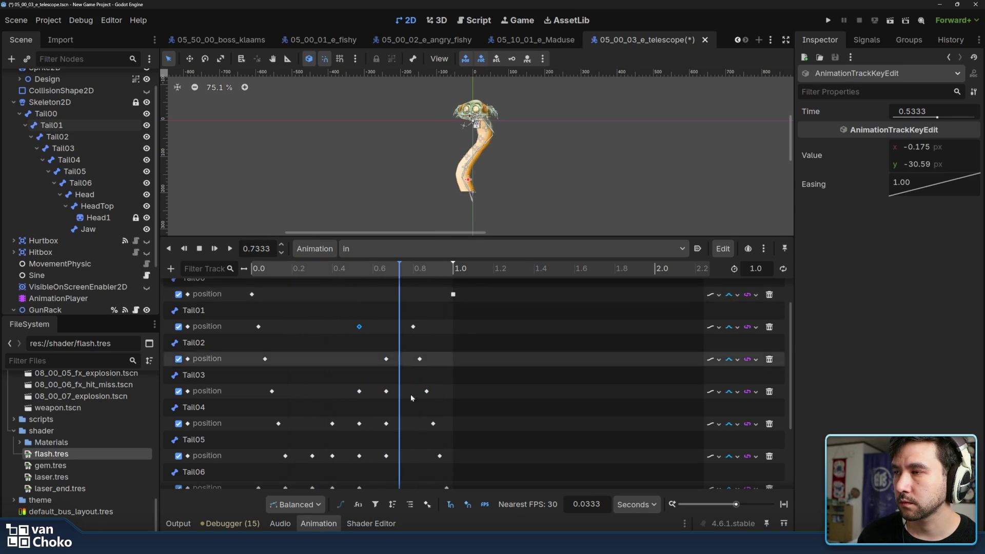
scroll(408, 393, down, 5)
mouse_move(393, 268)
mouse_down()
mouse_move(363, 269)
mouse_move(446, 271)
mouse_move(304, 271)
mouse_move(368, 283)
mouse_up()
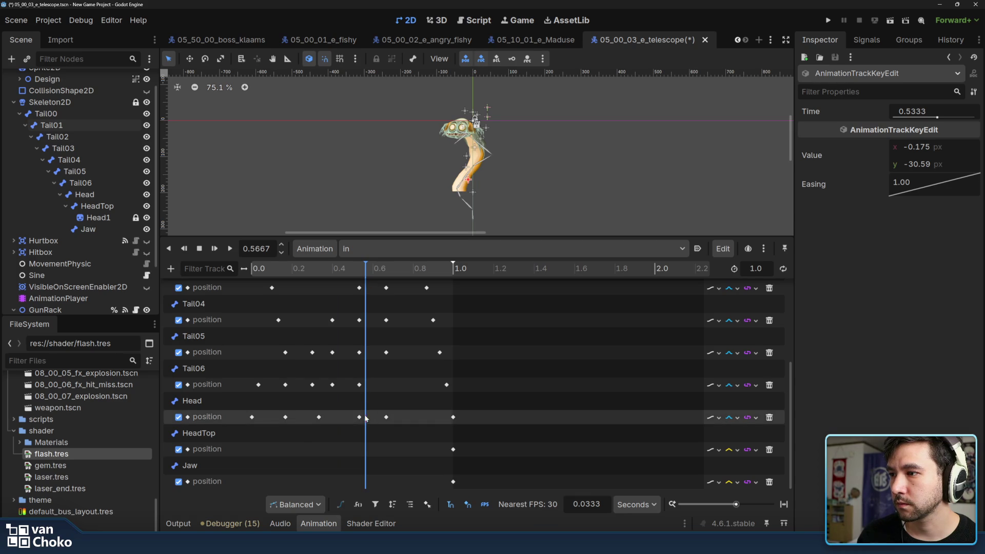
drag(355, 420, 334, 420)
mouse_move(356, 270)
mouse_down()
mouse_move(299, 269)
mouse_move(346, 270)
mouse_move(377, 291)
mouse_move(451, 299)
mouse_up()
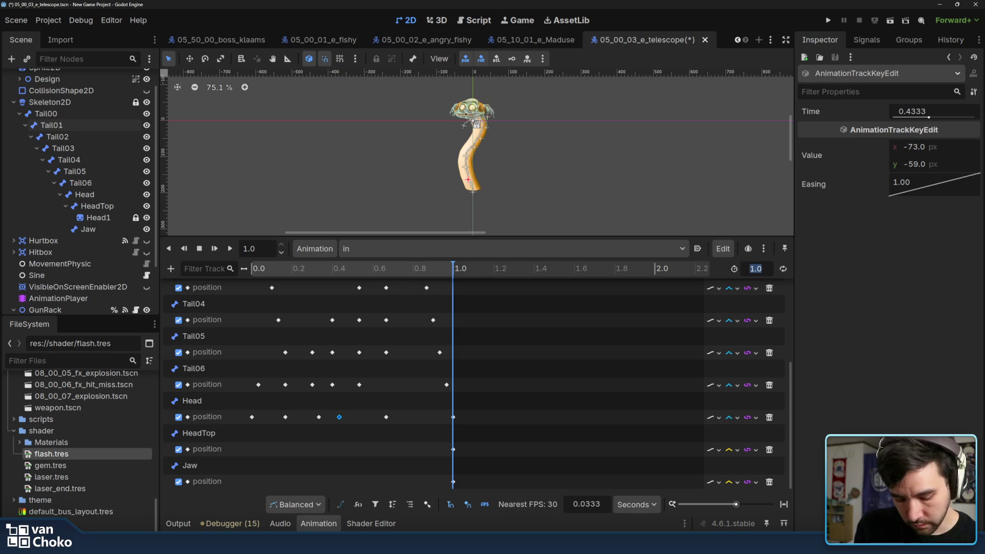
text(1.6)
- Set the 'in' animation length to 1.6 s and push the final tail keys later toward 1.6
key(Return)
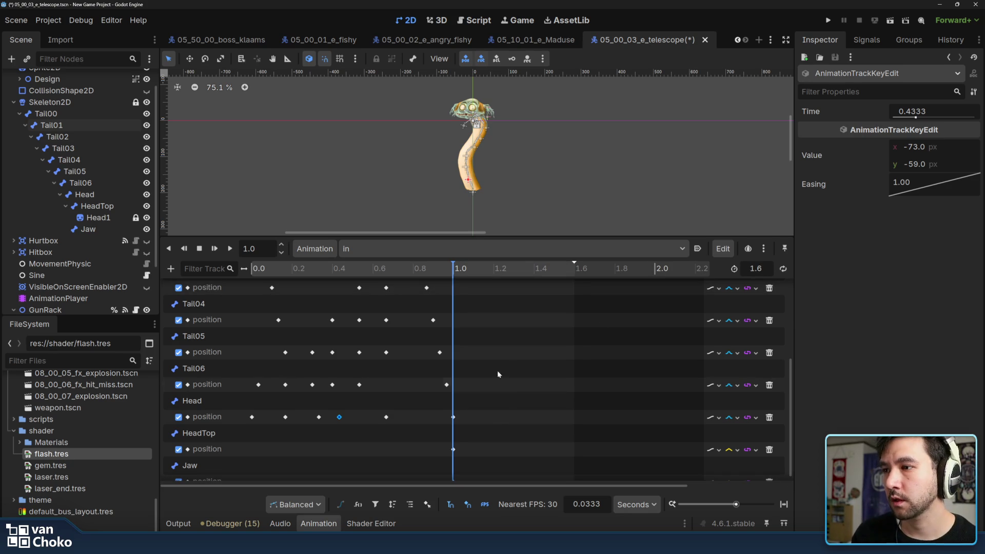
scroll(509, 365, down, 1)
drag(493, 476, 418, 271)
scroll(470, 328, up, 3)
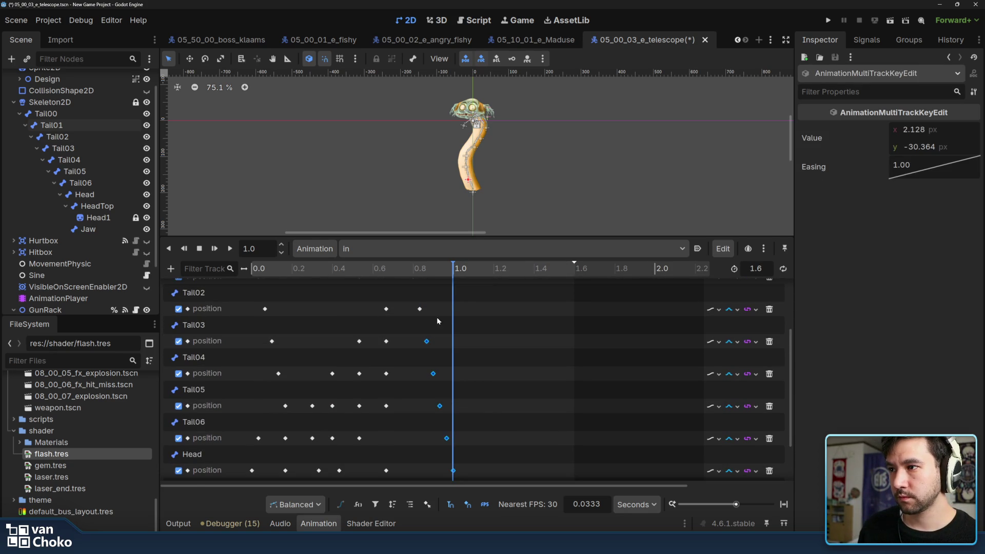
scroll(466, 319, up, 4)
drag(439, 386, 439, 386)
scroll(504, 337, up, 2)
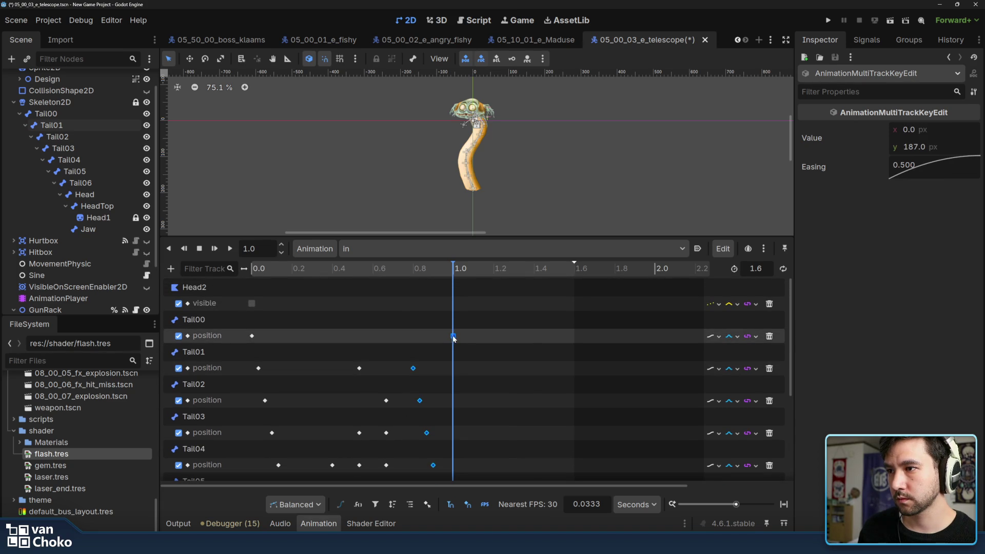
drag(503, 342, 575, 345)
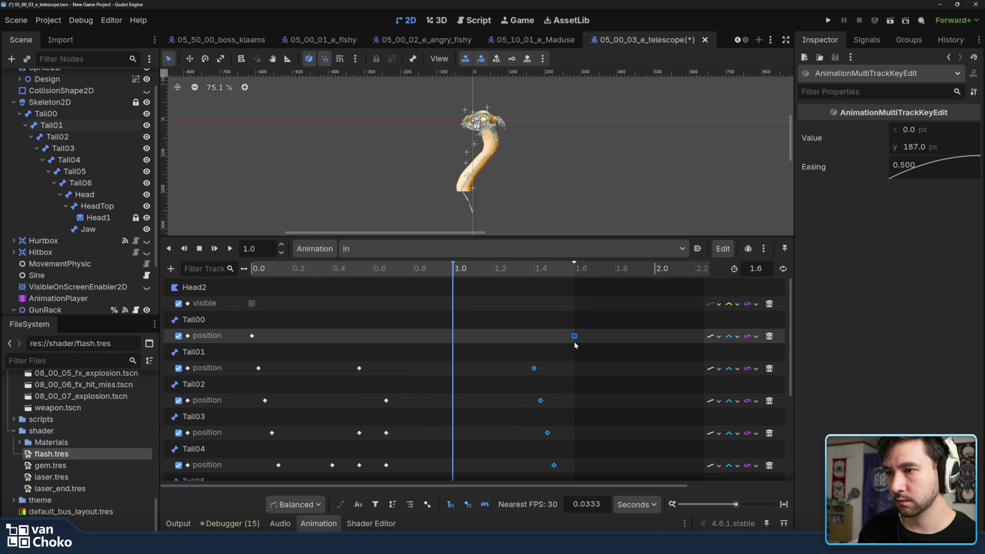
- Box-select further Tail03–Tail06 and Head keys and shift them later in the timeline
scroll(420, 350, down, 5)
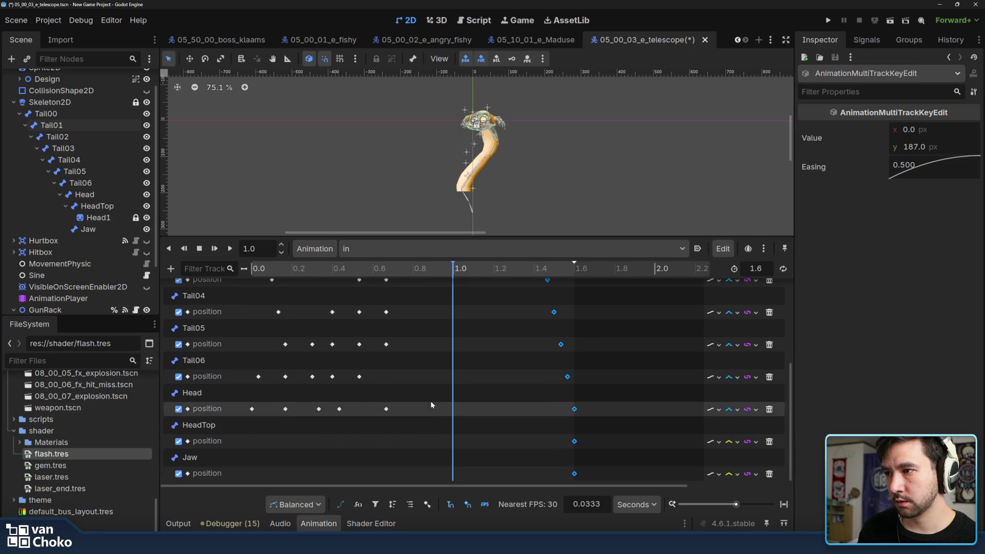
drag(426, 417, 382, 294)
scroll(381, 293, up, 3)
drag(434, 354, 453, 352)
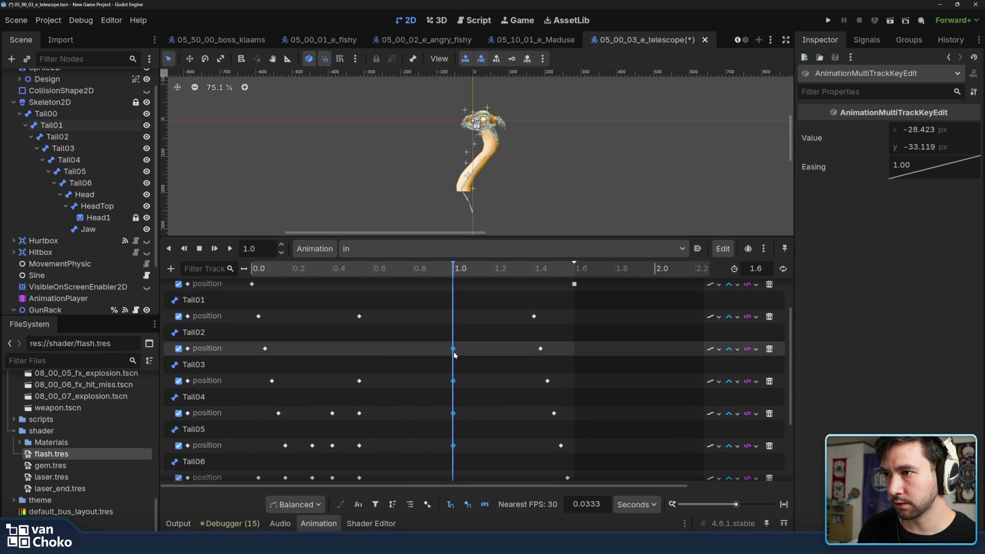
scroll(385, 411, down, 2)
click(378, 457)
mouse_move(380, 456)
mouse_down()
mouse_move(356, 290)
mouse_move(437, 319)
mouse_move(409, 319)
mouse_up()
scroll(357, 289, up, 2)
scroll(360, 411, down, 2)
drag(359, 467, 322, 348)
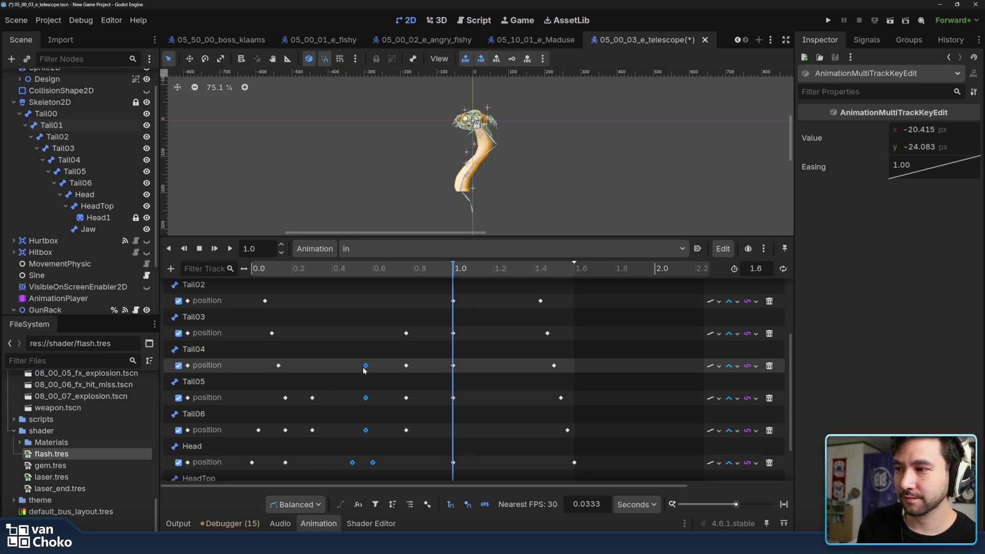
- Move the Head key earlier to 0.367 s and the 1.0 s Tail02–Tail05 keys slightly later
click(345, 463)
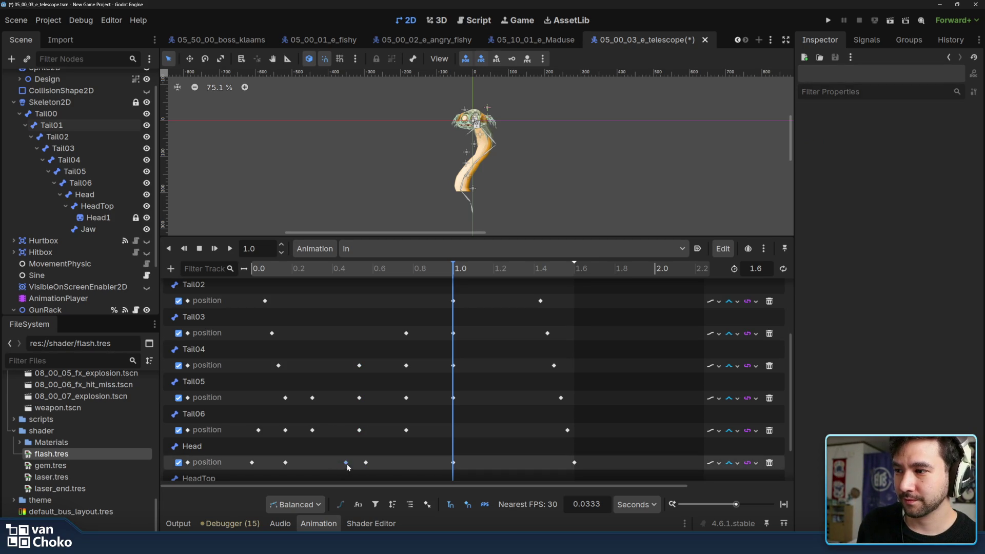
drag(347, 464, 328, 461)
drag(470, 477, 441, 298)
scroll(454, 350, up, 1)
drag(453, 338, 460, 340)
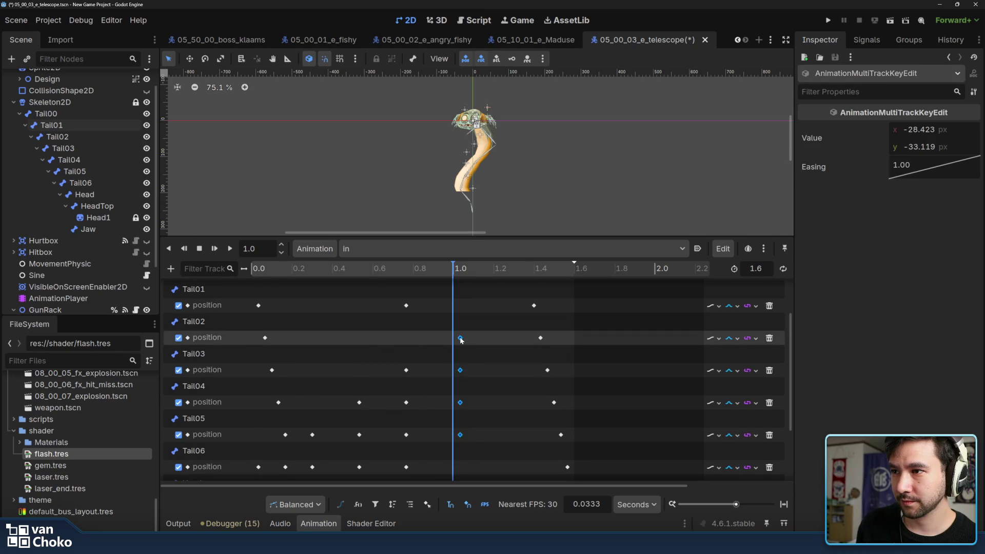
click(462, 316)
- Retime the Tail05, Tail06 and Head keys, placing the late Tail05 and Head keys near 1.25 s
mouse_move(397, 325)
mouse_down()
mouse_move(400, 454)
mouse_move(408, 443)
mouse_move(352, 309)
mouse_move(358, 314)
mouse_up()
scroll(408, 443, down, 3)
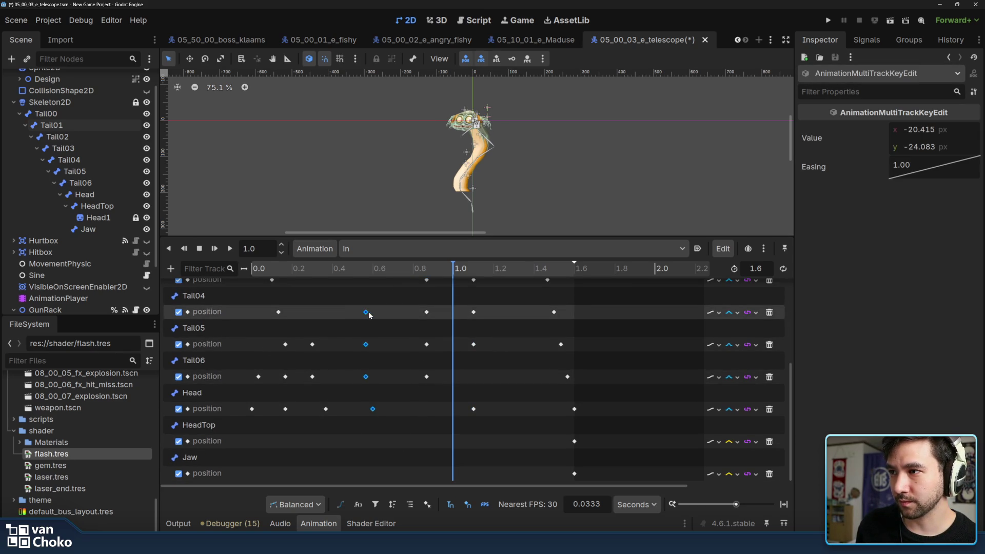
drag(347, 440, 312, 346)
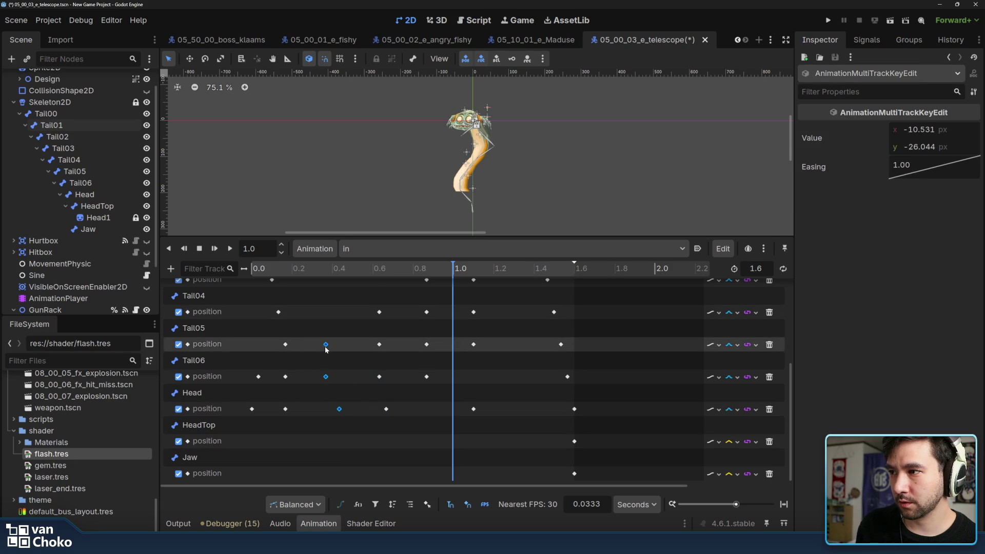
drag(302, 419, 279, 369)
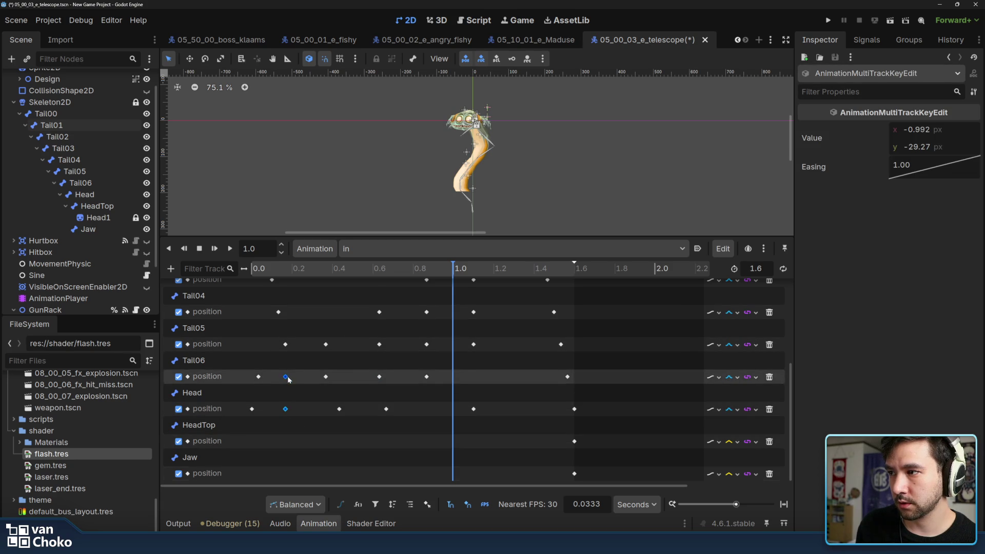
mouse_move(491, 418)
mouse_down()
mouse_move(464, 336)
mouse_move(498, 353)
mouse_up()
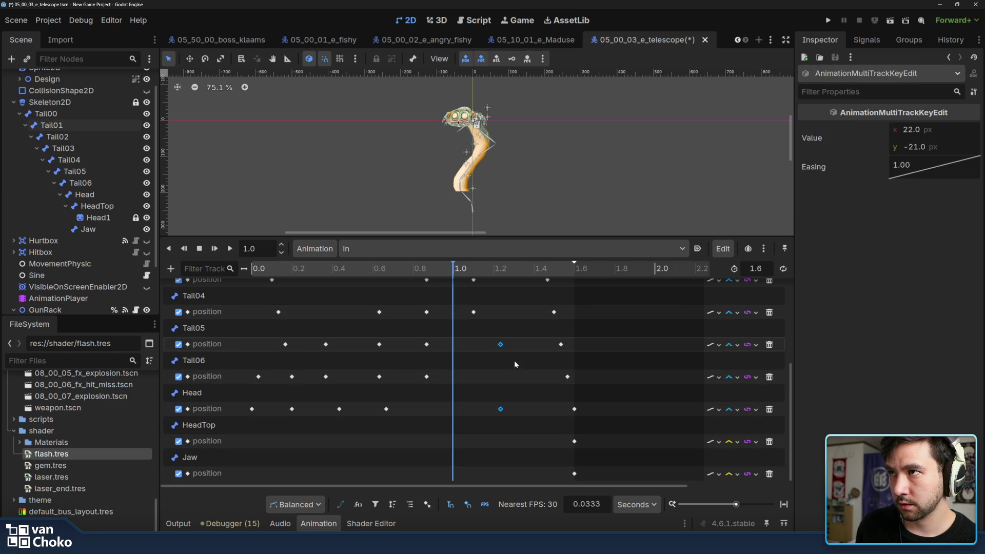
click(515, 372)
- Move Tail04 later to 1.1667 s and nudge the 0.8 s and 0.6 s Tail05, Tail06 and Head keys later
click(501, 409)
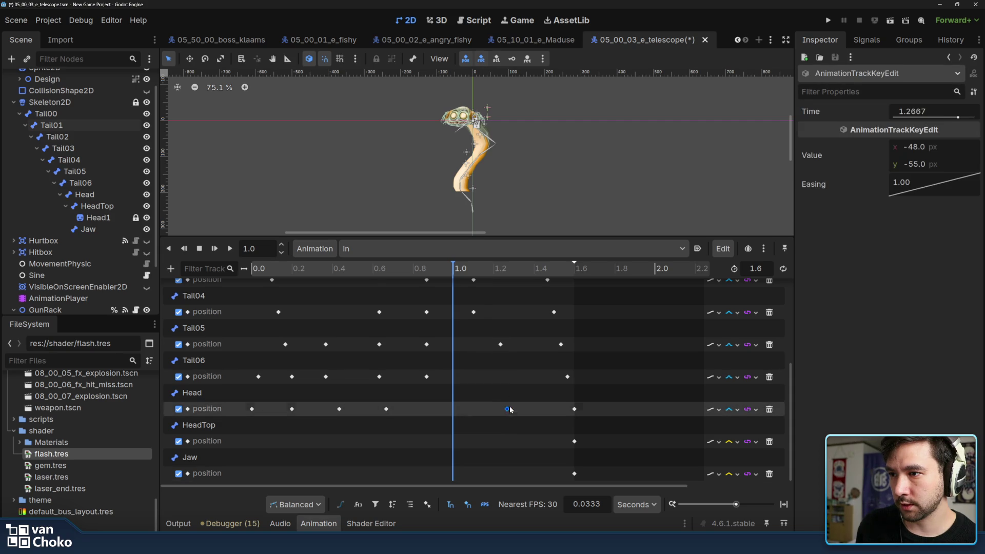
drag(474, 312, 487, 311)
mouse_move(435, 386)
mouse_down()
mouse_move(420, 339)
mouse_move(440, 351)
mouse_move(446, 377)
mouse_up()
click(419, 425)
drag(418, 422, 374, 376)
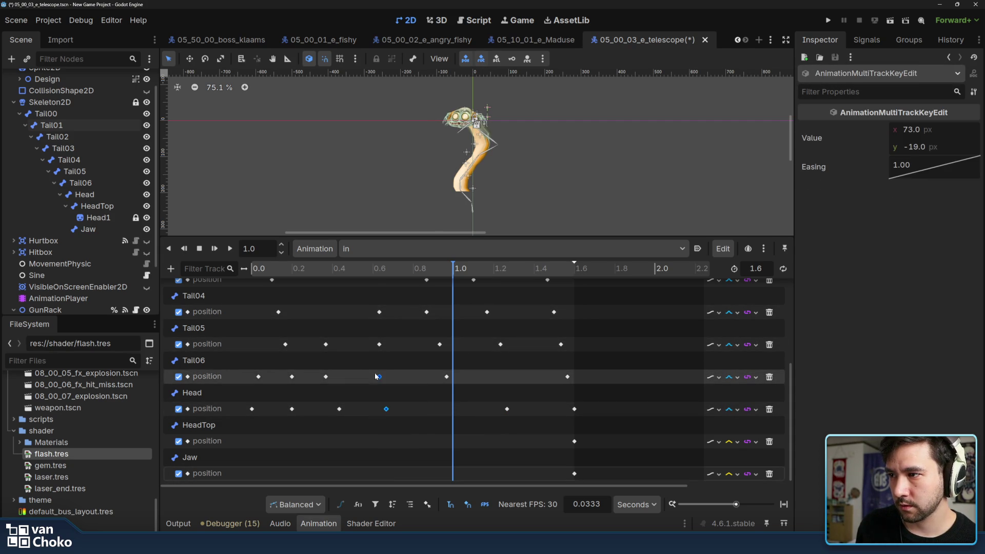
click(405, 338)
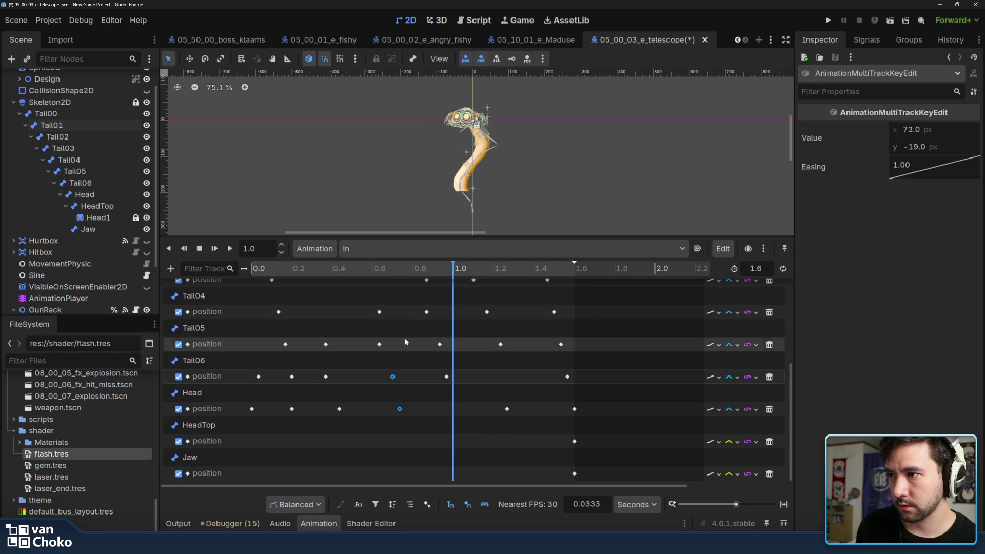
click(228, 250)
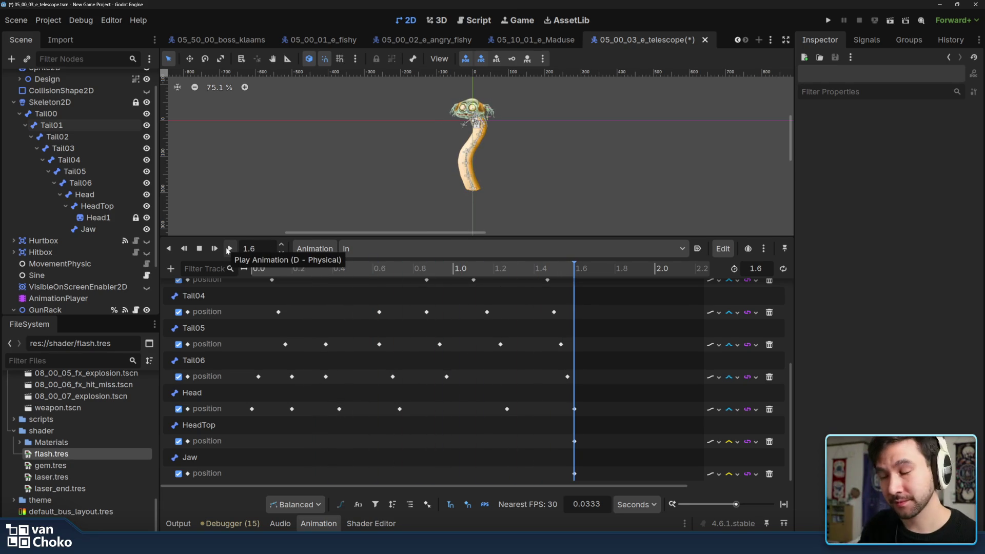
click(229, 249)
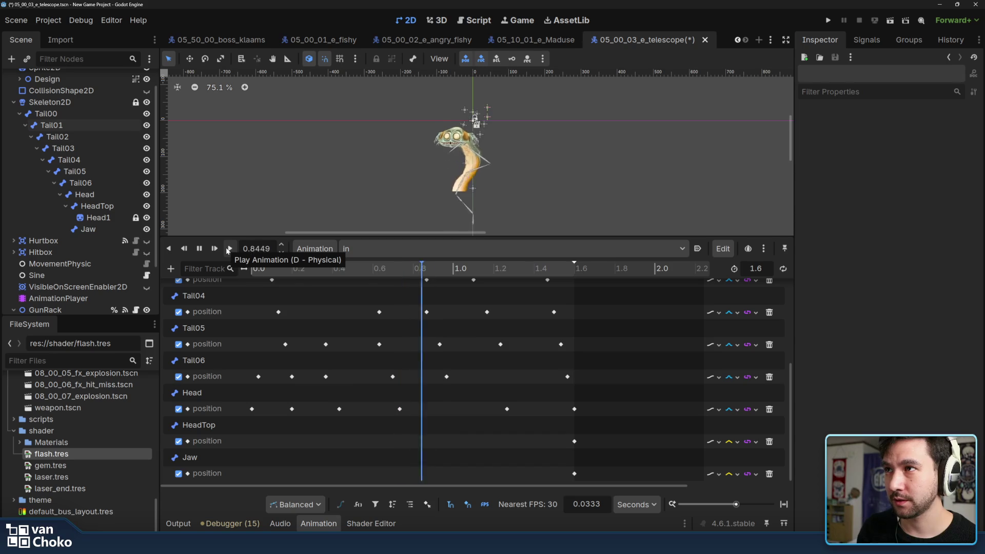
click(229, 249)
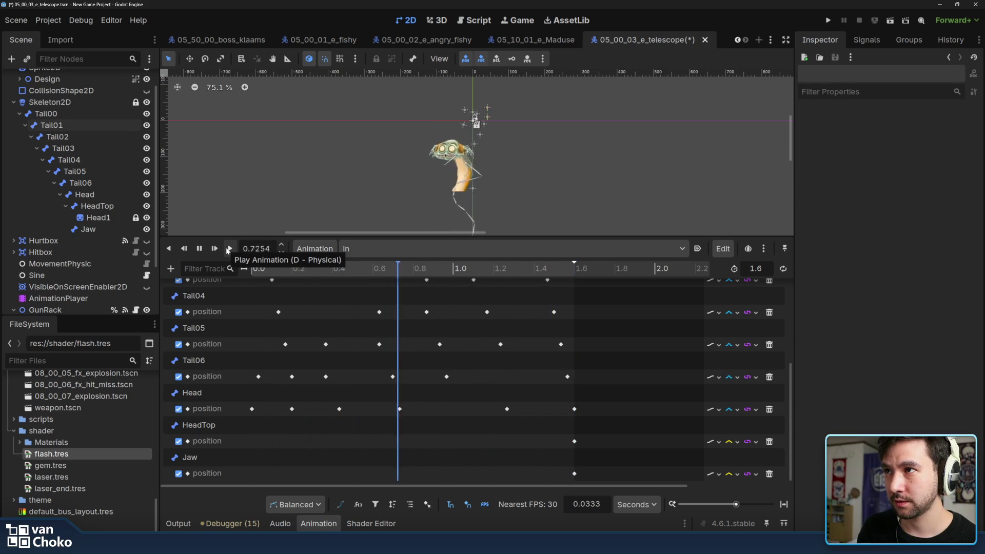
click(229, 249)
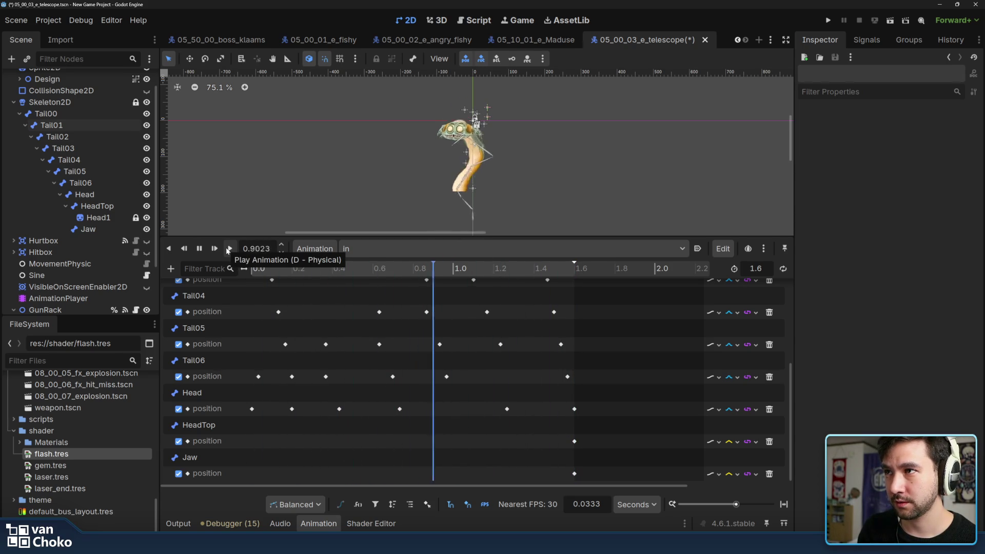
click(229, 249)
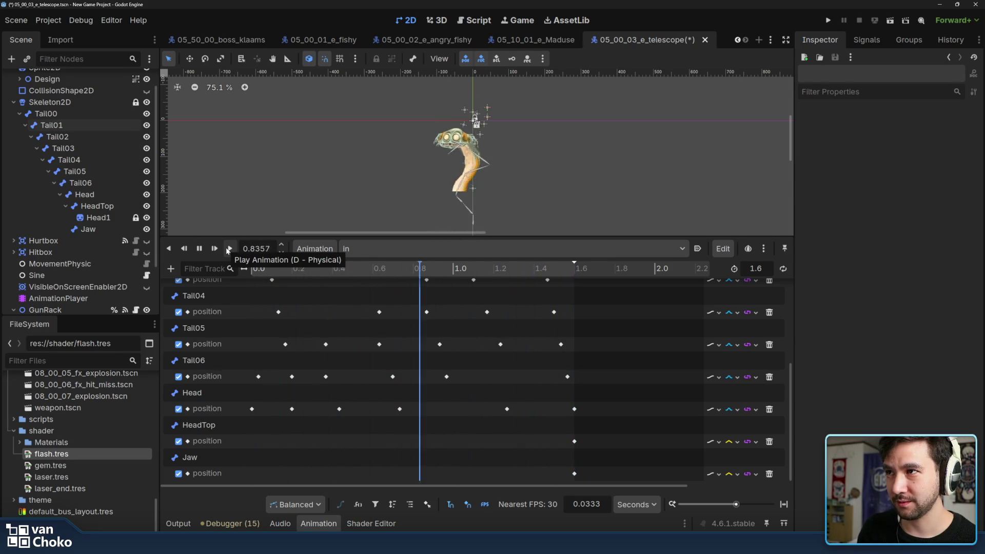
click(229, 249)
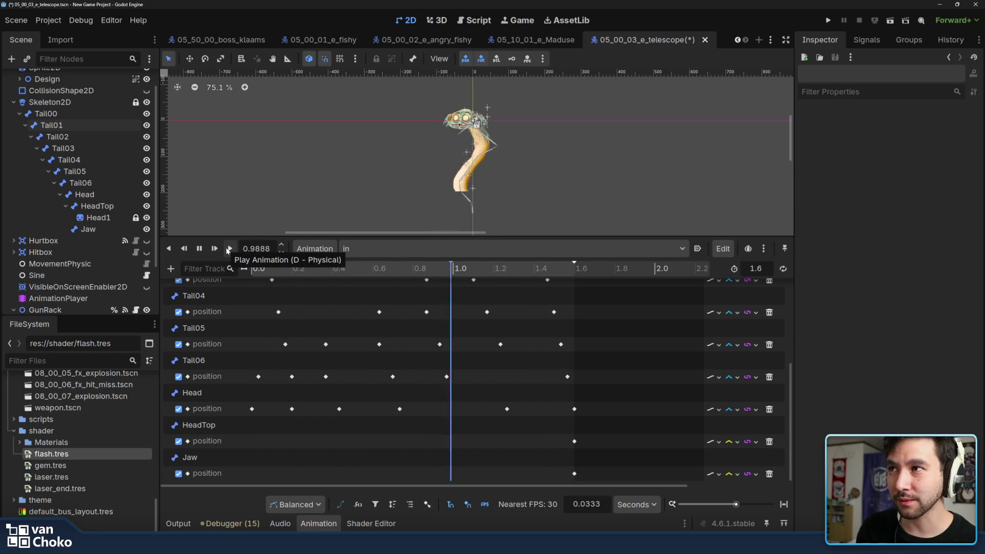
click(229, 249)
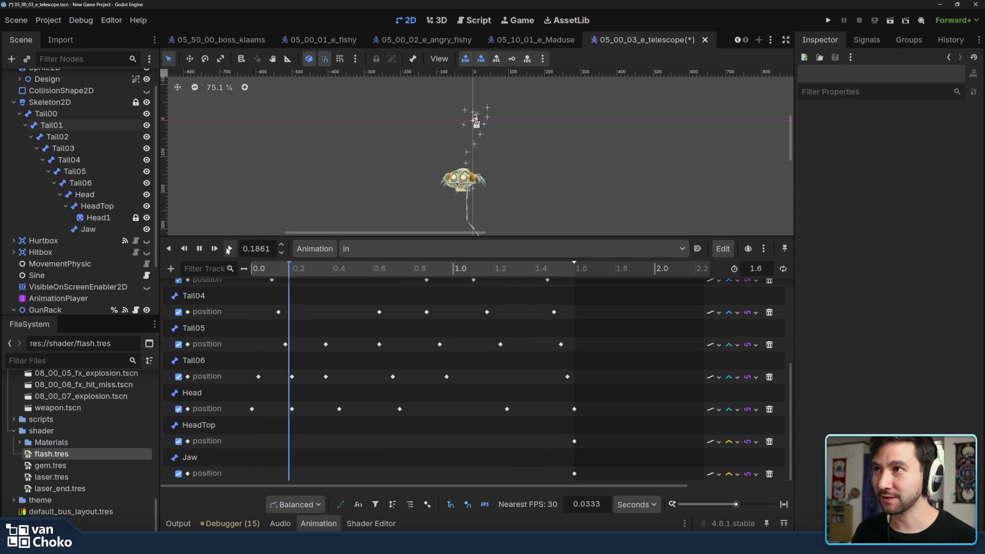
click(229, 249)
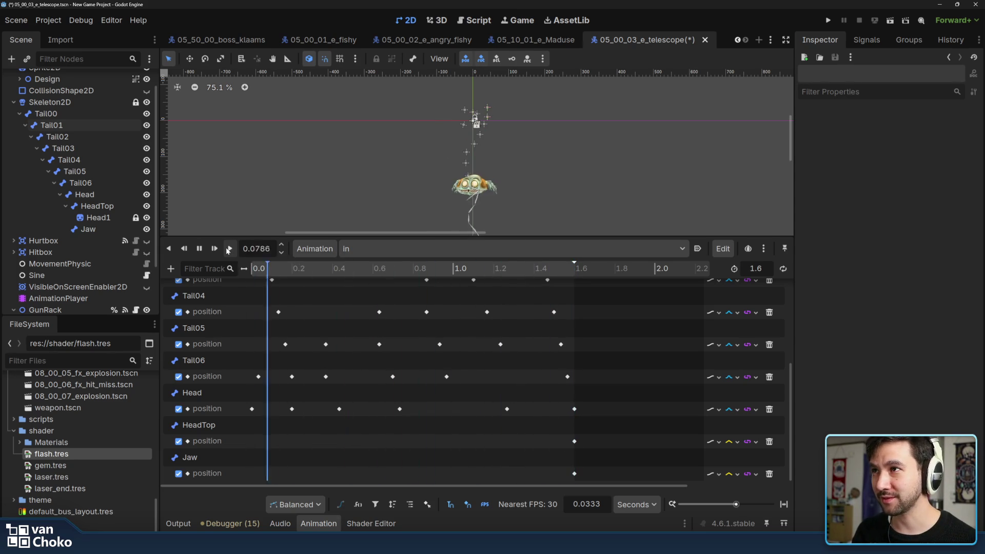
scroll(329, 402, up, 5)
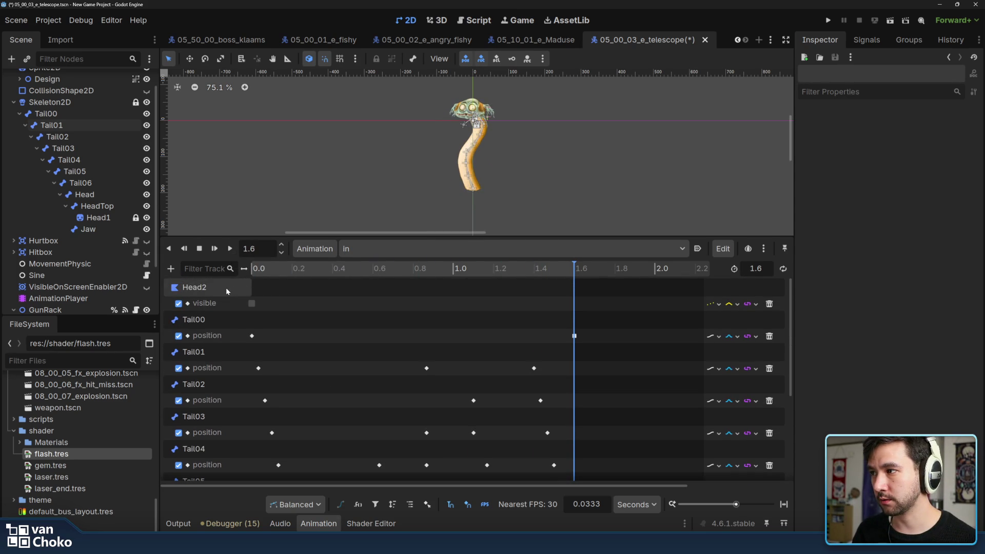
- Key the Head1 sprite's Modulate colour, creating a new modulate track in the 'in' animation
click(117, 218)
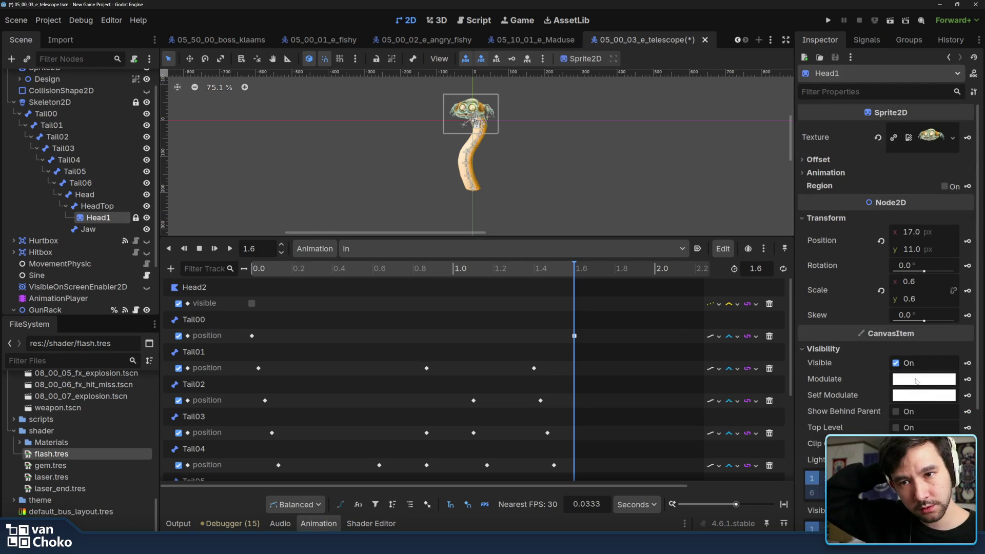
click(916, 381)
click(923, 382)
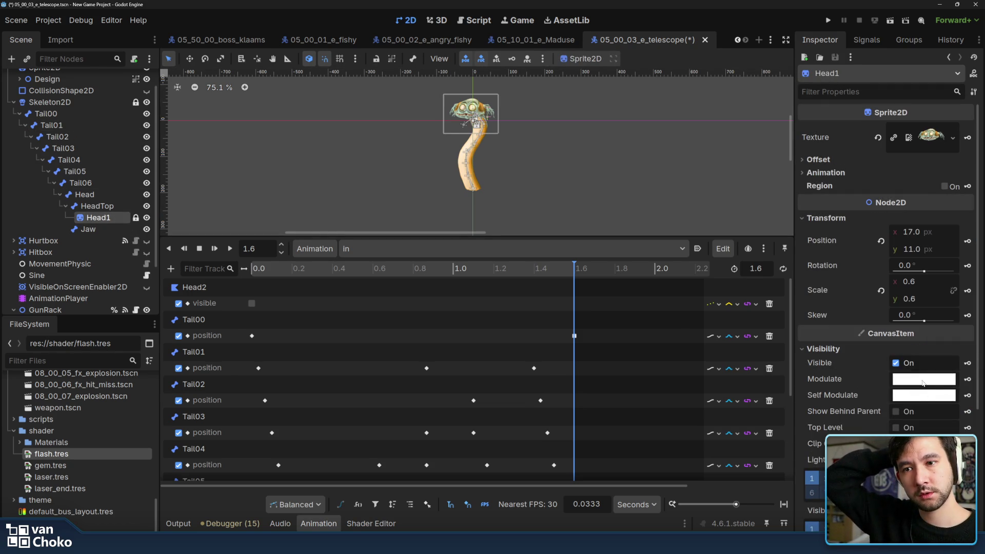
click(968, 381)
click(420, 310)
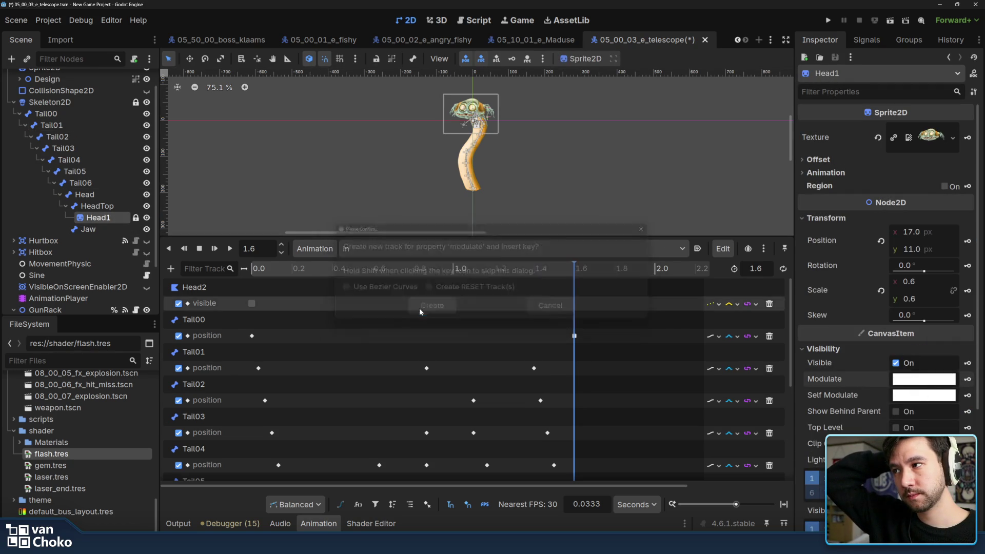
- Drag the white modulate key early to about 0.13 s and rewind the playhead to the start
scroll(313, 369, down, 5)
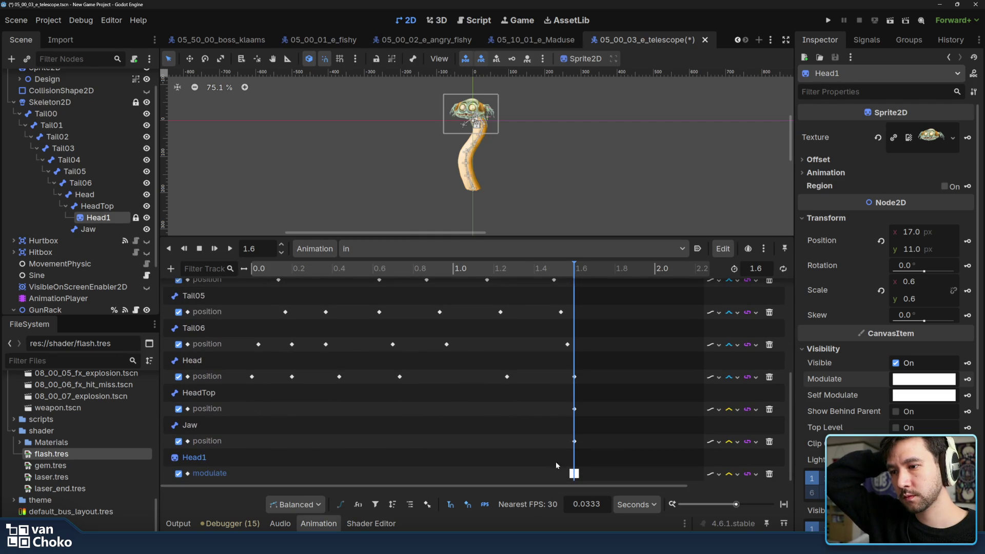
drag(574, 474, 285, 473)
drag(285, 263, 246, 266)
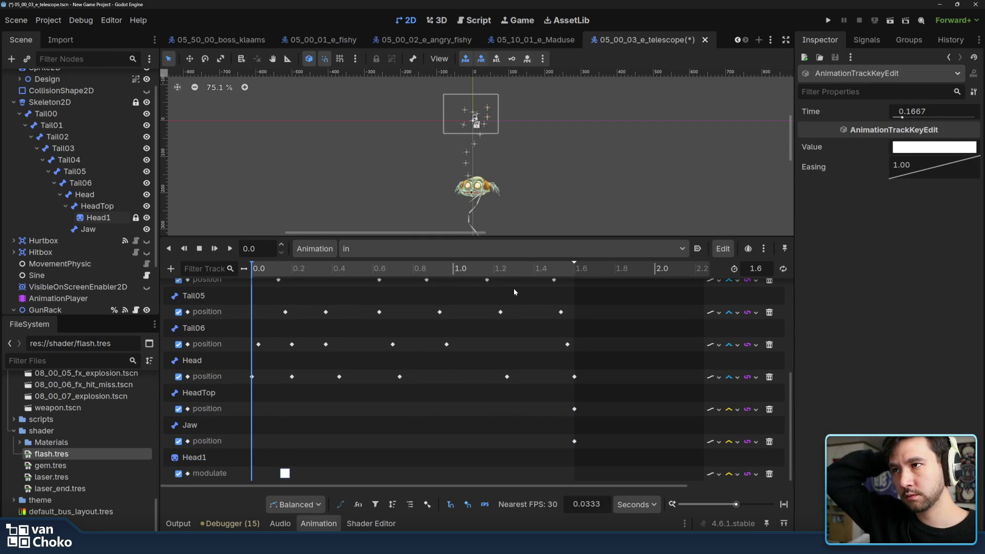
right_click(257, 475)
- Insert a Head1 modulate key at 0.0 s with its alpha set to 0
click(309, 441)
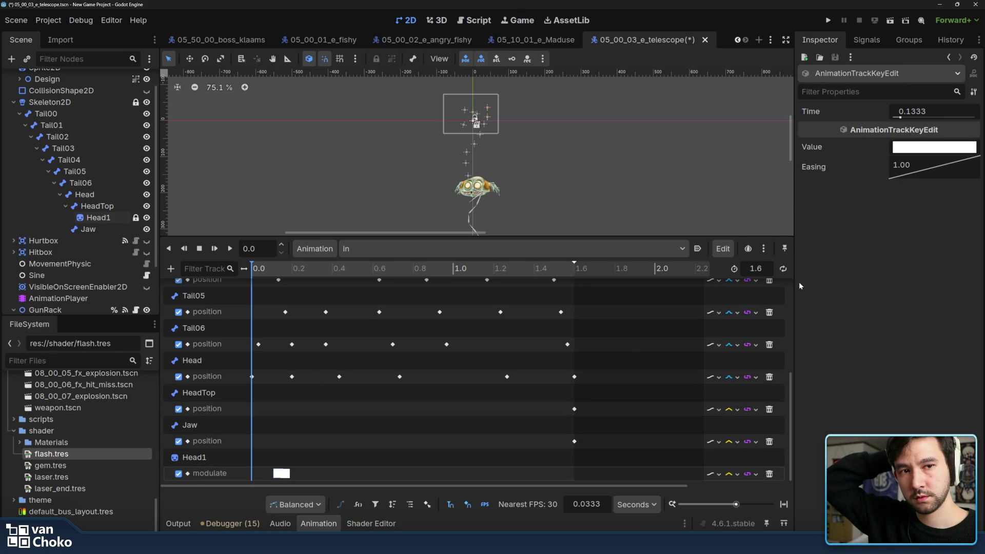
click(924, 148)
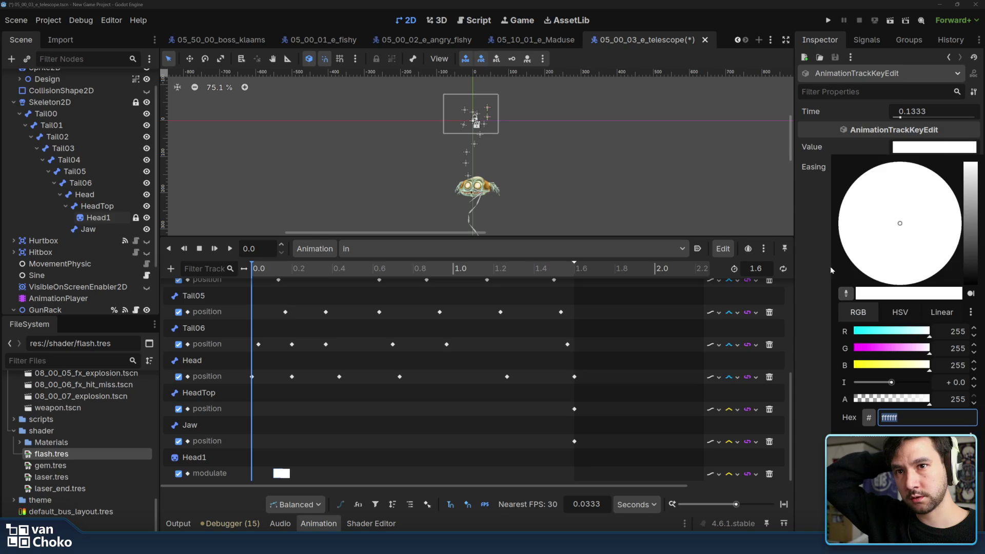
drag(903, 399, 819, 399)
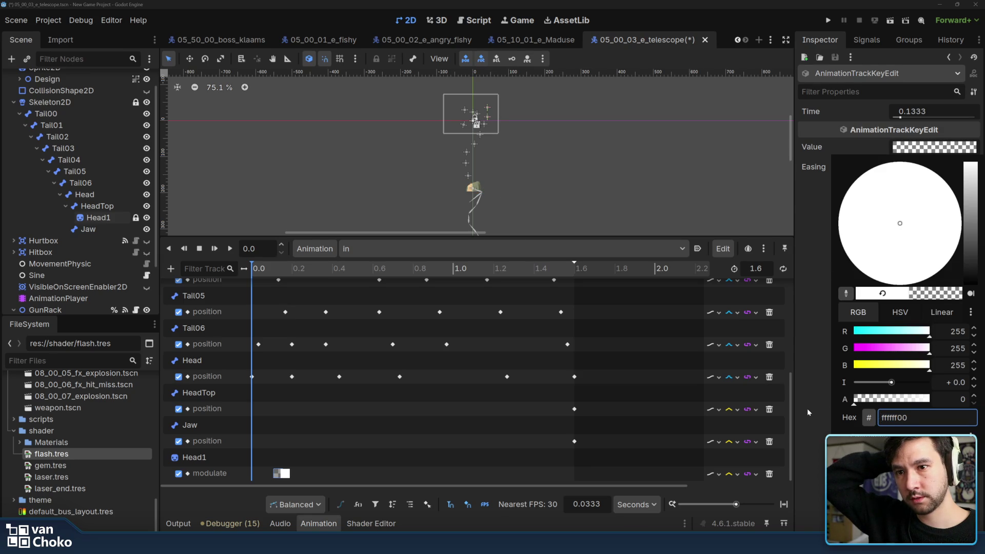
click(808, 409)
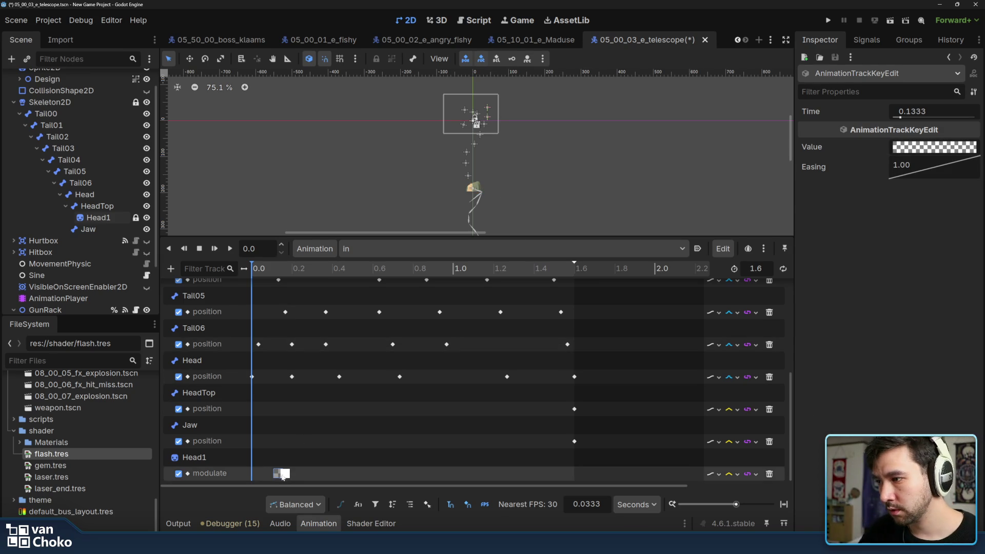
- Scrub the timeline to watch the head fade in, stopping near 0.4333 s
drag(254, 270, 295, 277)
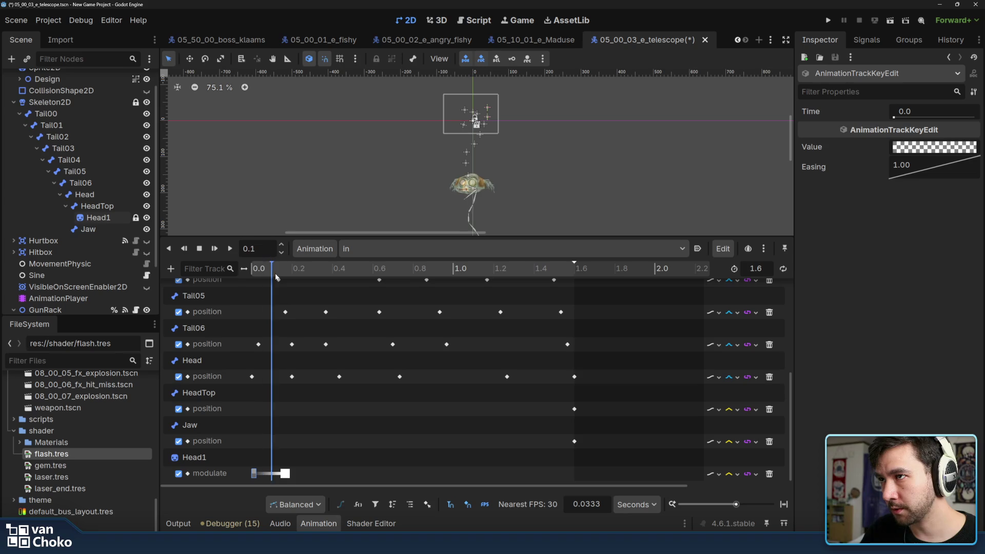
mouse_move(293, 278)
mouse_down()
mouse_move(455, 297)
mouse_move(319, 285)
mouse_move(262, 295)
mouse_up()
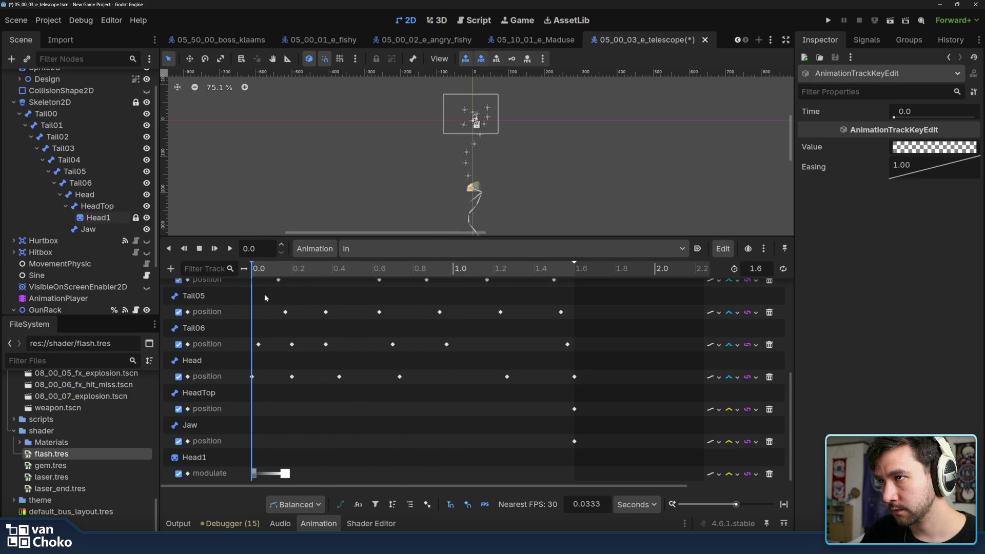
drag(363, 307, 339, 301)
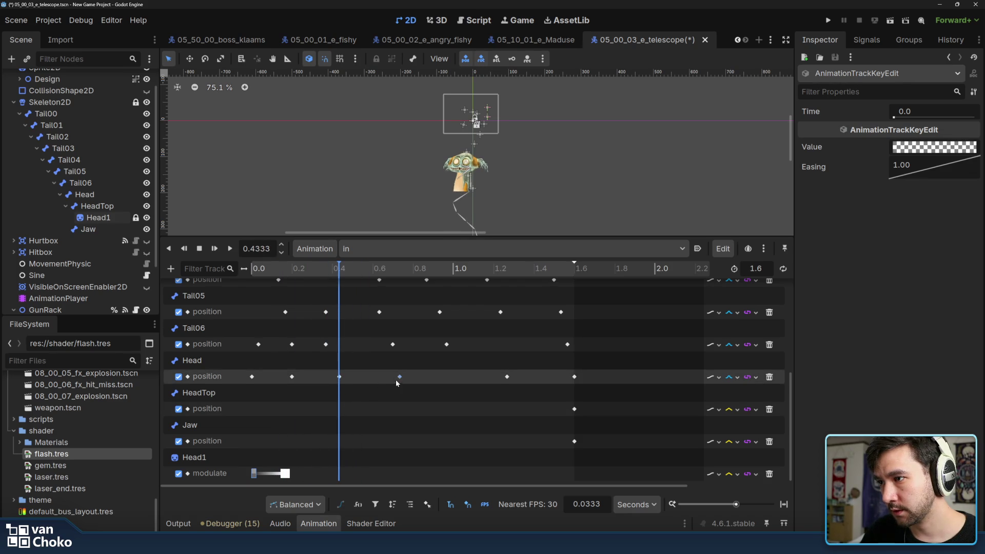
- Delete the Head key at 0.7333 s, move the 0.4333 s Head key to 0.7, and scrub to check
click(401, 378)
key(Delete)
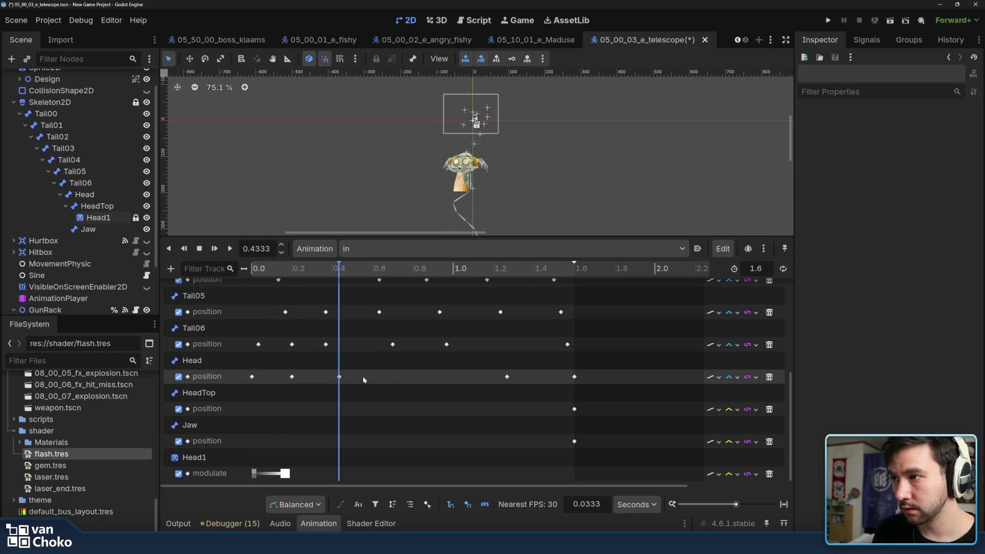
drag(339, 378, 393, 377)
click(258, 268)
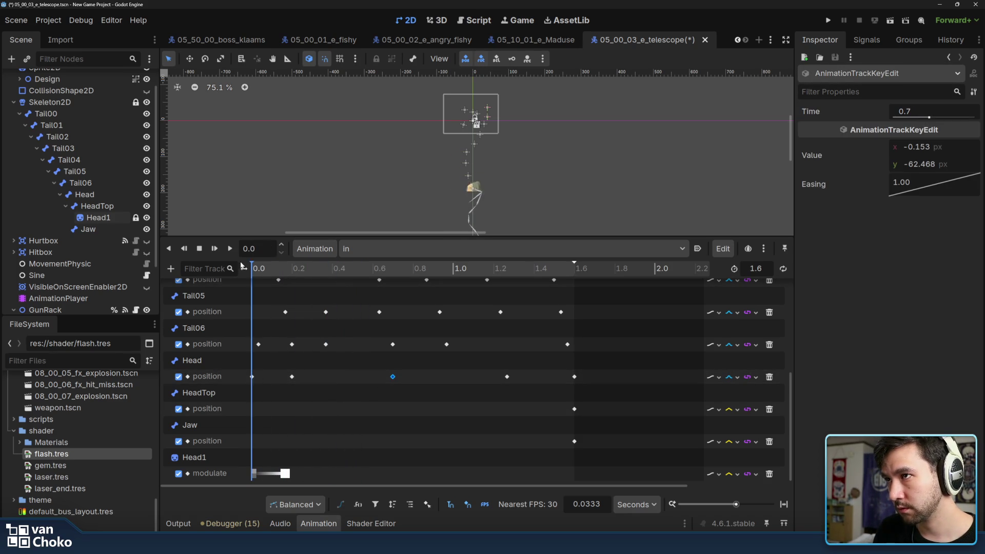
mouse_move(285, 269)
mouse_down()
mouse_move(567, 310)
mouse_move(332, 310)
mouse_move(515, 345)
mouse_move(575, 344)
mouse_up()
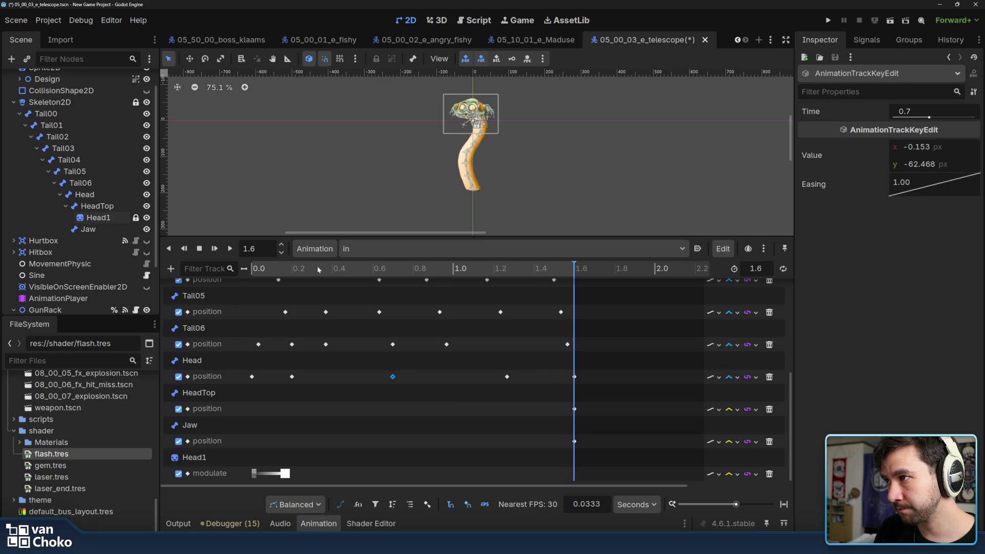
click(230, 248)
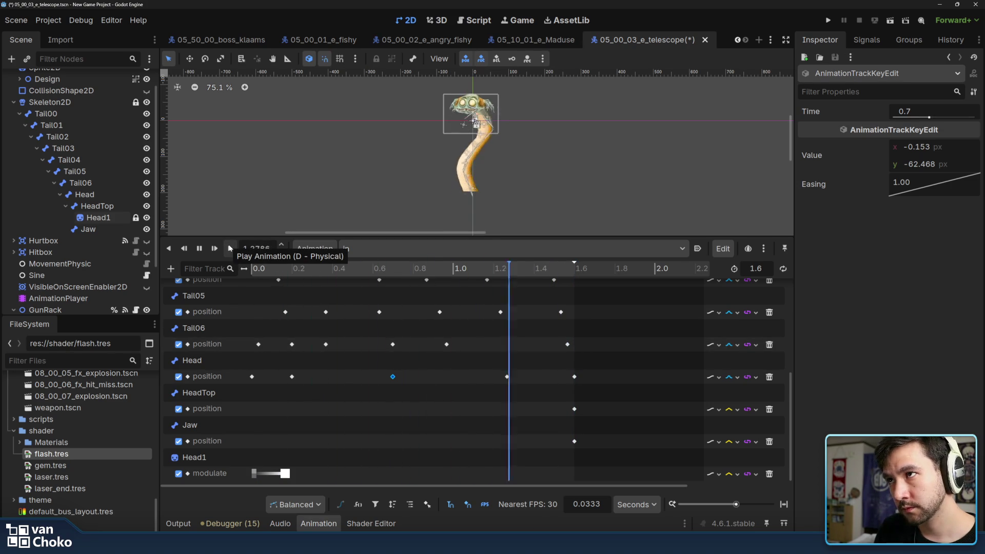
click(230, 248)
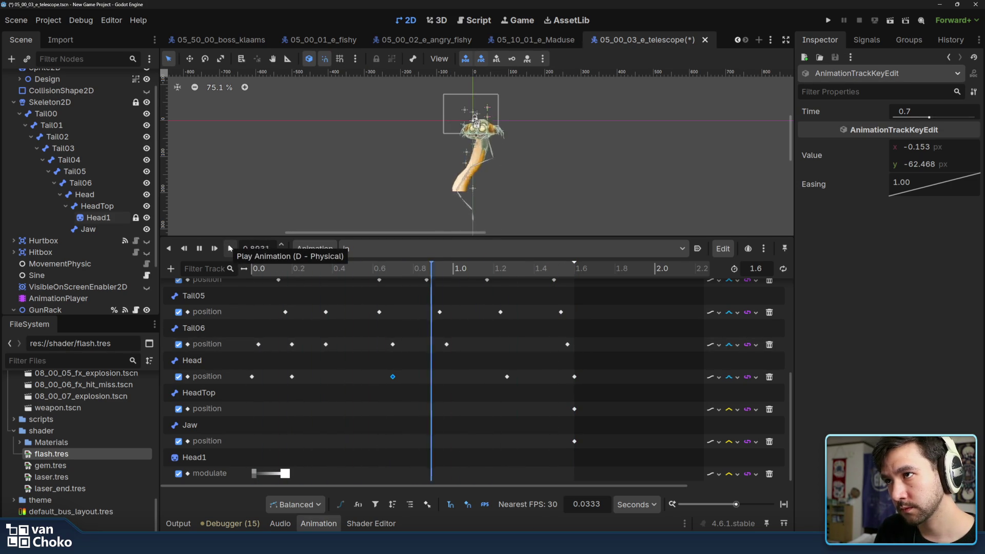
click(230, 249)
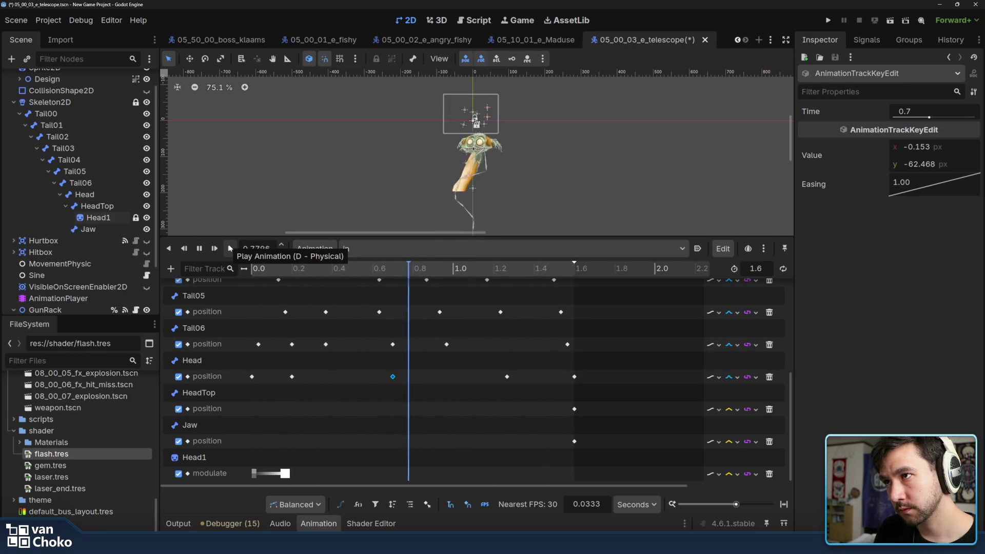
click(230, 248)
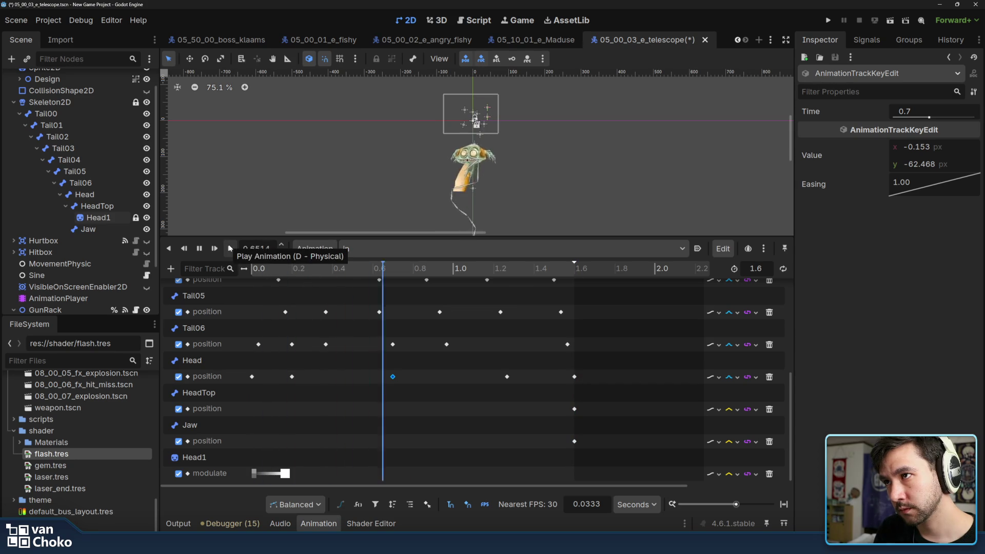
click(230, 249)
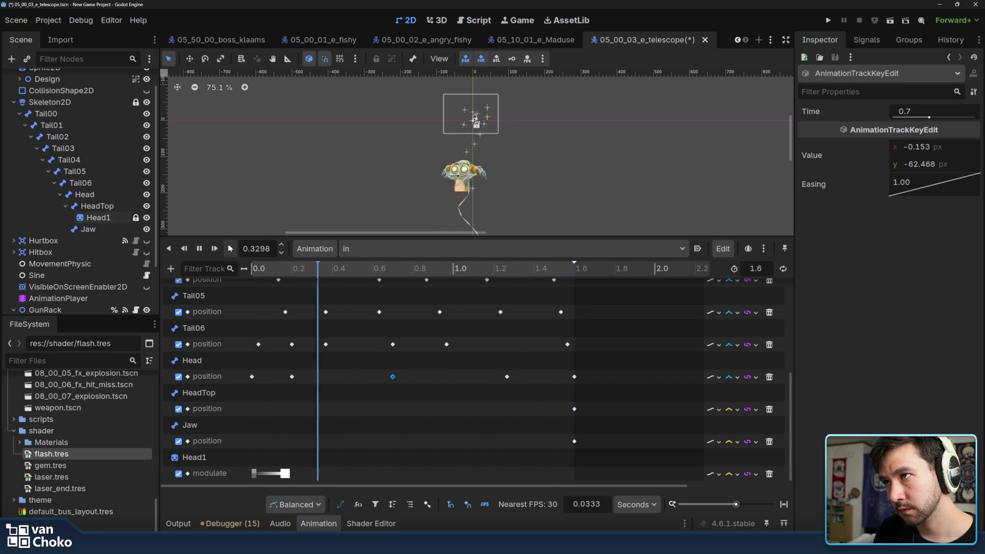
click(230, 248)
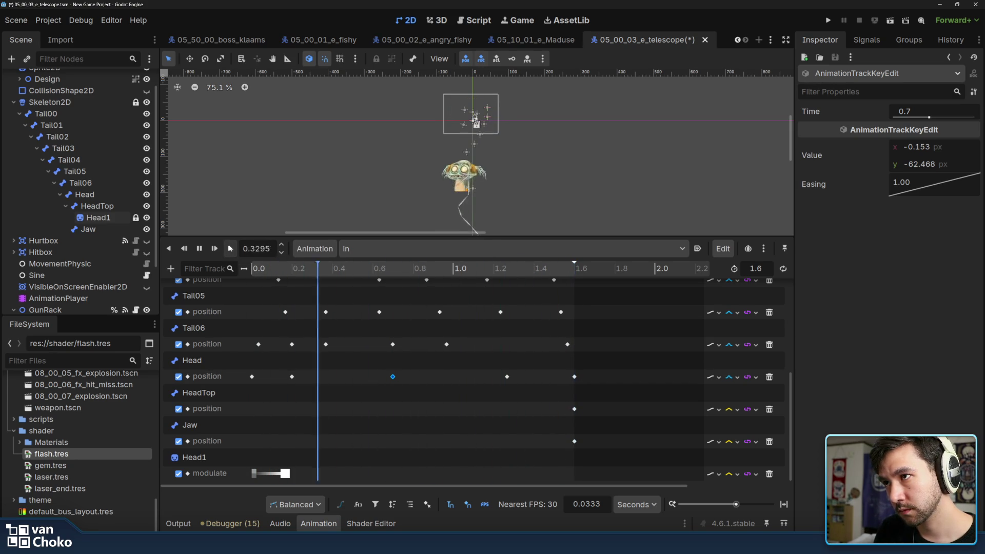
click(230, 249)
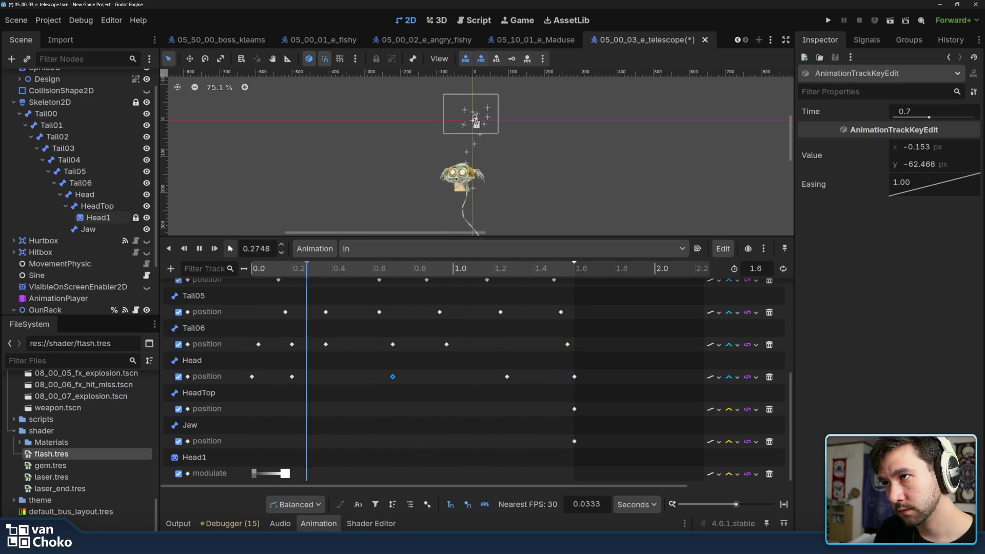
click(230, 248)
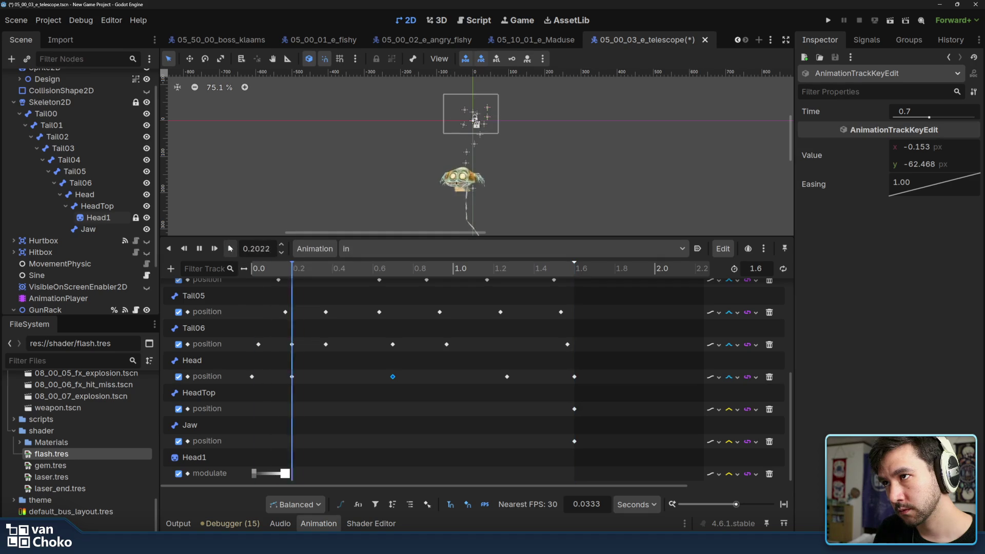
click(230, 248)
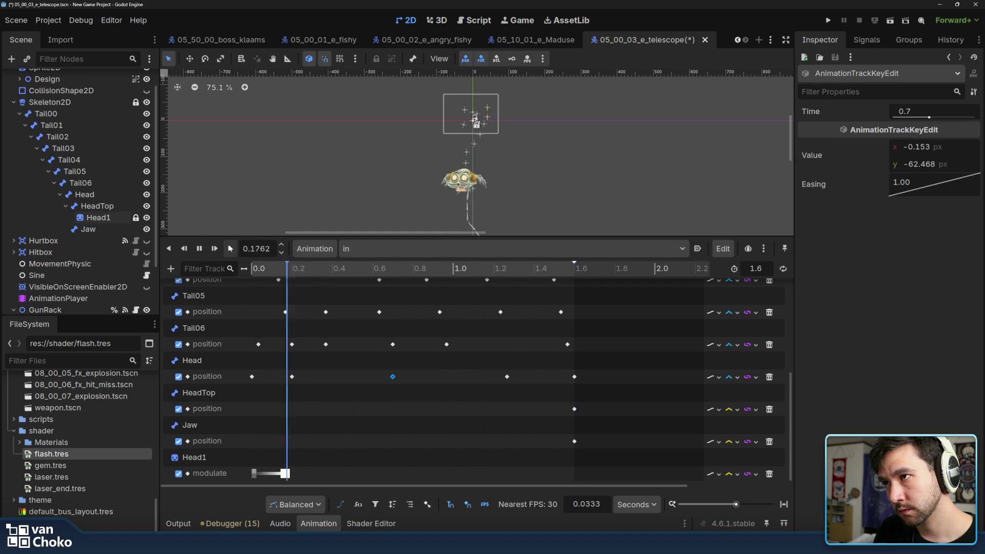
click(230, 249)
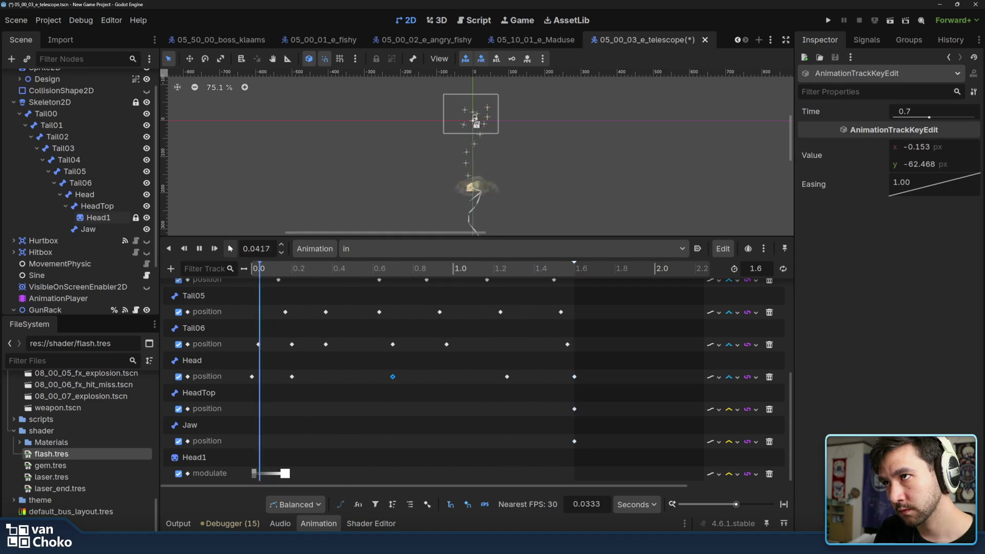
click(230, 248)
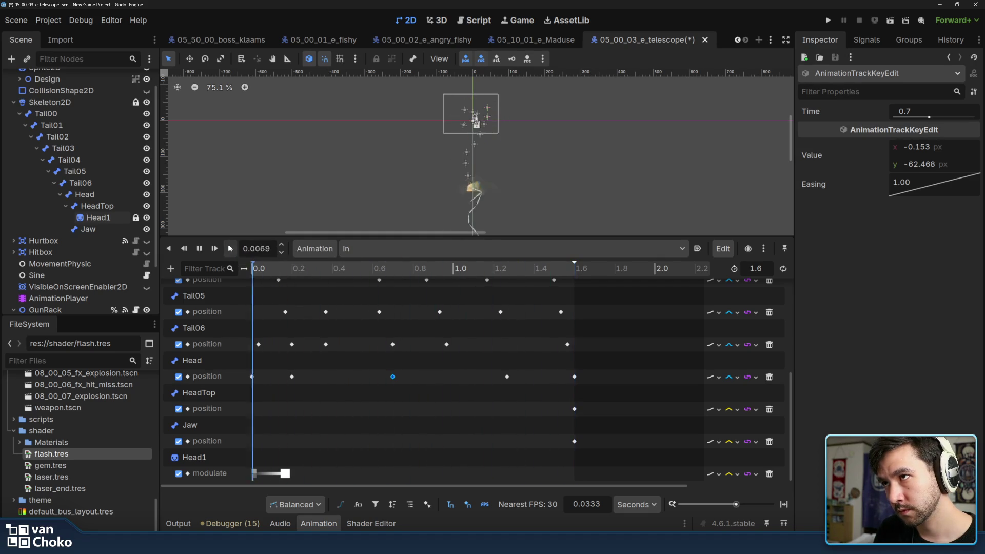
click(230, 248)
click(229, 248)
click(230, 249)
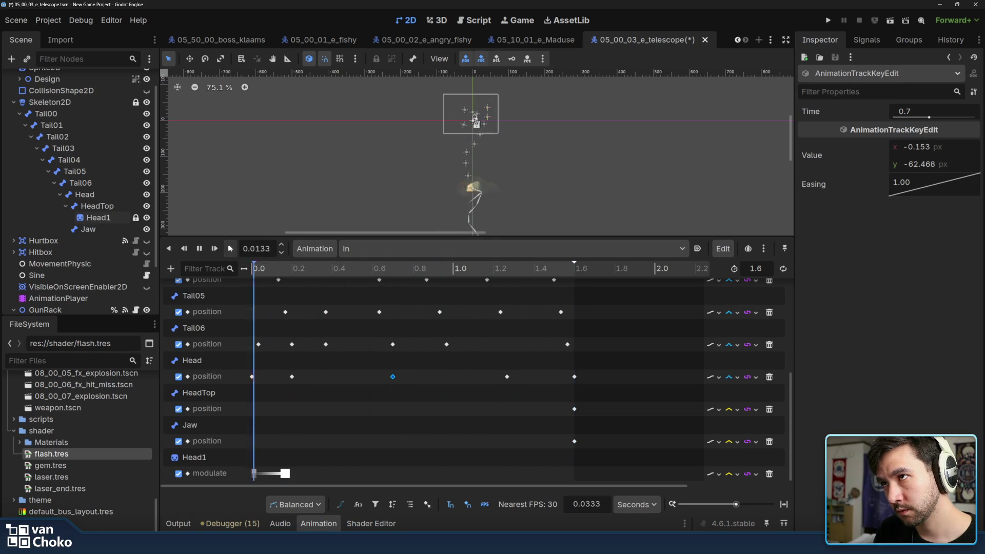
click(230, 248)
click(230, 248)
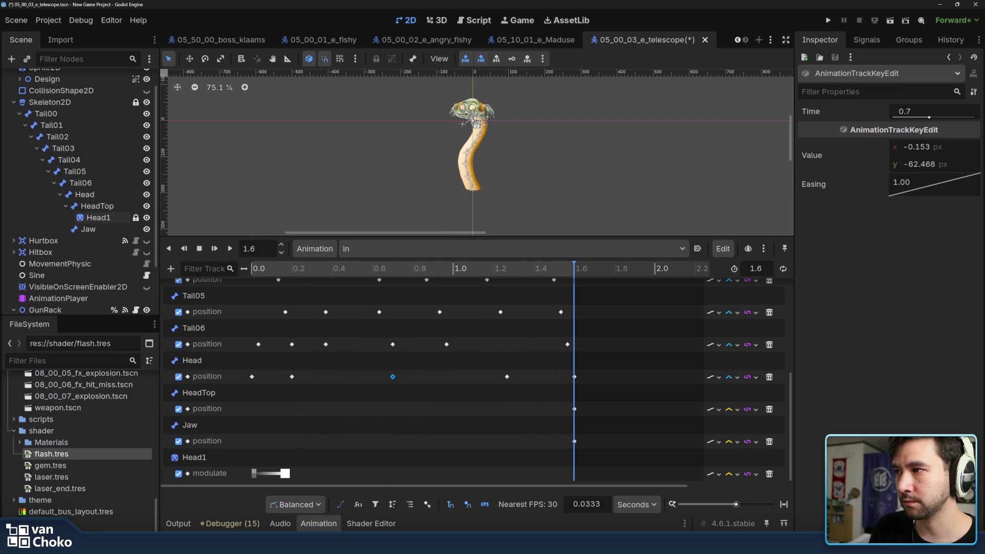
click(229, 253)
- Scrub the early tail poses around 0.17–0.43 s with the telescope re-centred in the viewport
scroll(497, 179, down, 6)
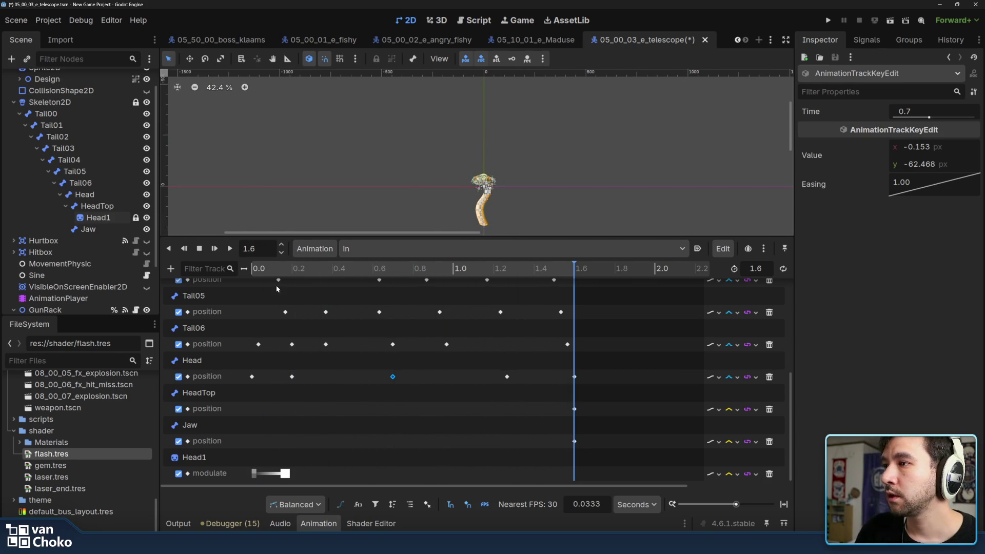
drag(296, 269, 350, 272)
drag(265, 277, 286, 278)
mouse_move(372, 275)
mouse_down()
mouse_move(407, 272)
mouse_move(290, 276)
mouse_move(385, 275)
mouse_up()
scroll(529, 216, up, 5)
drag(588, 139, 603, 112)
mouse_move(378, 268)
mouse_down()
mouse_move(286, 275)
mouse_move(387, 282)
mouse_move(273, 277)
mouse_move(390, 283)
mouse_move(253, 277)
mouse_move(319, 290)
mouse_move(285, 286)
mouse_up()
- Scroll the track list and select the Tail06 track to show its properties
scroll(349, 354, up, 3)
scroll(297, 303, down, 1)
click(216, 365)
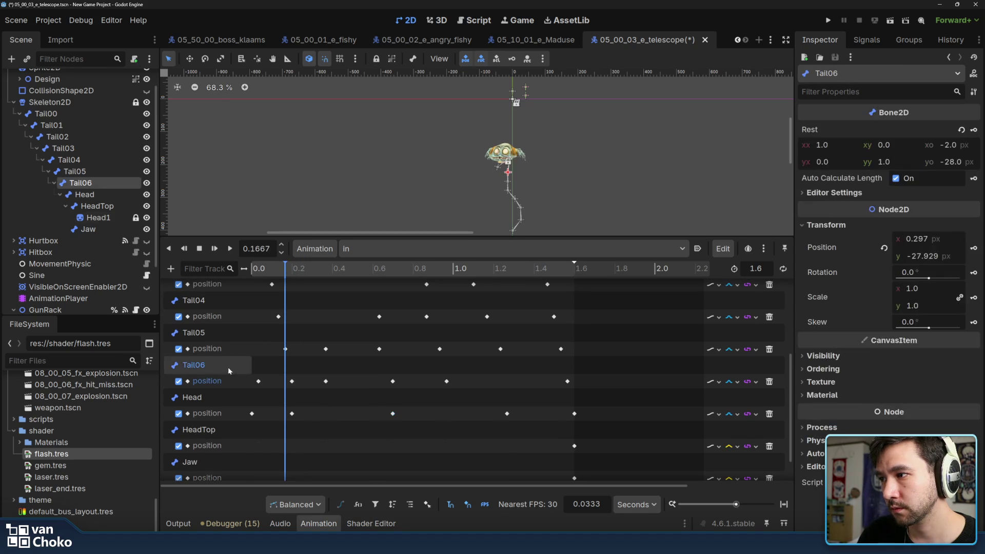
- Move the Tail06 position key from about 0.2 to 0.3 s and play the 'in' animation twice
drag(313, 267, 310, 273)
click(294, 382)
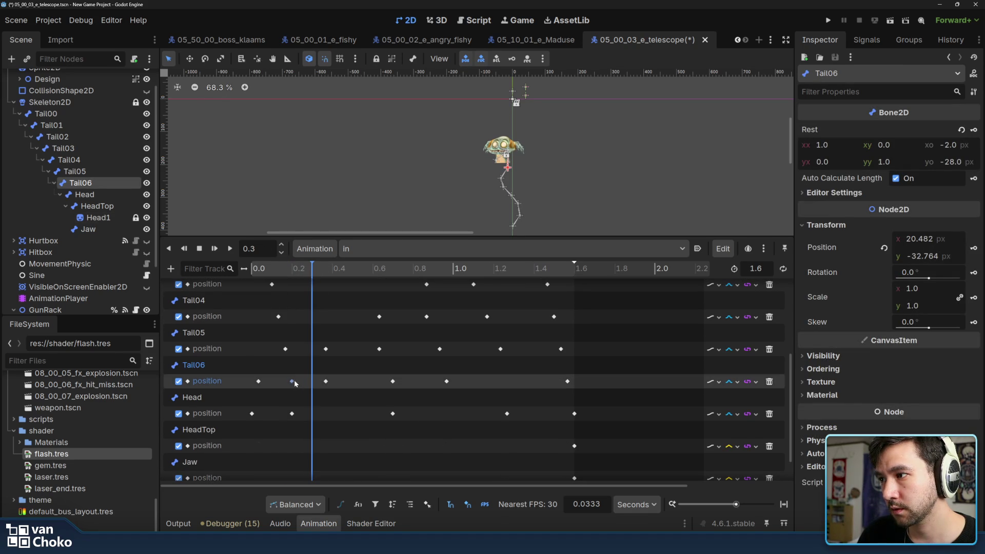
drag(294, 385, 253, 385)
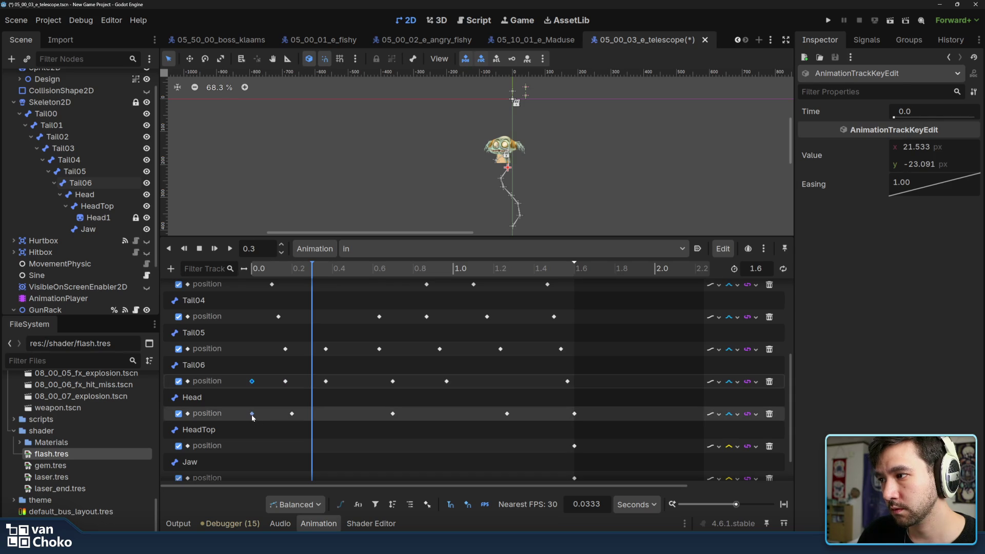
drag(313, 384, 313, 384)
mouse_move(298, 268)
mouse_down()
mouse_move(256, 273)
mouse_move(396, 300)
mouse_move(461, 297)
mouse_move(355, 288)
mouse_move(585, 304)
mouse_move(199, 303)
mouse_up()
click(228, 252)
click(229, 251)
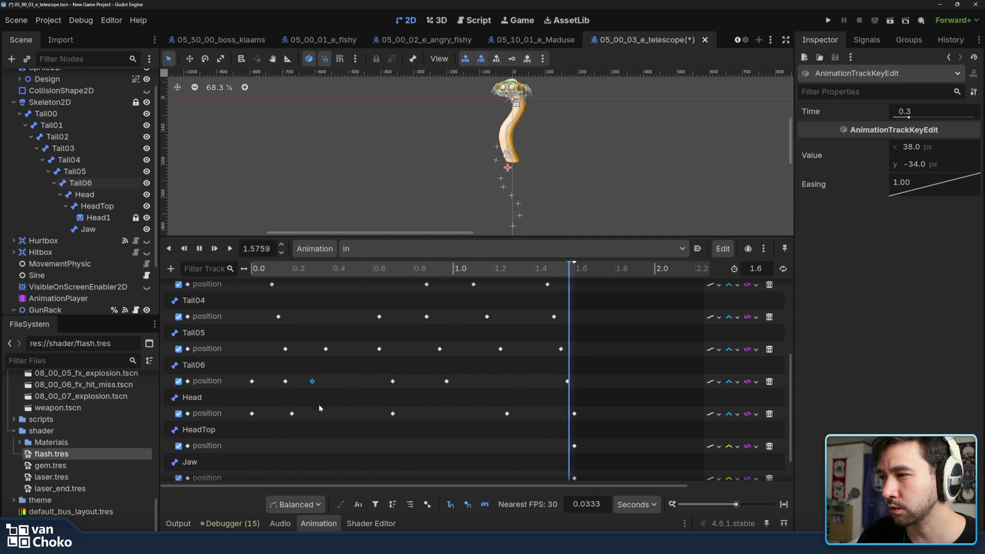
- Drag the Tail06 position key later to 0.4333 s and play the 'in' animation
click(286, 381)
drag(288, 381, 339, 384)
click(230, 250)
click(230, 249)
click(230, 250)
click(230, 249)
- Replay the 'in' animation repeatedly to judge the new Tail06 timing
click(230, 250)
click(230, 249)
click(230, 249)
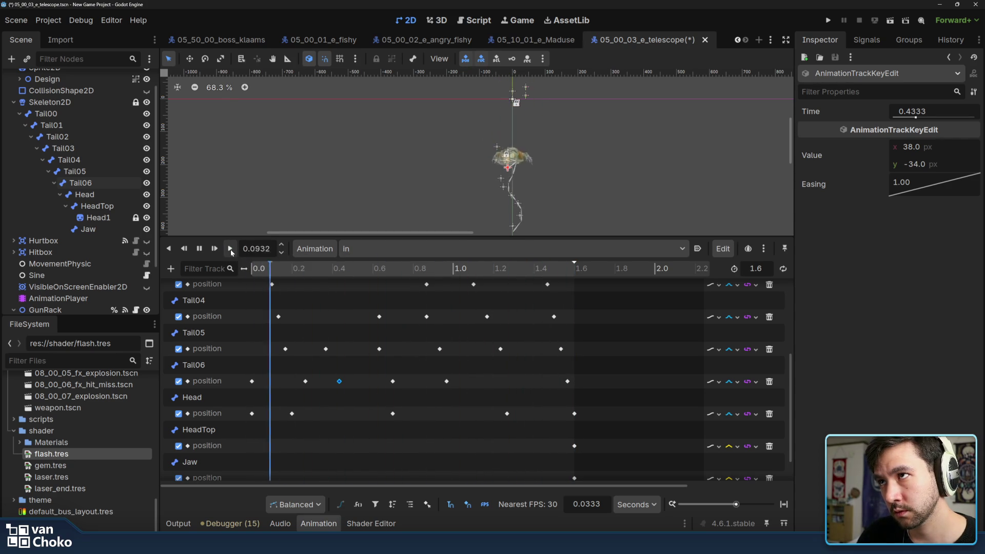
click(230, 250)
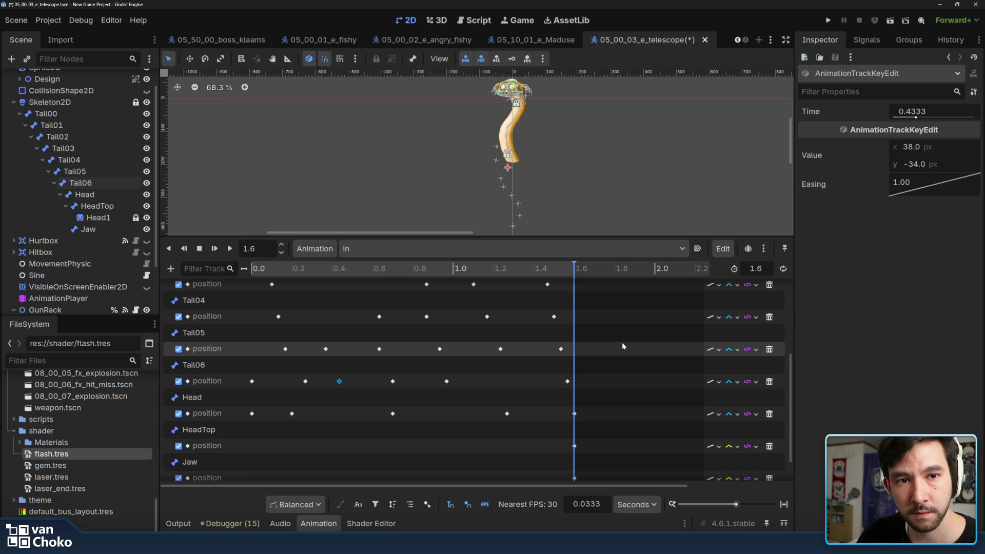
click(230, 250)
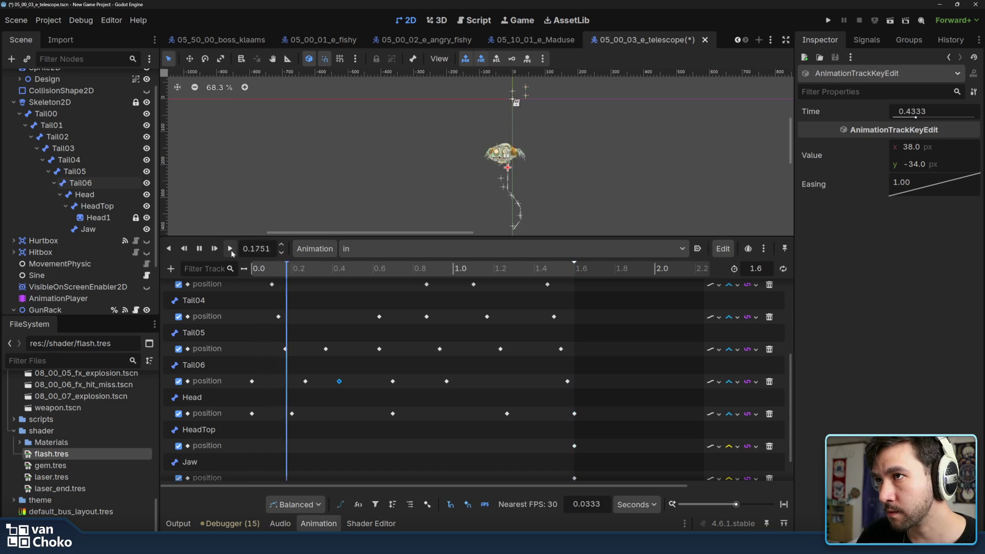
click(231, 250)
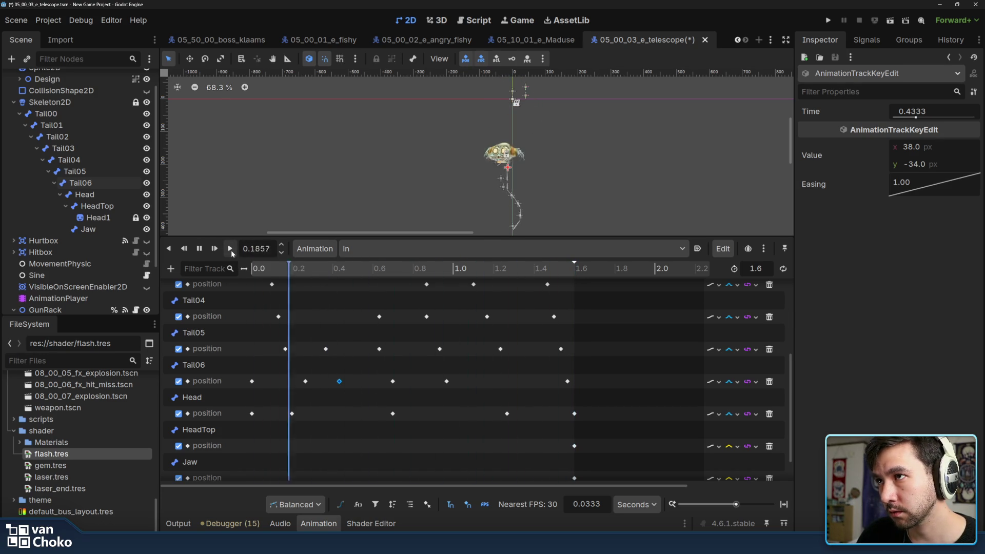
click(231, 251)
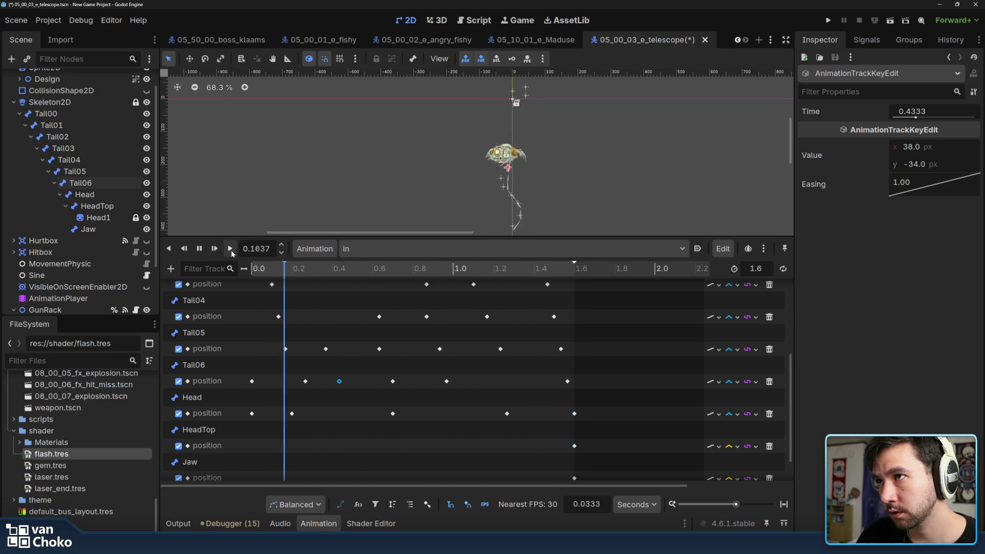
click(231, 251)
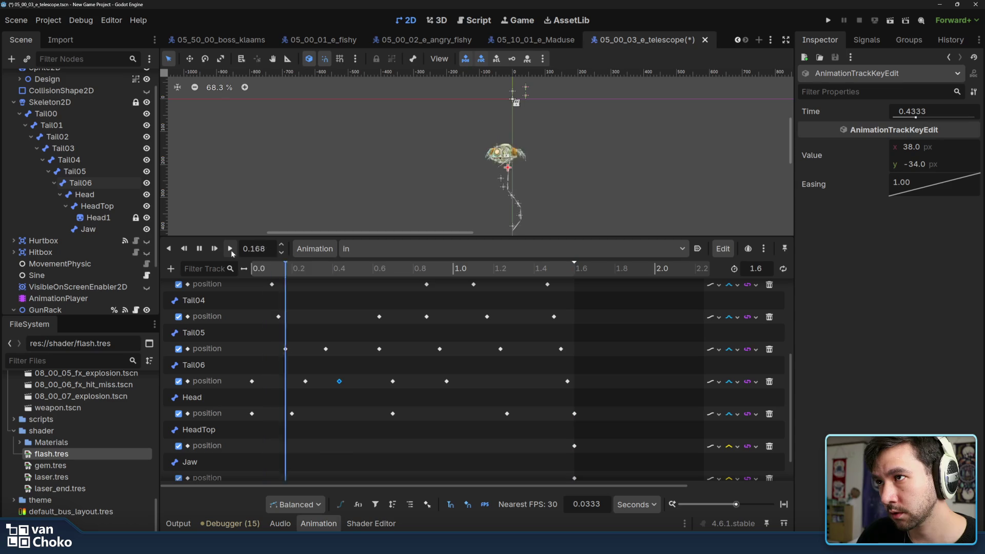
click(231, 251)
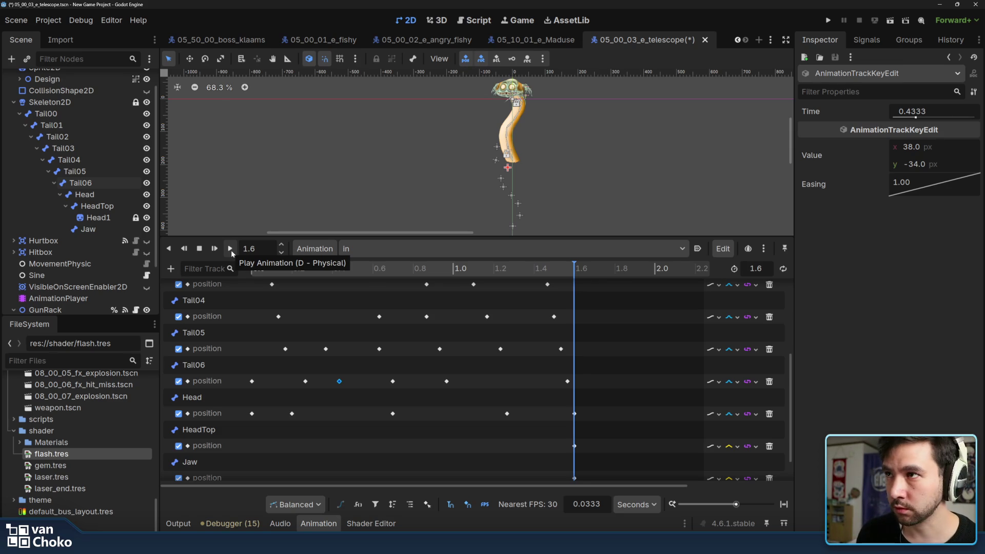
scroll(349, 306, up, 5)
- Scrub the 'in' animation back to 1.1667 s and replay it from the start
mouse_move(348, 270)
mouse_down()
mouse_move(268, 272)
mouse_move(540, 275)
mouse_move(224, 277)
mouse_move(572, 291)
mouse_up()
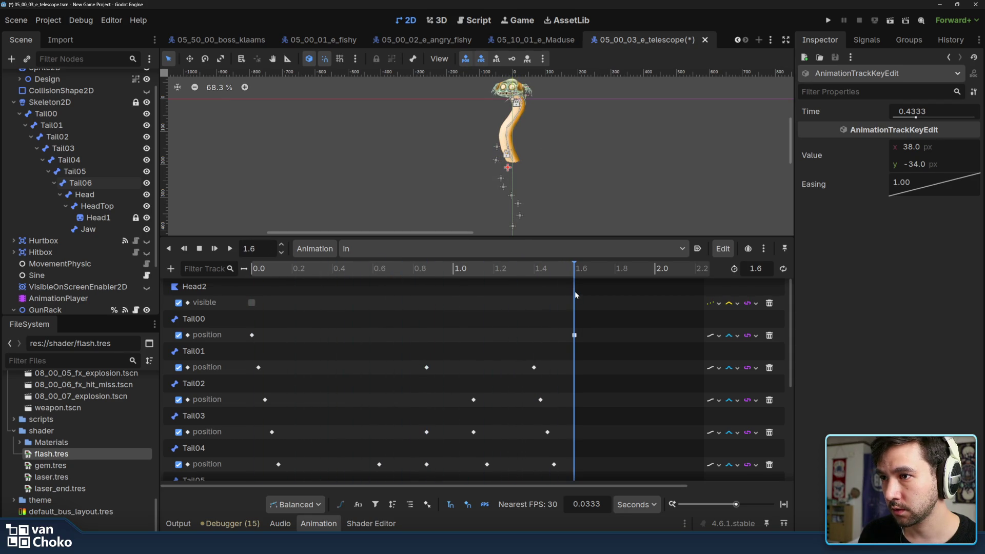
click(230, 249)
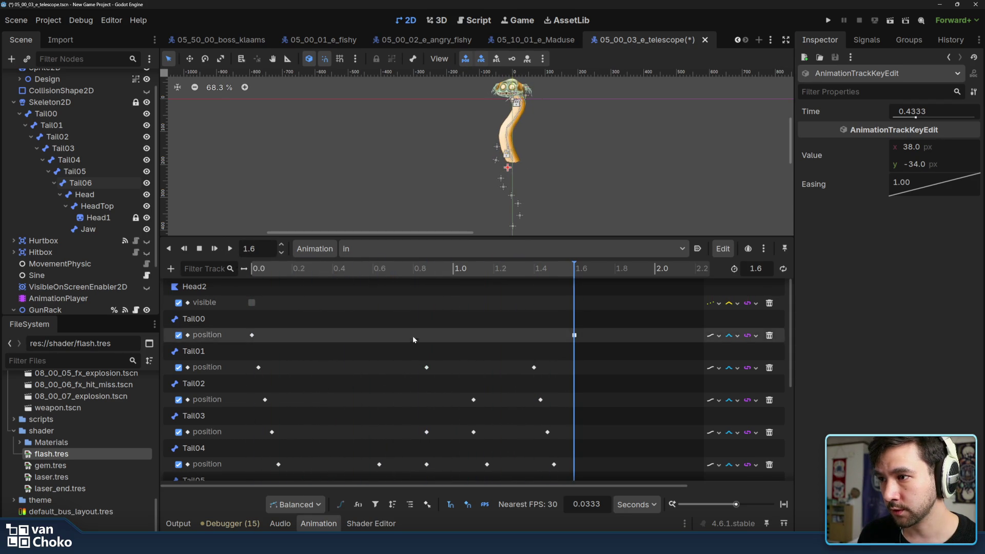
scroll(415, 334, down, 5)
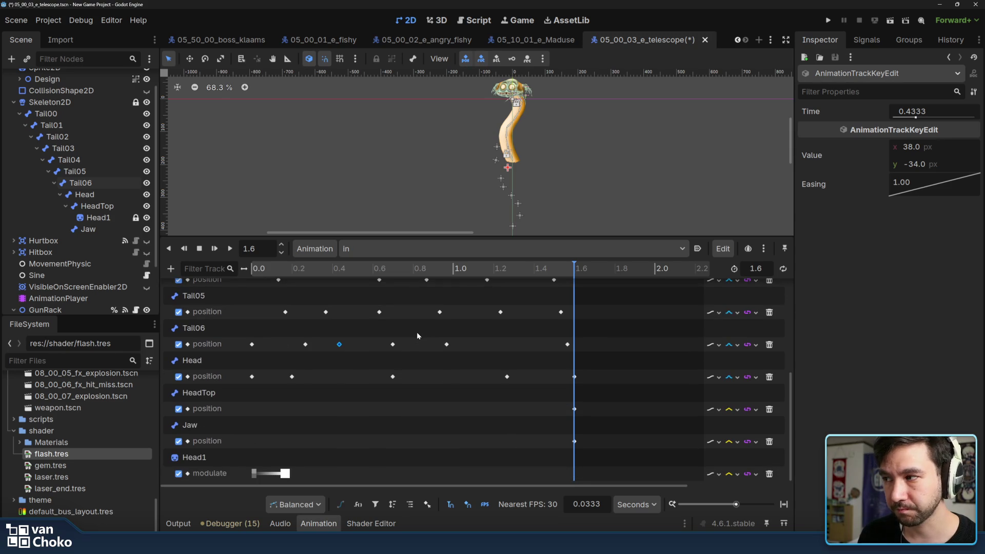
- Save the telescope enemy scene and replay 'in' from the start, recentred on the enemy
key(ctrl+s)
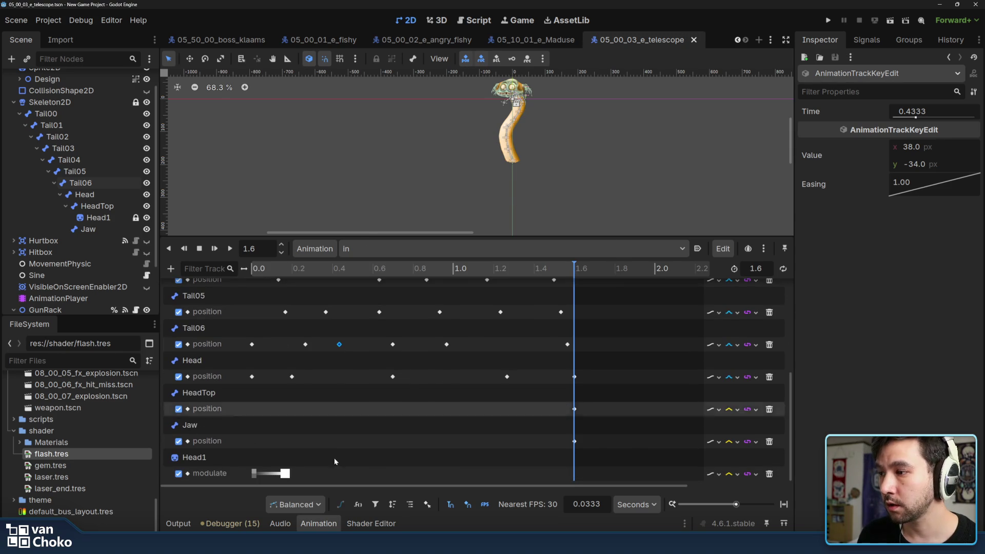
drag(468, 156, 453, 198)
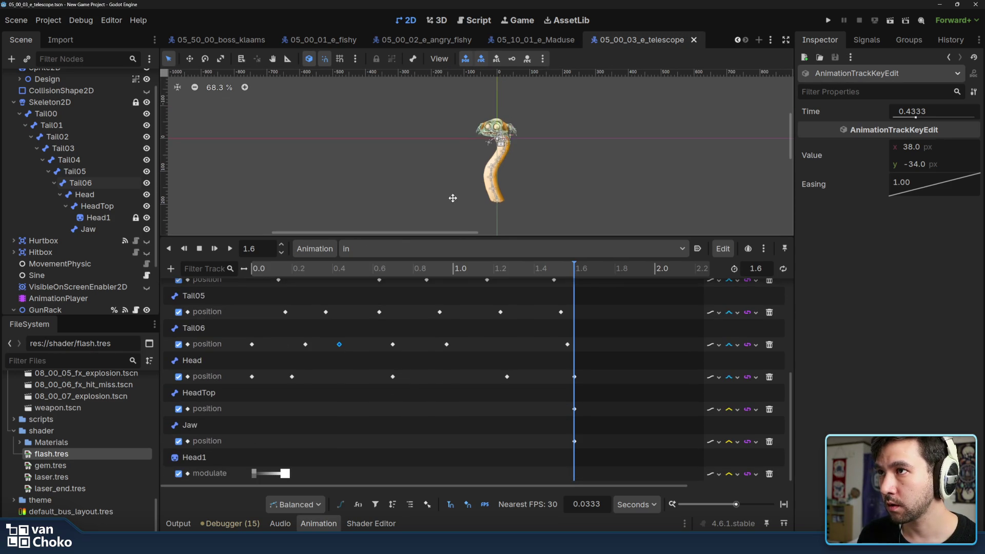
click(229, 249)
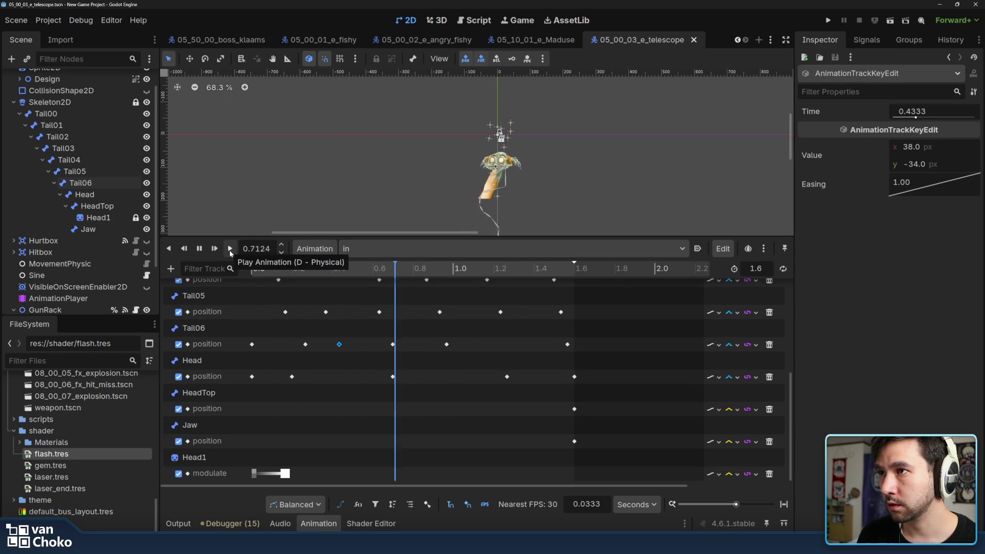
click(396, 252)
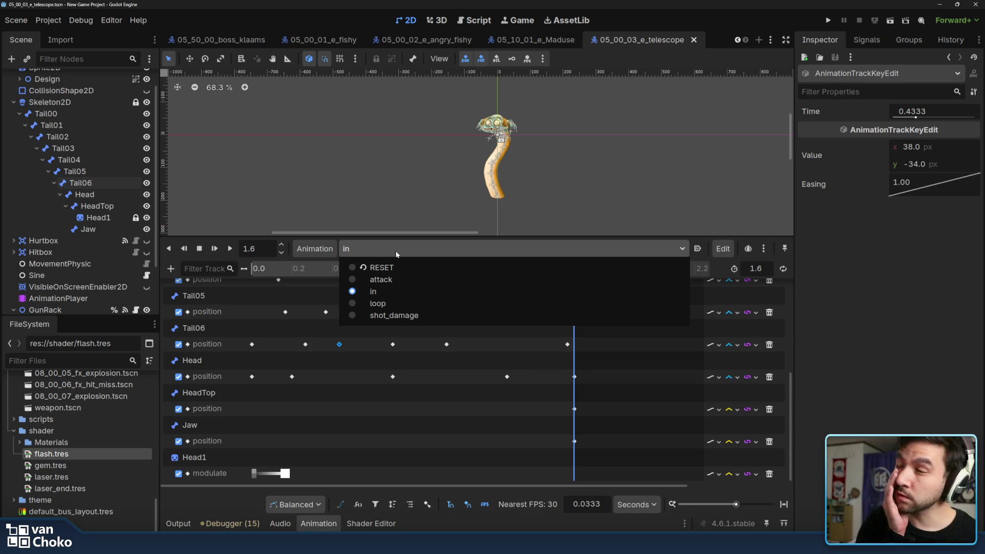
click(395, 317)
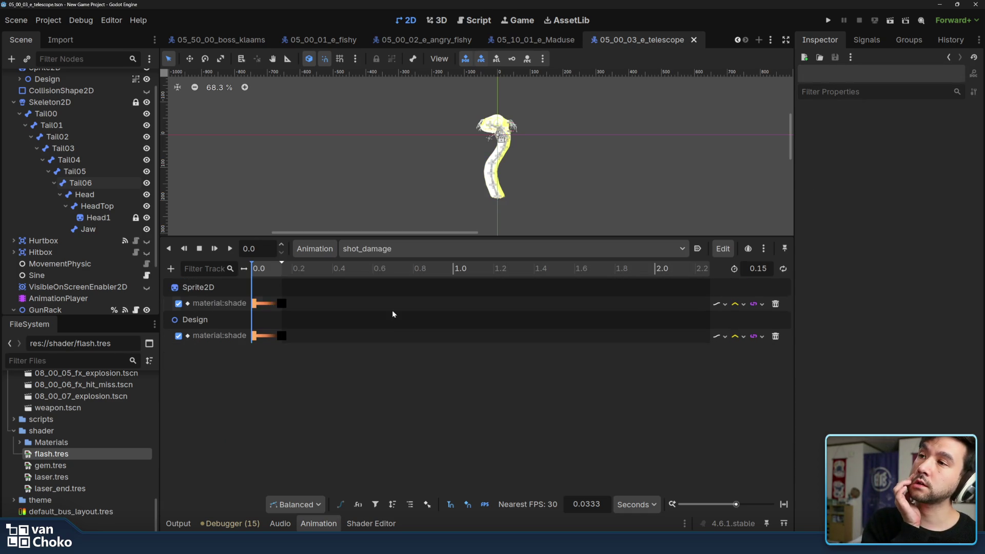
click(377, 250)
click(377, 277)
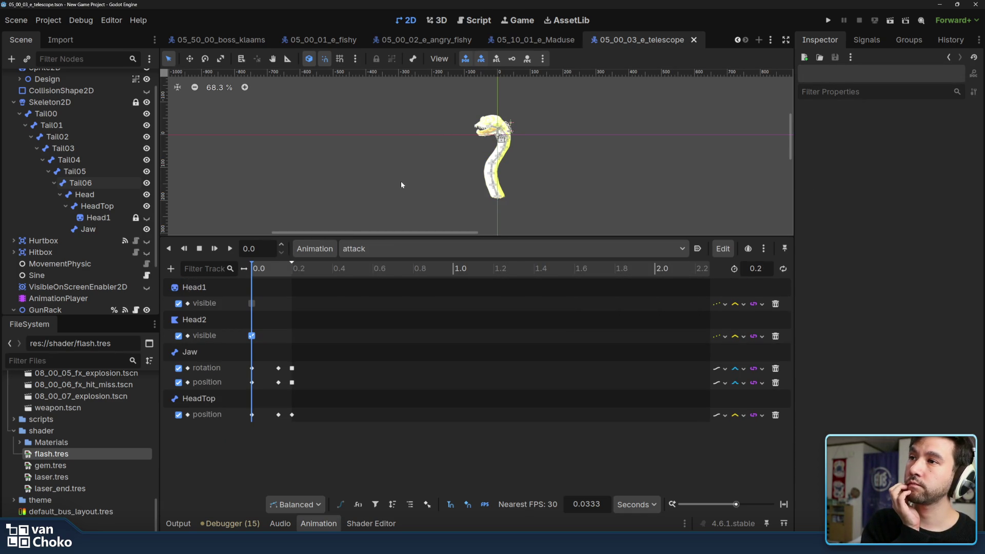
scroll(130, 103, up, 2)
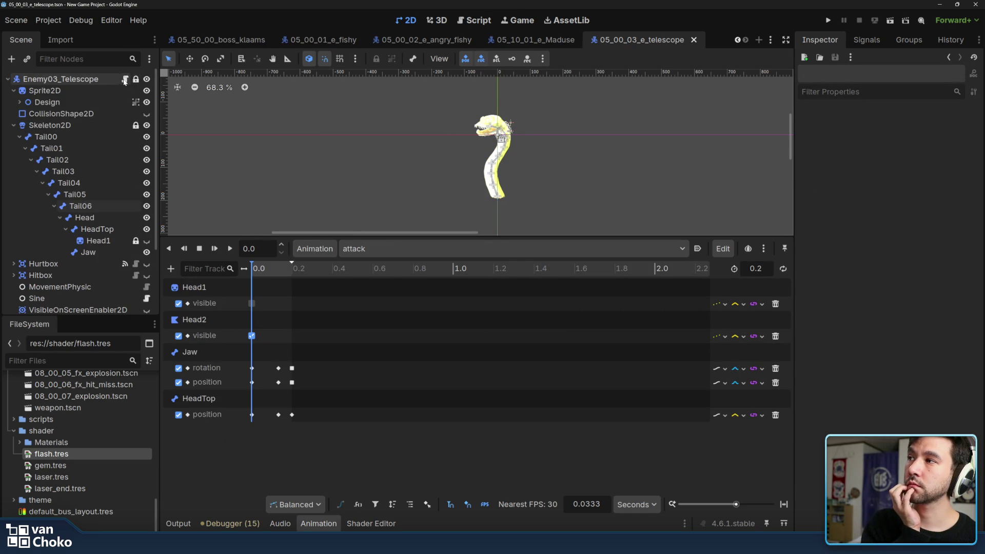
click(386, 248)
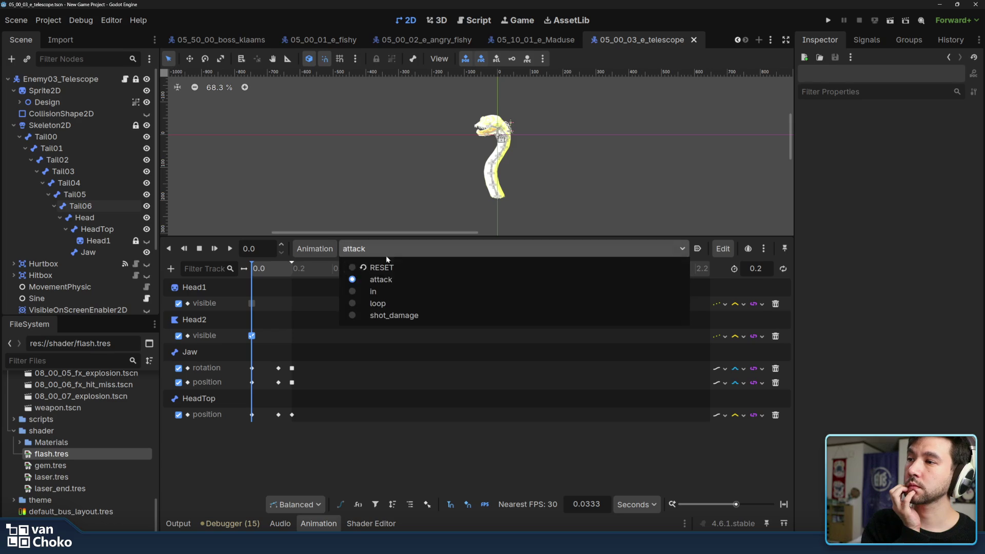
click(389, 301)
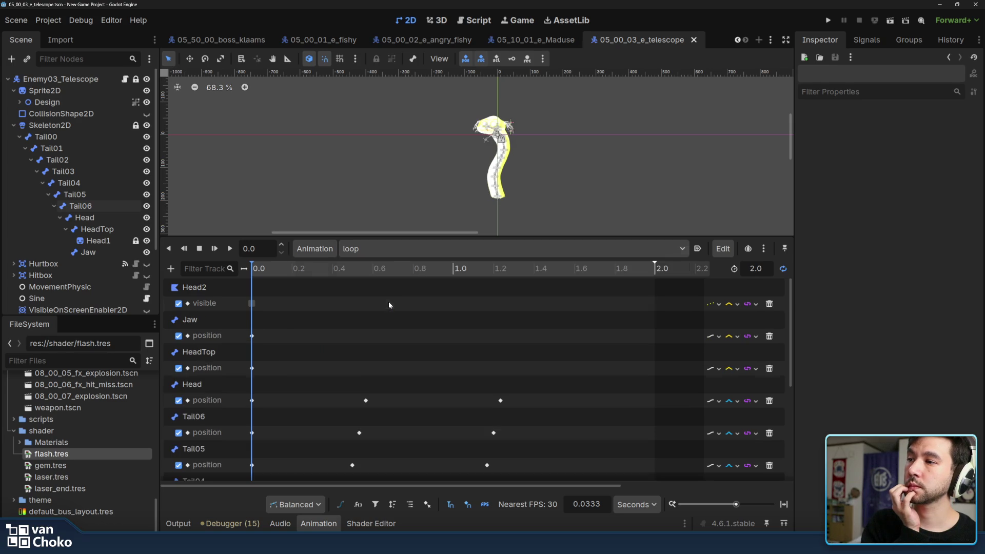
click(393, 249)
click(388, 263)
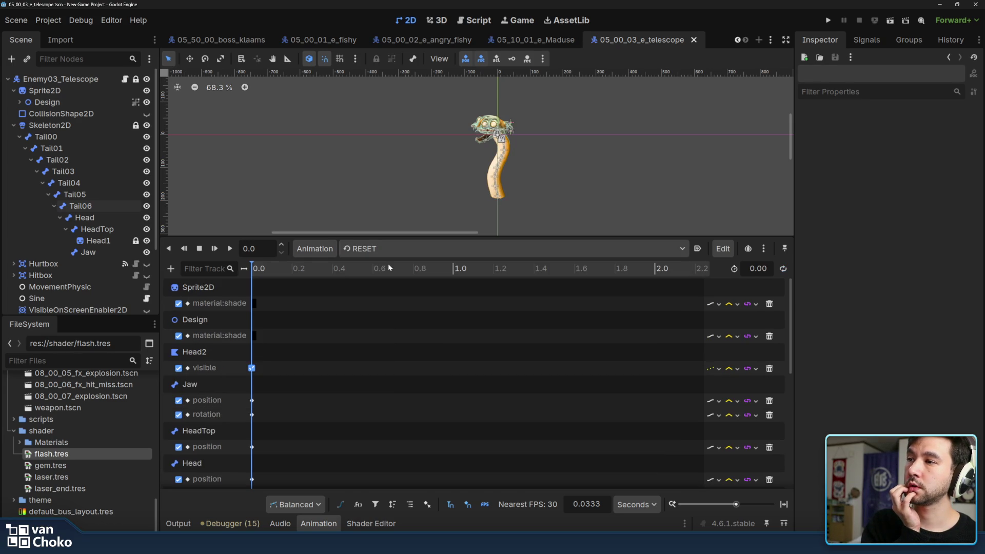
click(411, 249)
click(398, 289)
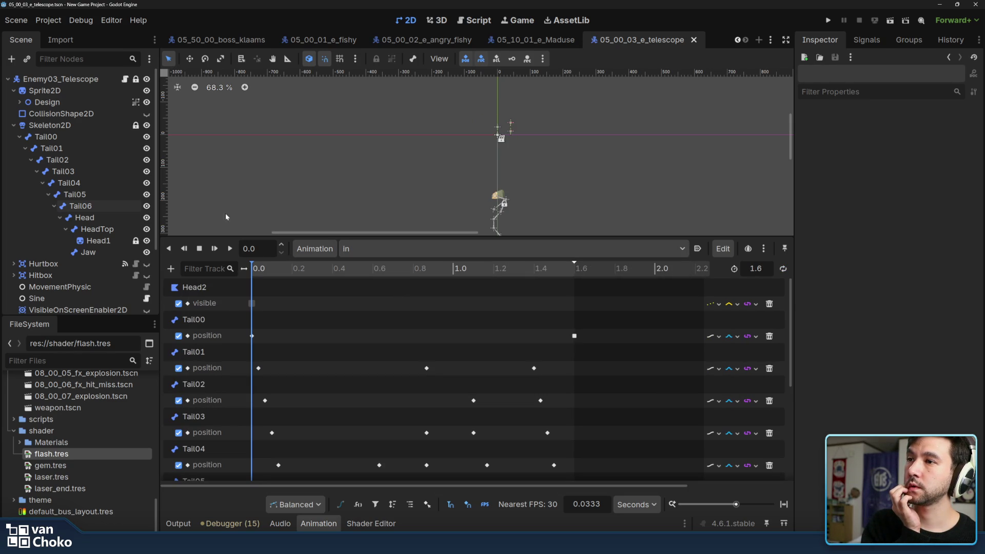
click(125, 80)
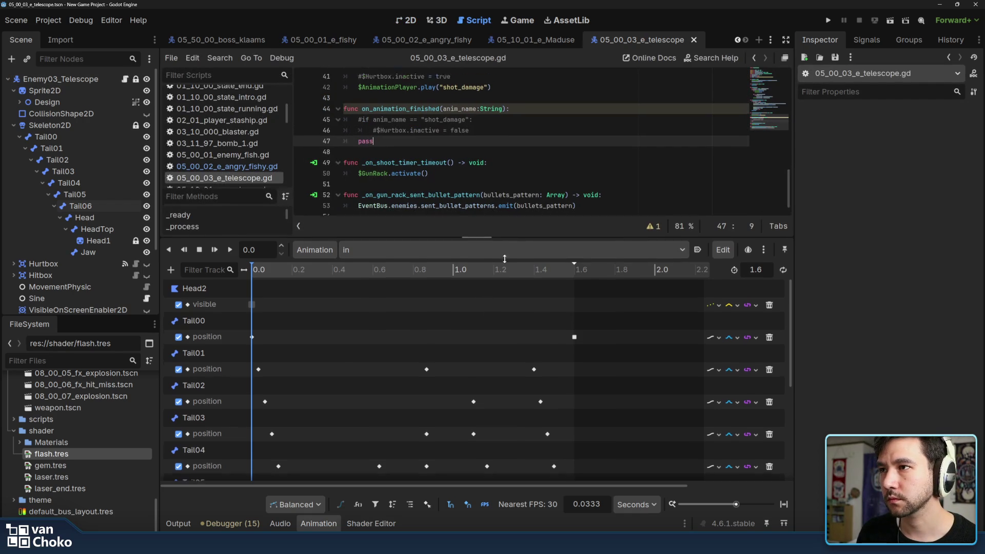
- Enlarge the script editor and review the animation_finished connection and handle_rank difficulty check
drag(509, 237, 488, 423)
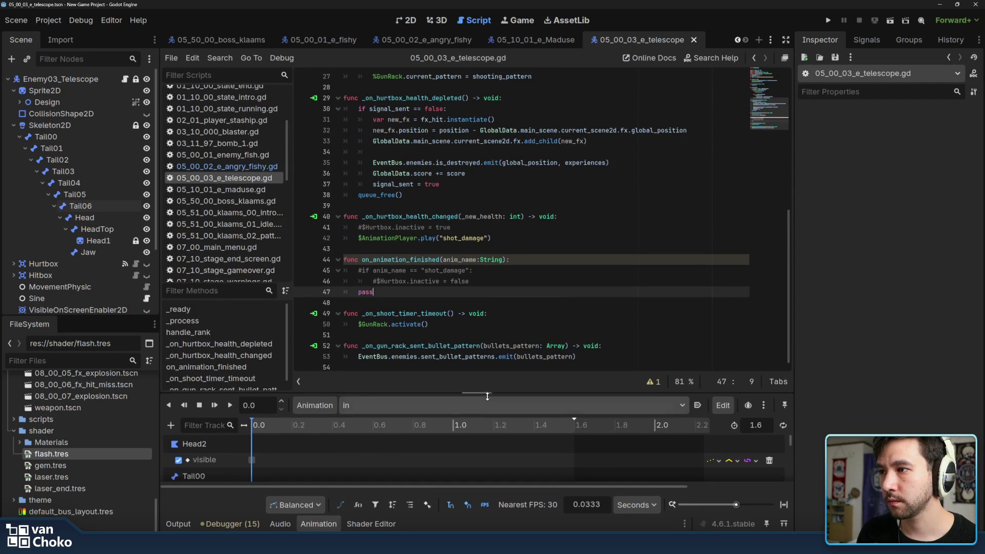
scroll(514, 221, up, 9)
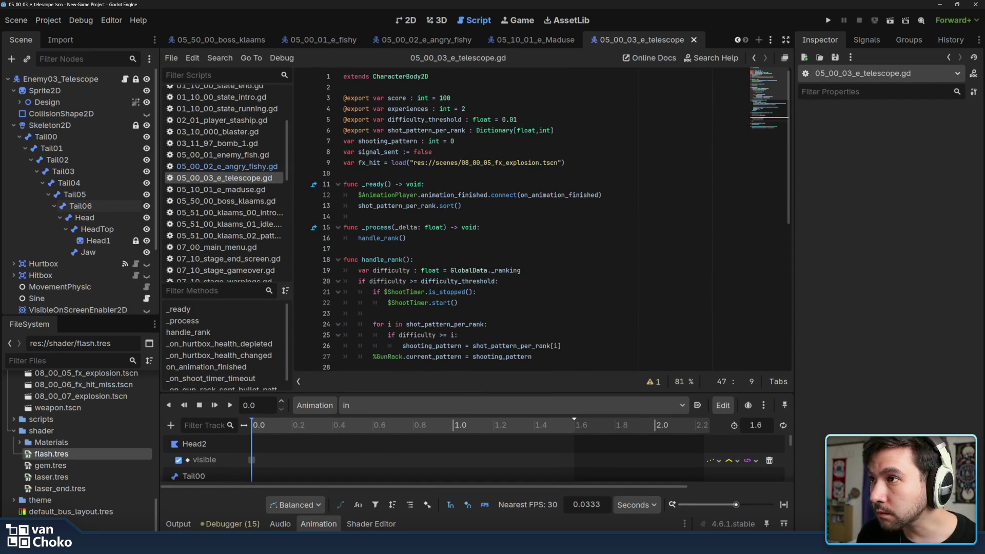
click(432, 195)
drag(359, 195, 602, 195)
click(603, 195)
click(358, 217)
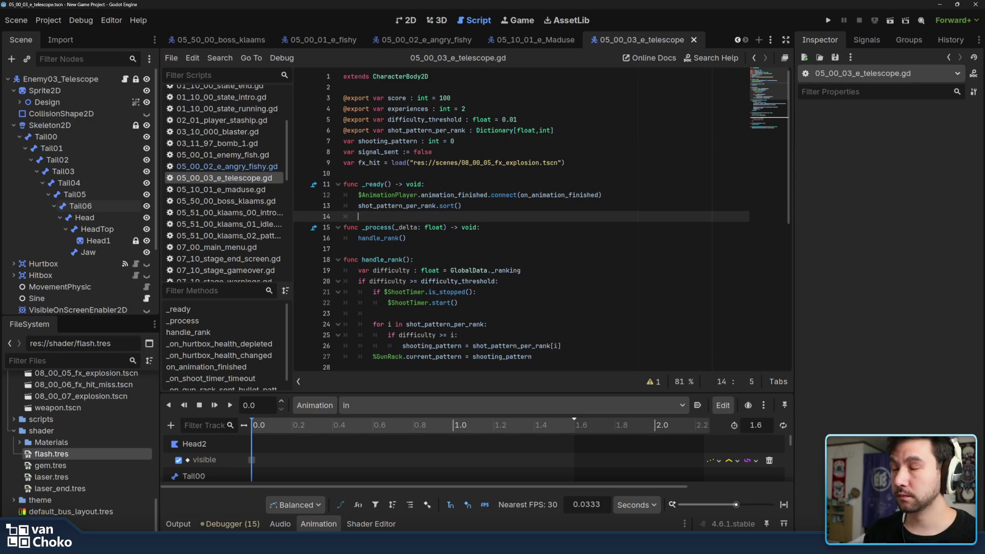
scroll(519, 220, down, 3)
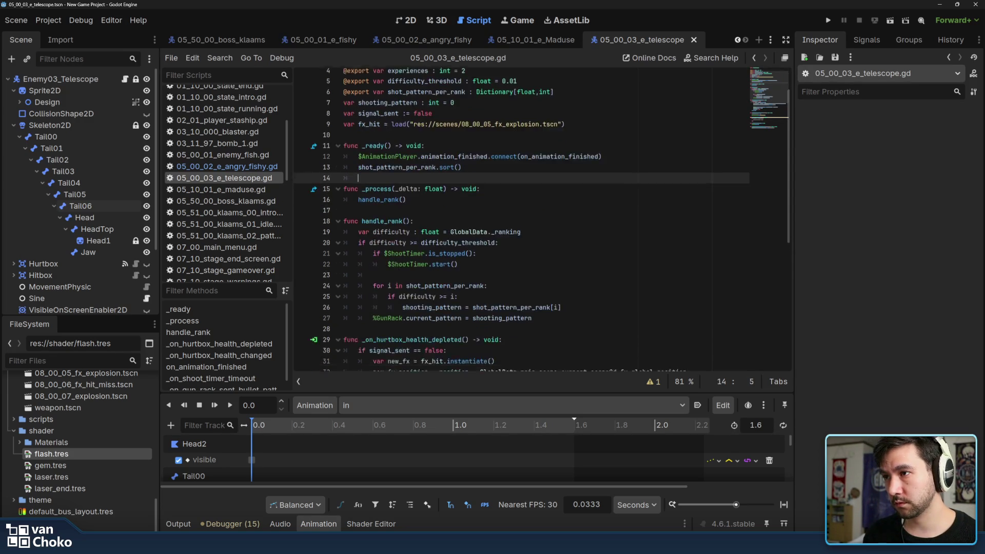
click(458, 228)
click(458, 238)
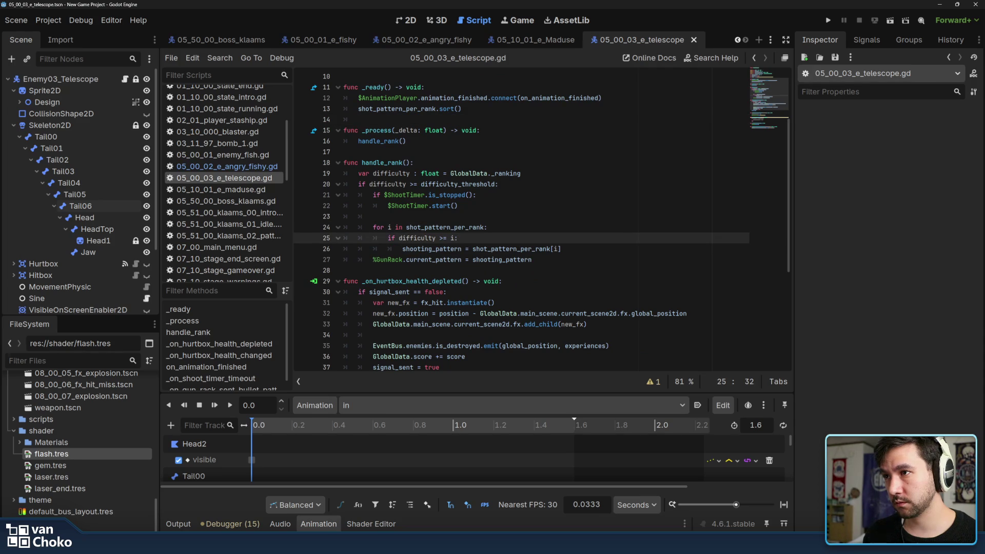
- Uncomment the shot_damage check on line 45 of on_animation_finished
scroll(518, 221, down, 6)
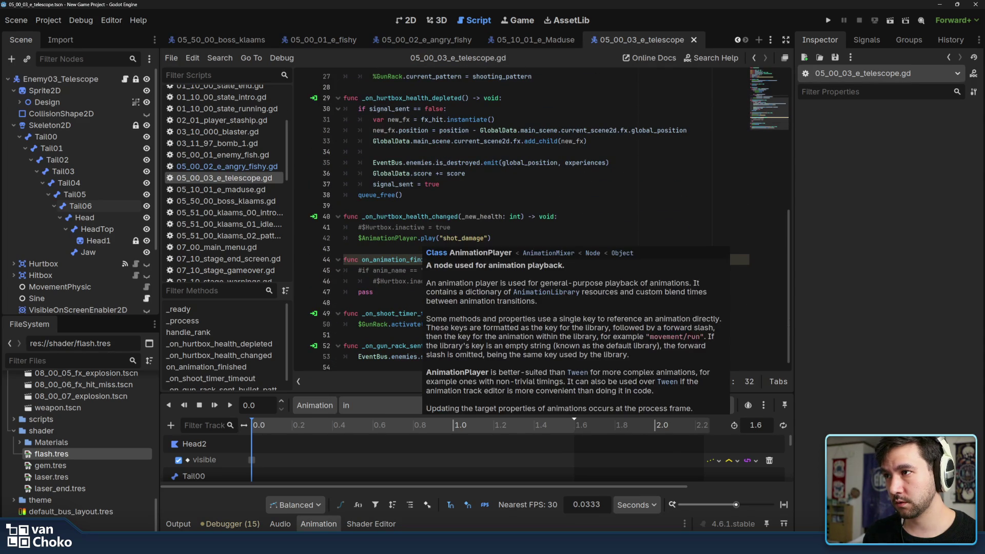
click(343, 249)
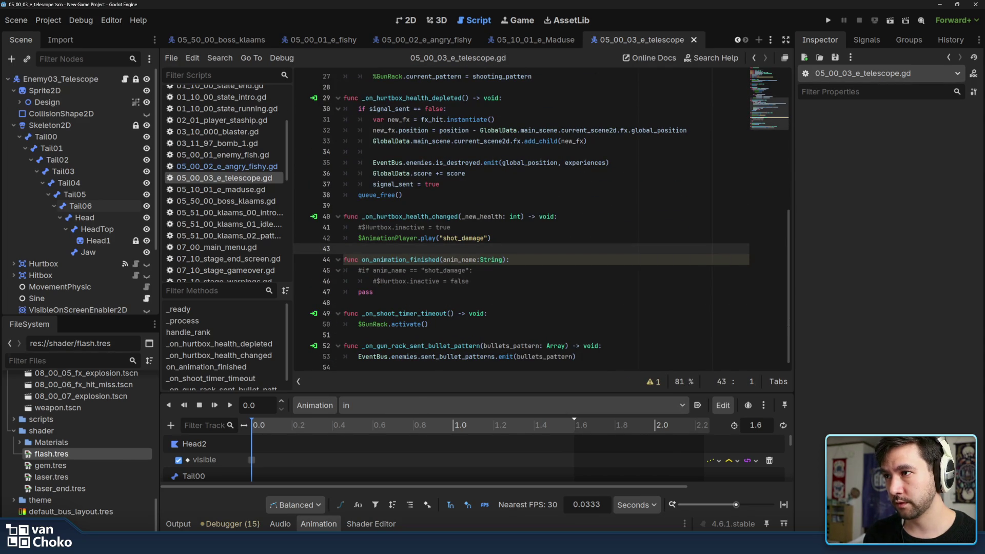
click(473, 270)
key(ctrl+k)
click(360, 238)
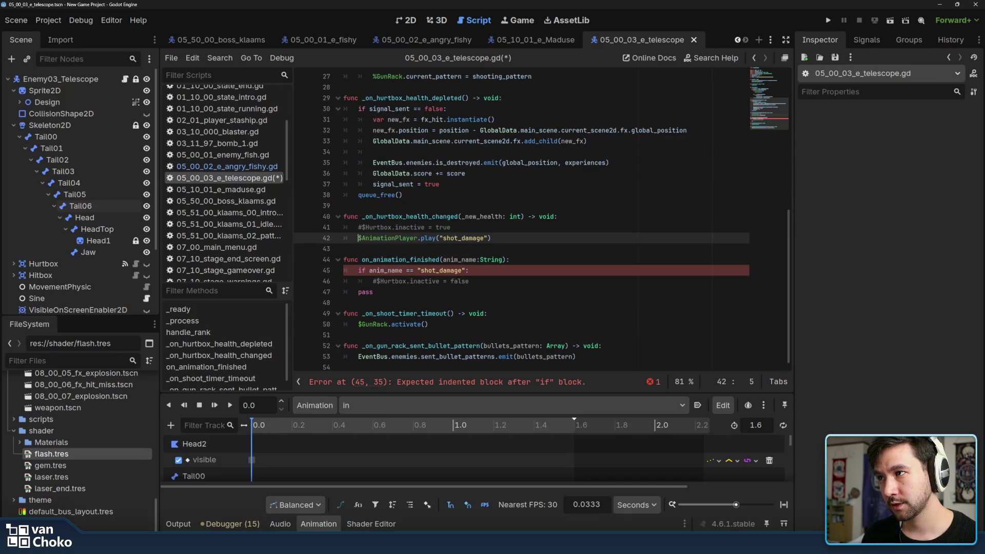
- Replace the commented Hurtbox line under the shot_damage check with a play("loop") call
drag(358, 238, 485, 238)
drag(469, 281, 380, 281)
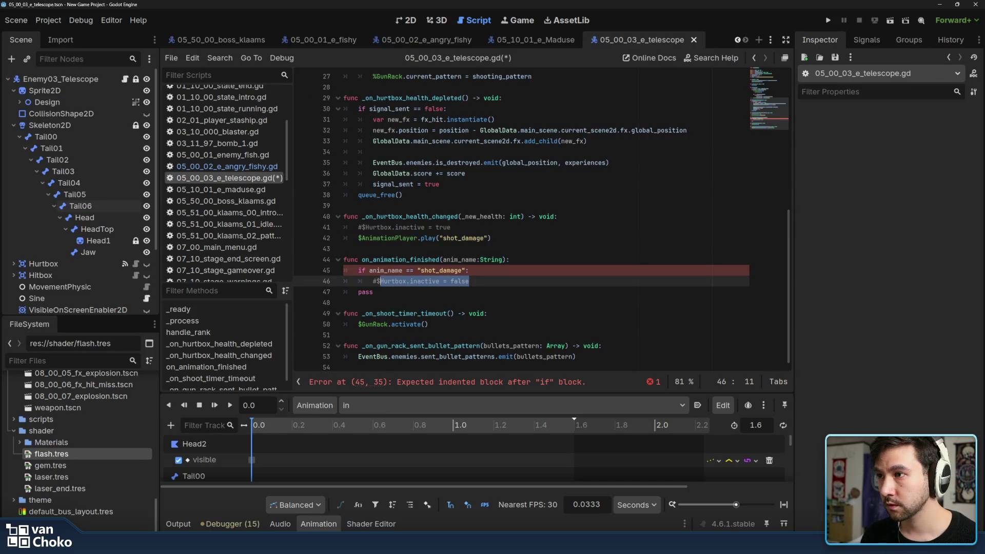
key(ctrl+v)
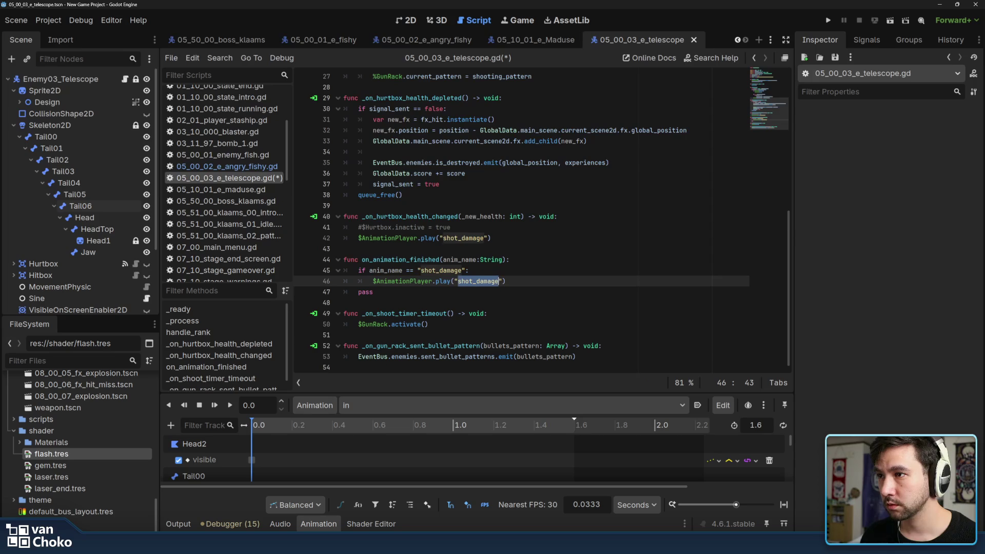
text(loop)
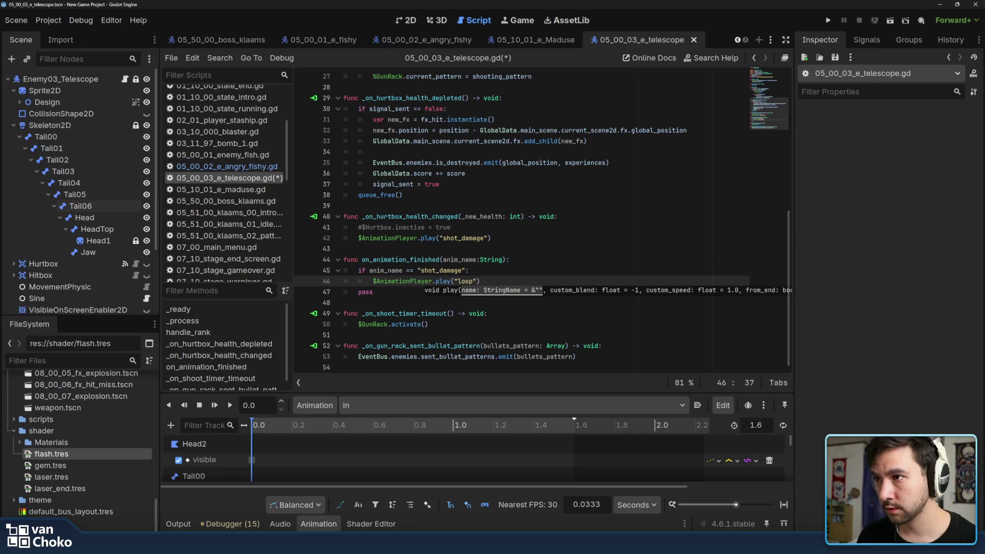
key(Return)
click(410, 271)
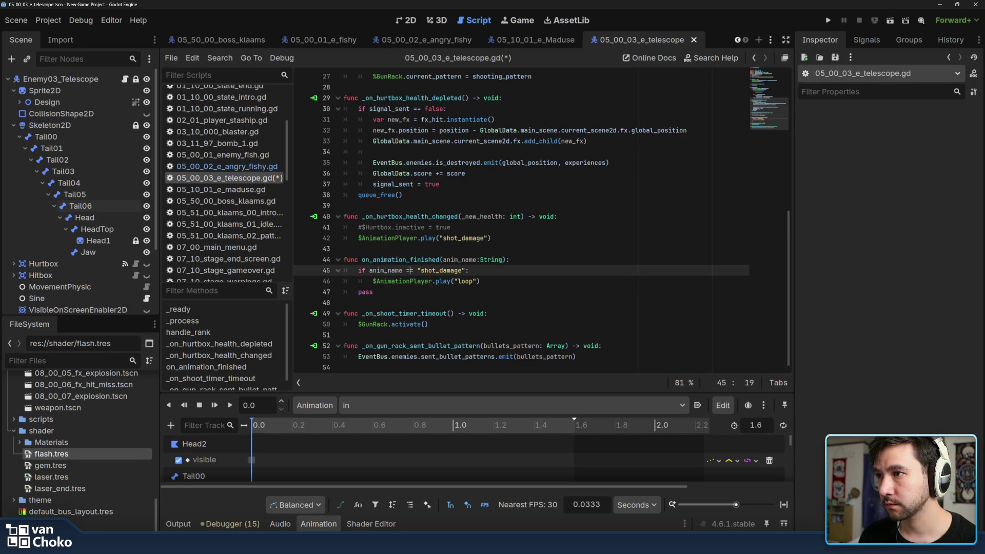
key(shift+End)
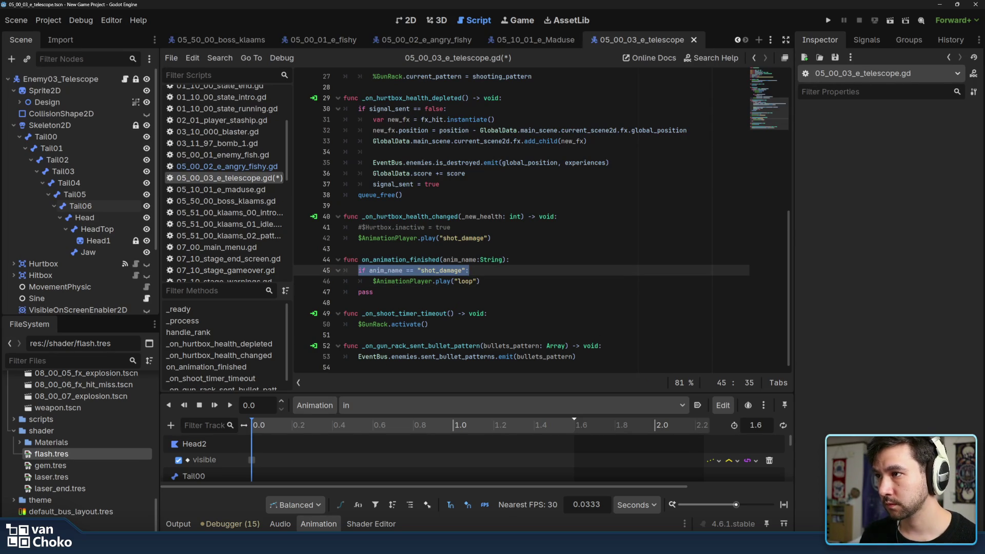
click(479, 281)
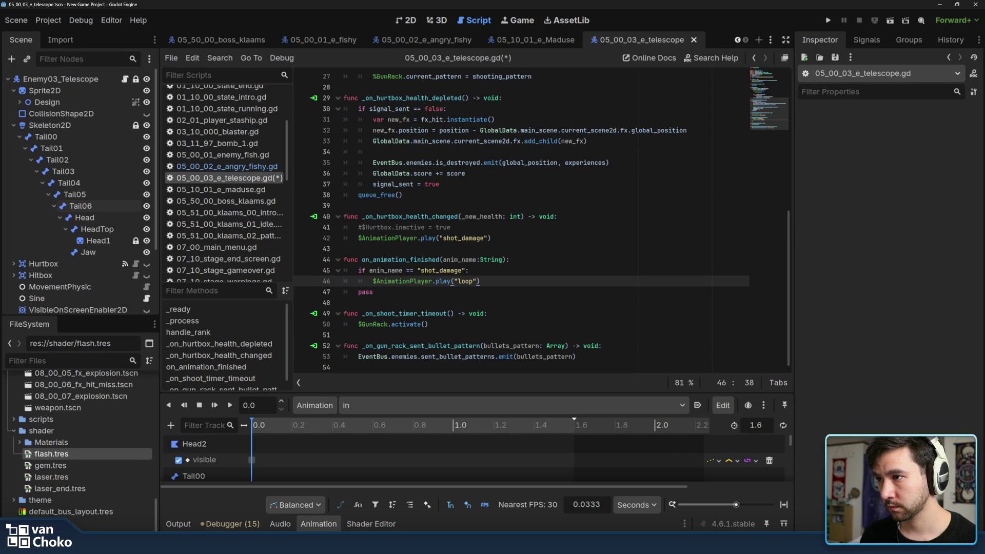
- Tidy the line after the animation_finished connection in _ready, then select VisibleOnScreenEnabler2D
scroll(479, 281, up, 9)
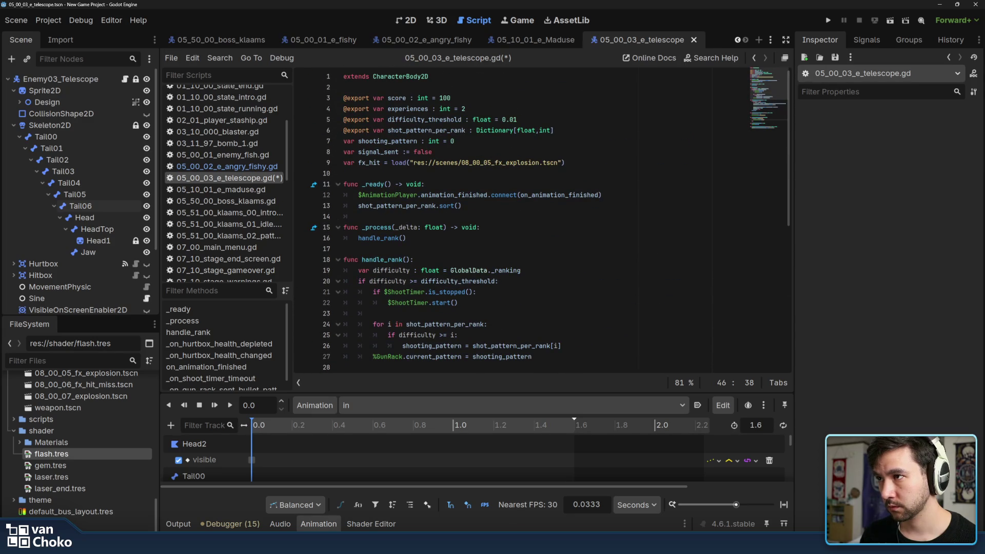
click(462, 205)
click(602, 195)
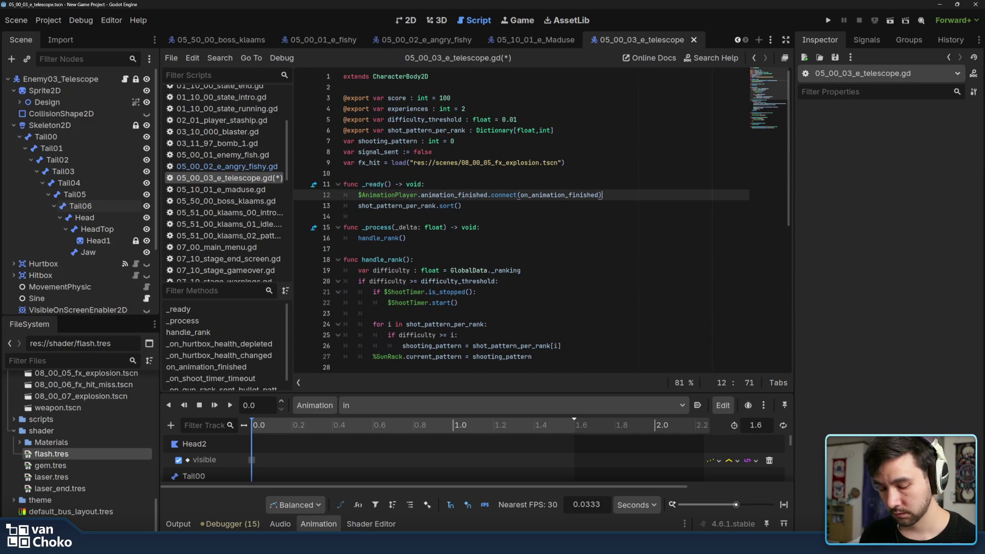
key(Return)
text(@)
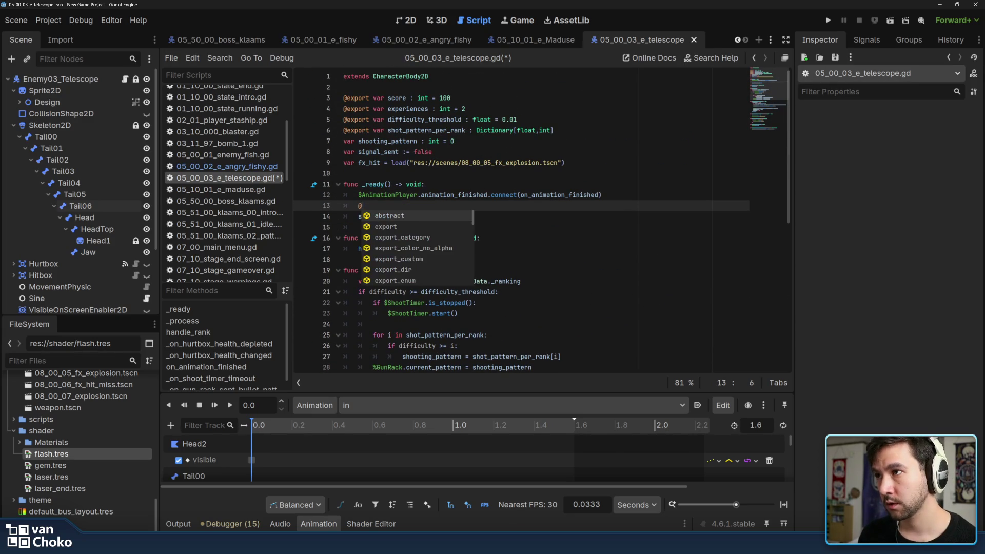
key(BackSpace)
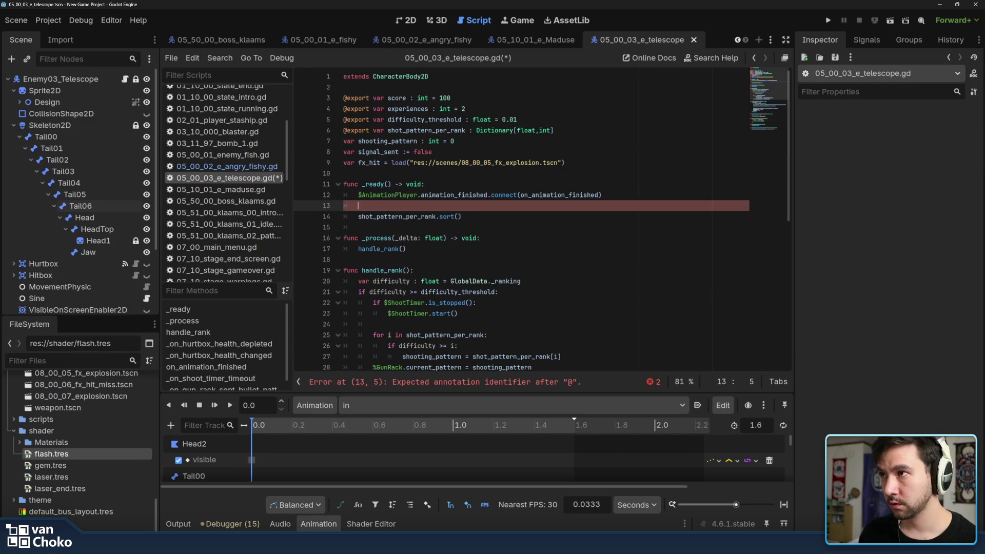
click(418, 195)
scroll(522, 221, down, 3)
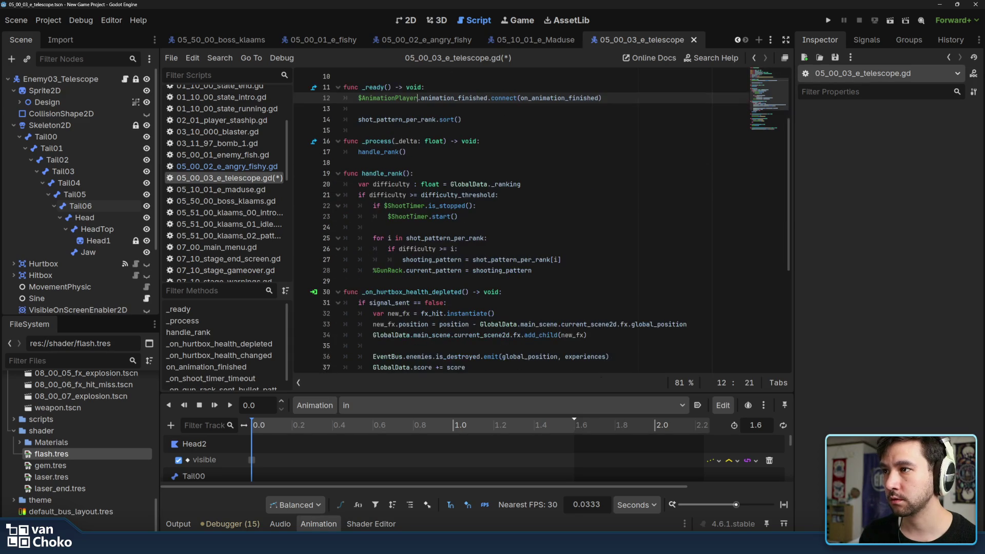
scroll(522, 221, down, 5)
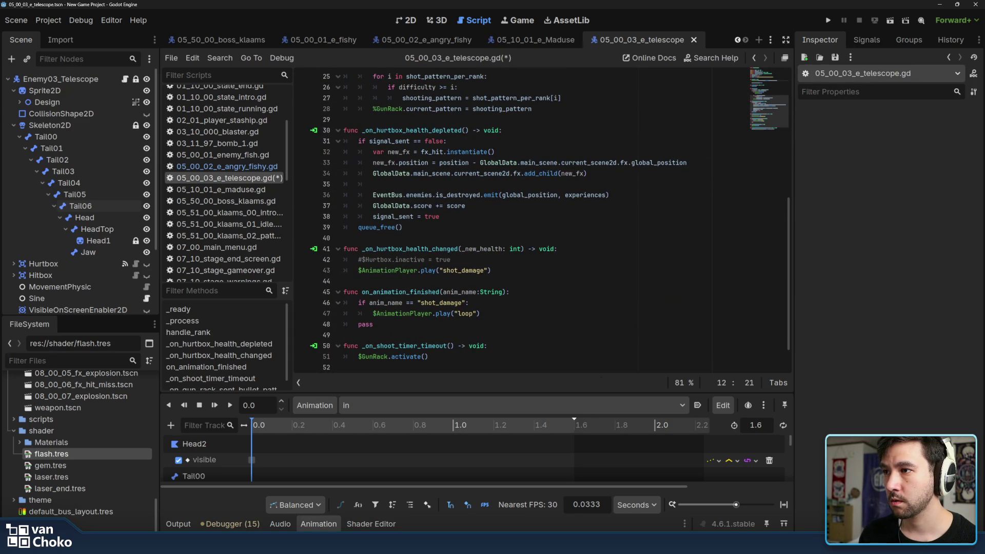
scroll(67, 234, down, 3)
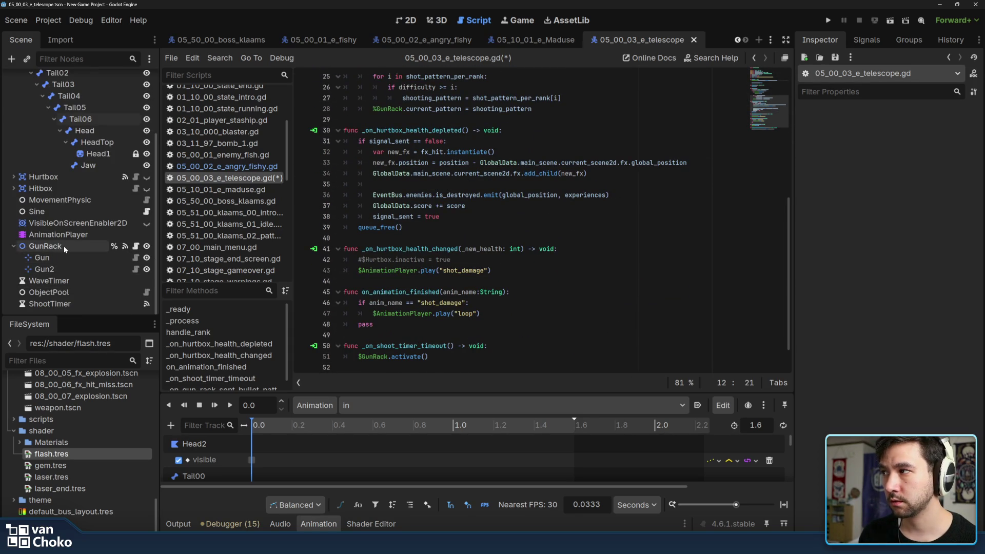
click(71, 222)
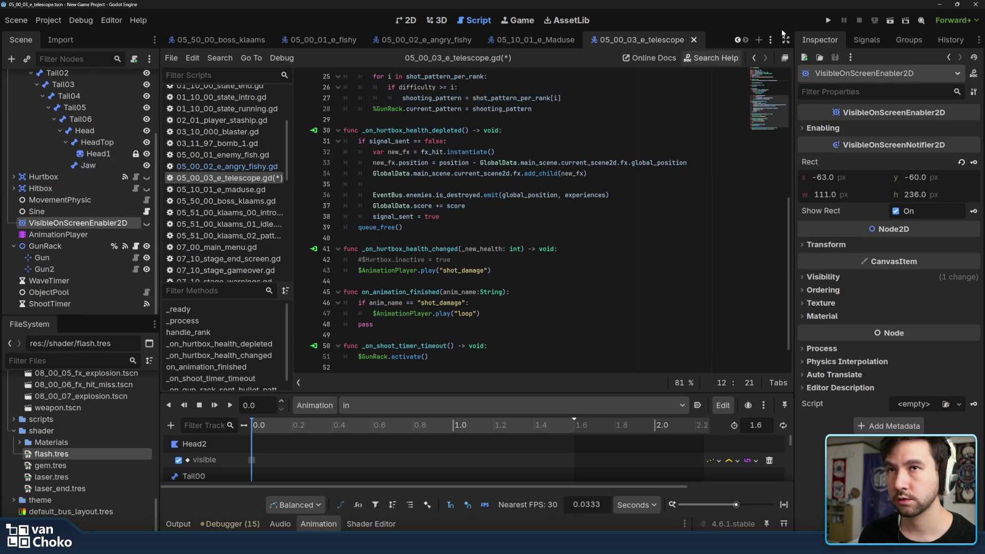
- Connect screen_entered to a new _on_visible_on_screen_enabler_2d_screen_entered handler and delete its pass line
click(858, 41)
double_click(853, 91)
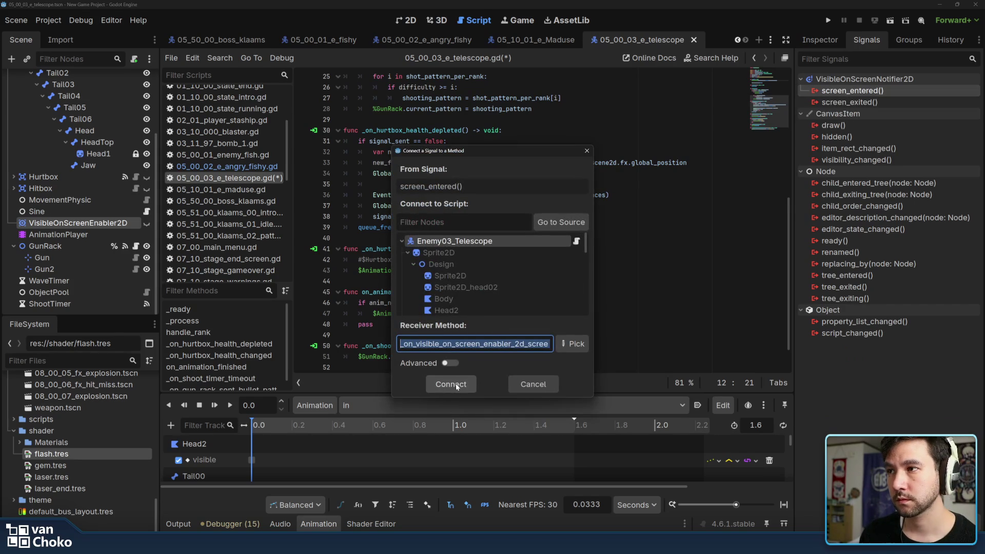
click(452, 384)
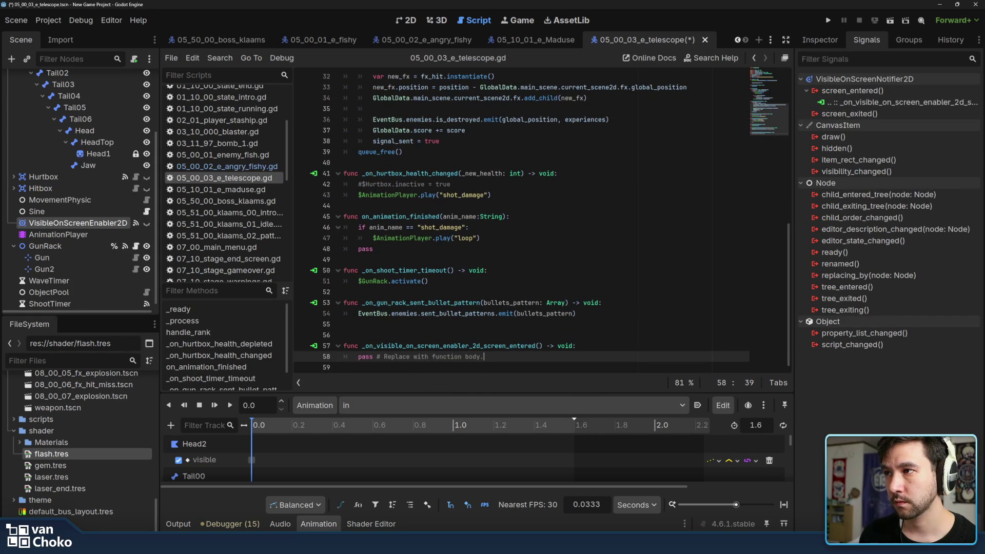
key(ctrl+shift+Left)
key(ctrl+shift+Left)
key(ctrl+shift+Left)
key(BackSpace)
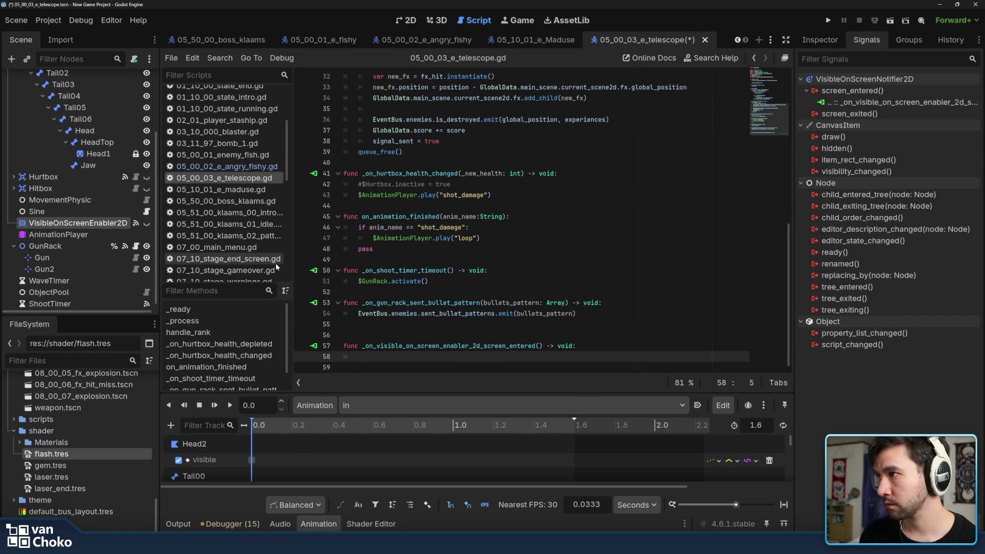
- Make the screen_entered handler call $AnimationPlayer.play("in") and save the script
mouse_move(77, 234)
mouse_down()
mouse_move(154, 245)
mouse_move(360, 355)
mouse_move(382, 348)
mouse_up()
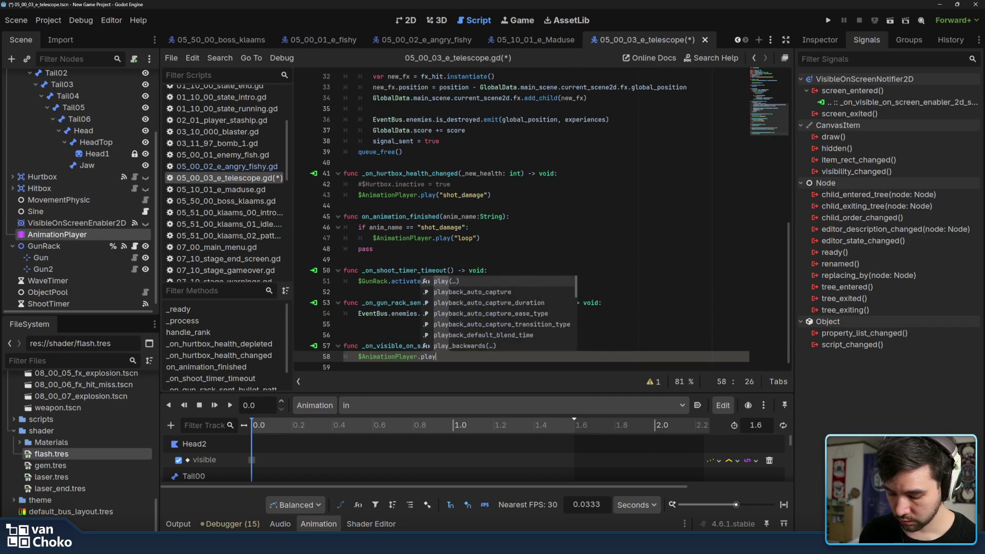
text(ay)
key(Return)
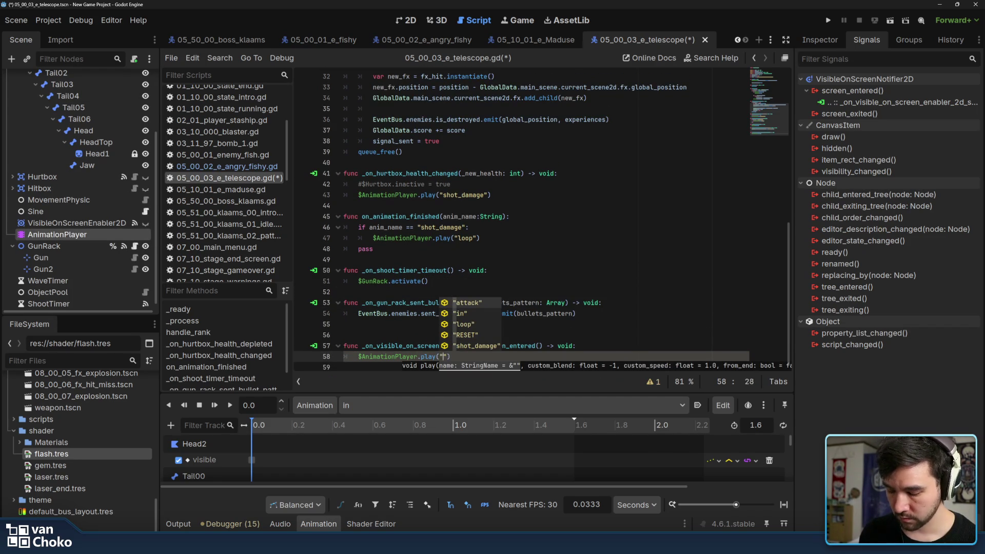
text(in)
key(Return)
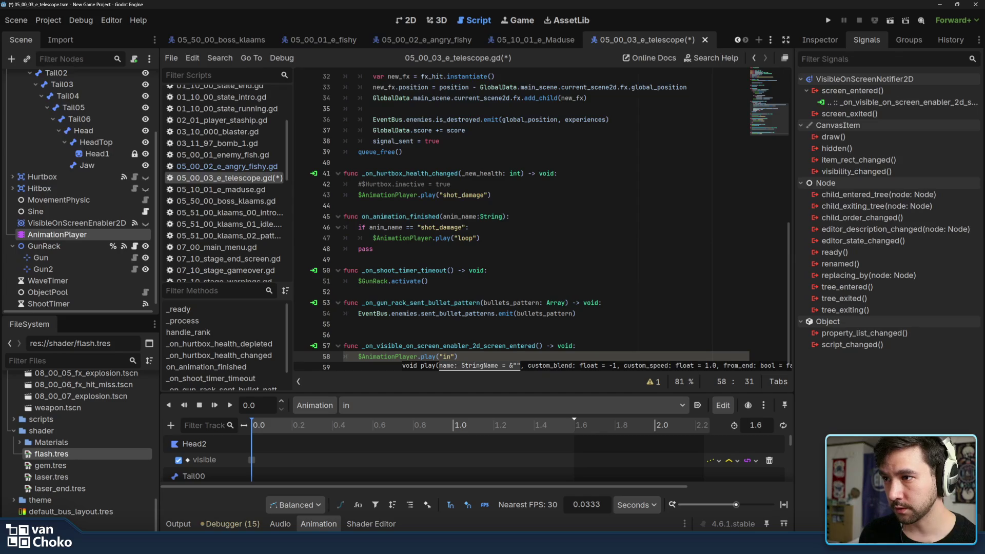
key(Right)
key(ctrl+s)
- Tidy the blank lines around the new screen_entered handler
click(344, 335)
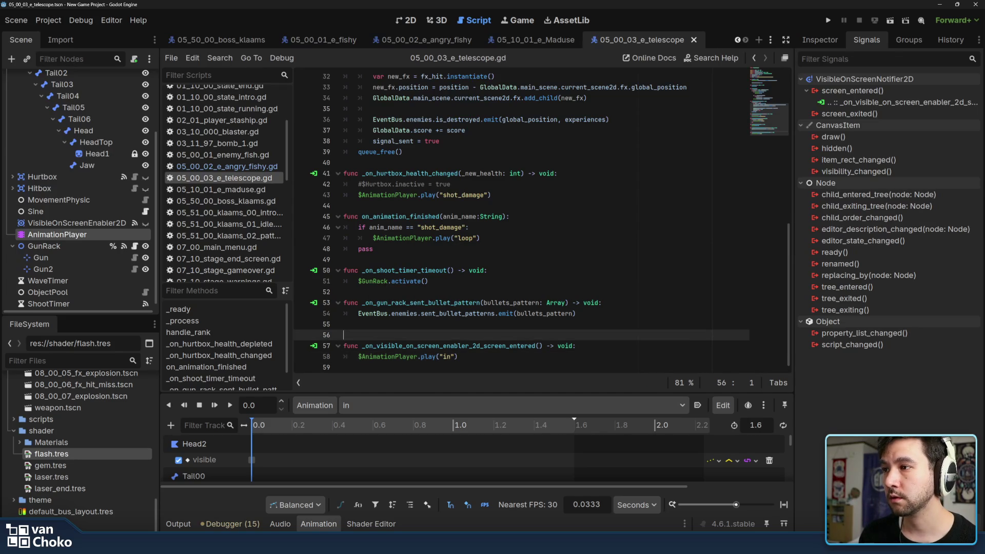
key(BackSpace)
click(428, 278)
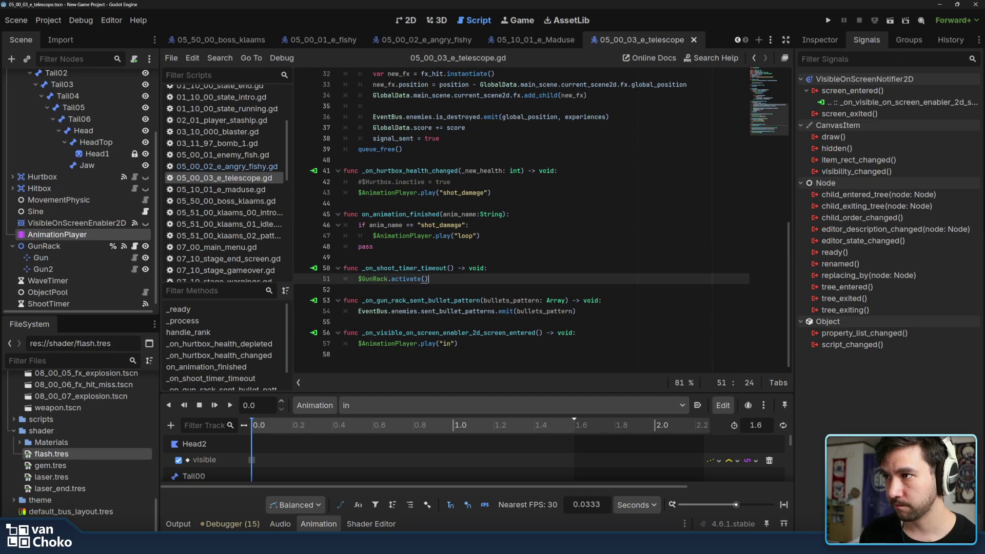
click(359, 355)
key(Return)
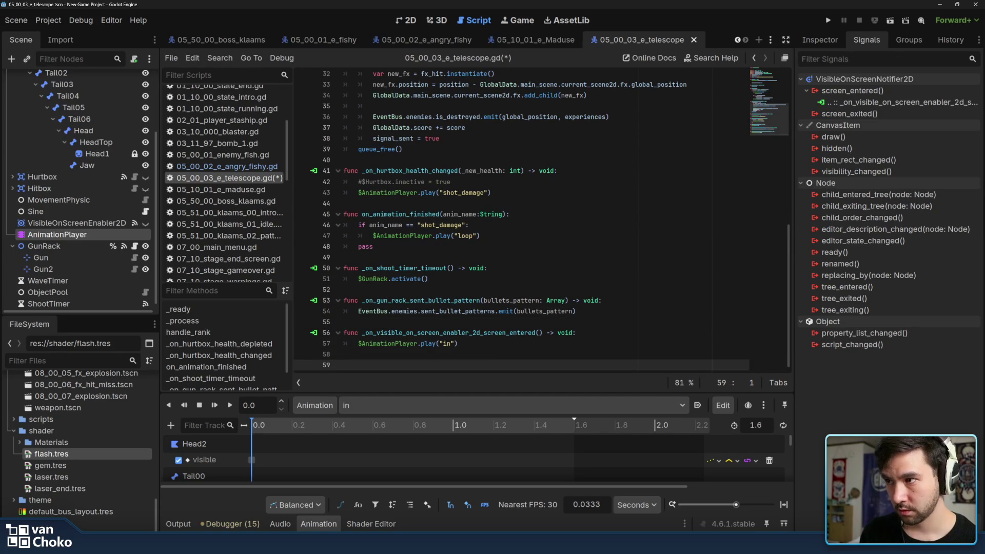
click(458, 344)
scroll(542, 221, up, 10)
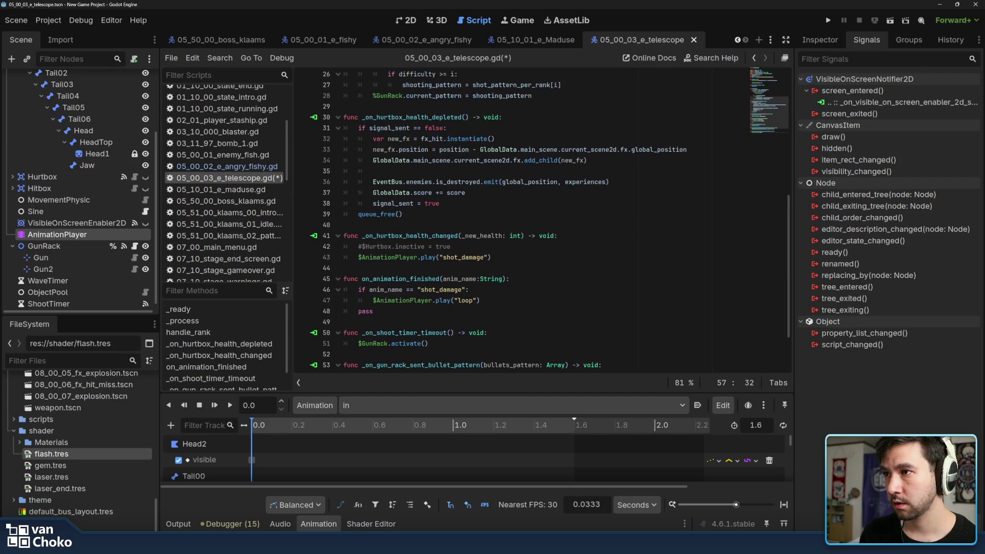
scroll(541, 220, down, 8)
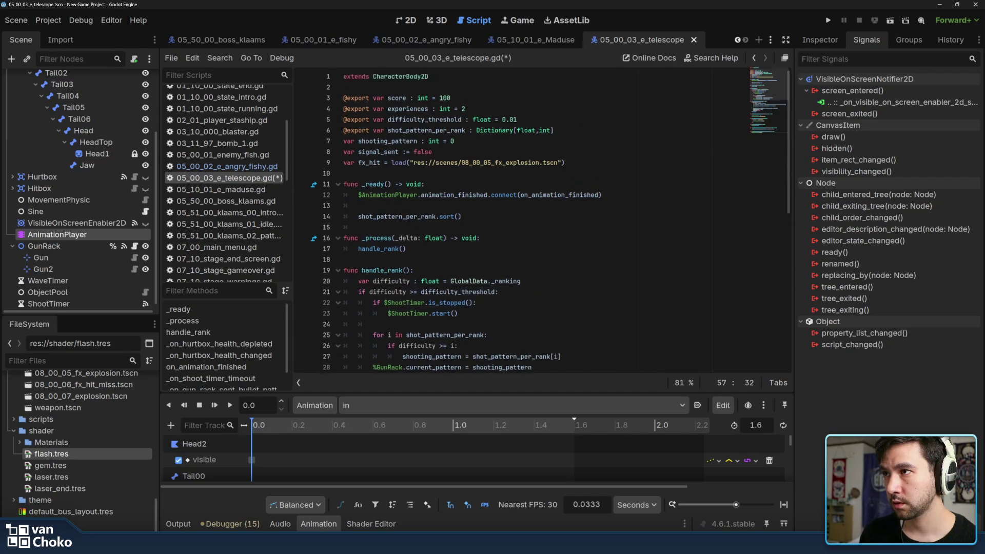
- Duplicate the shot_damage check as an "in" check that also plays "loop", and save
click(428, 270)
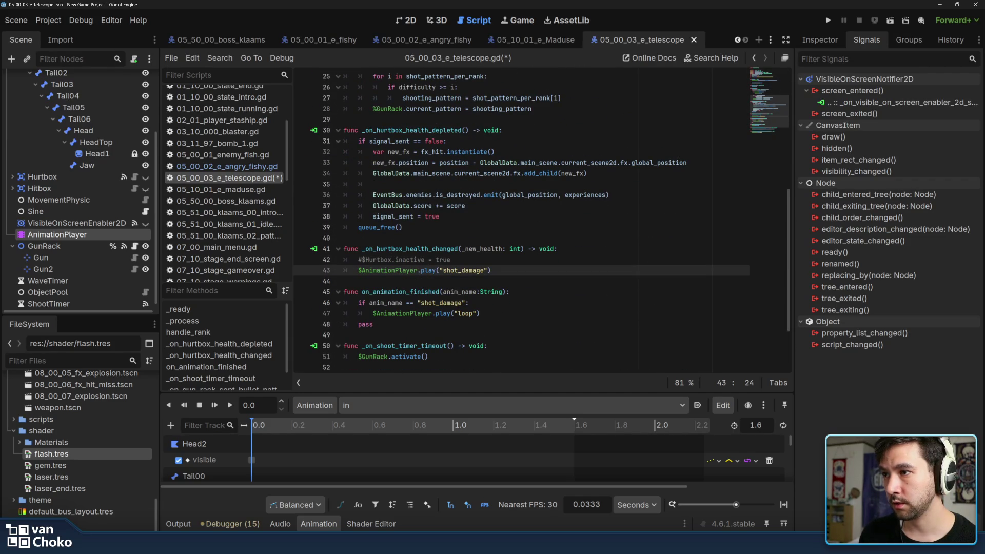
drag(358, 303, 481, 314)
key(ctrl+c)
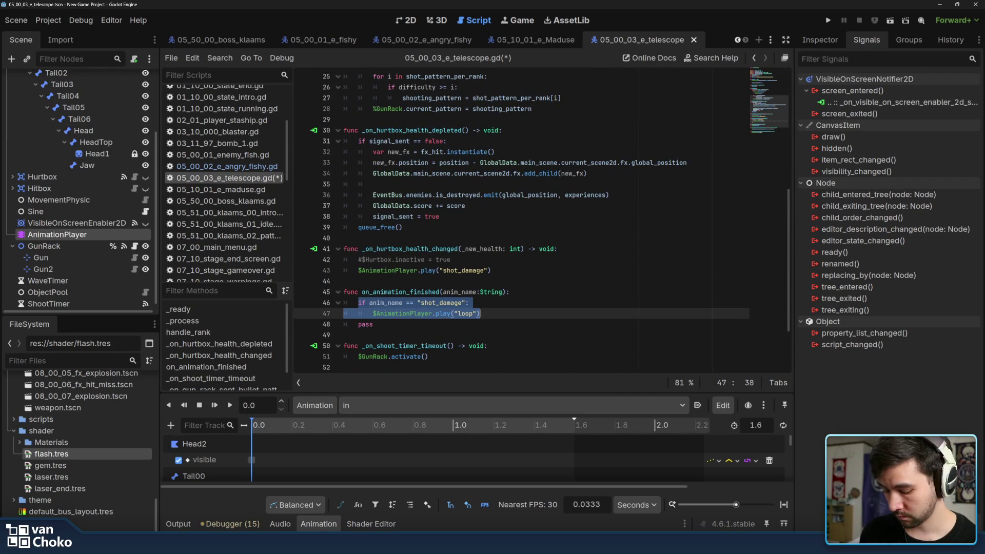
click(480, 314)
key(Return)
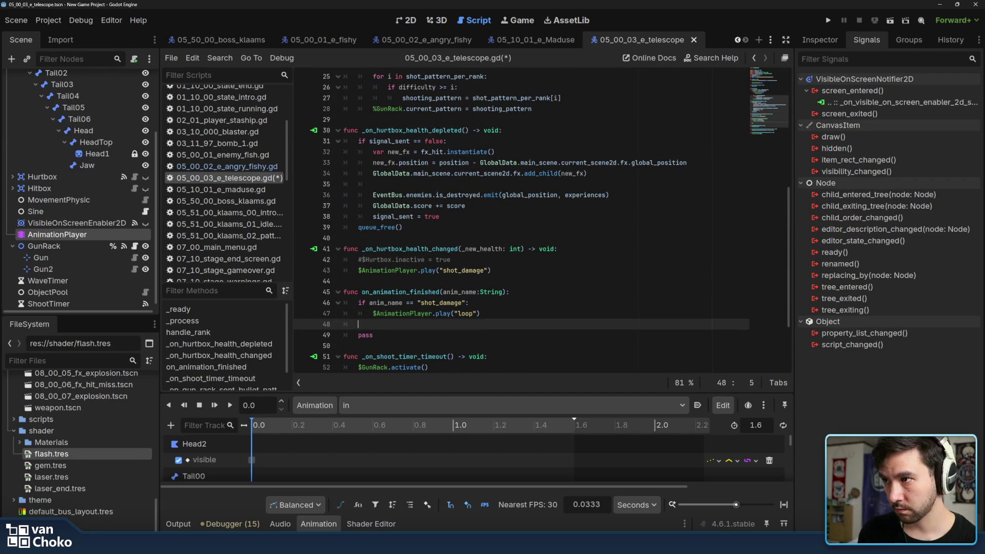
key(ctrl+v)
double_click(441, 324)
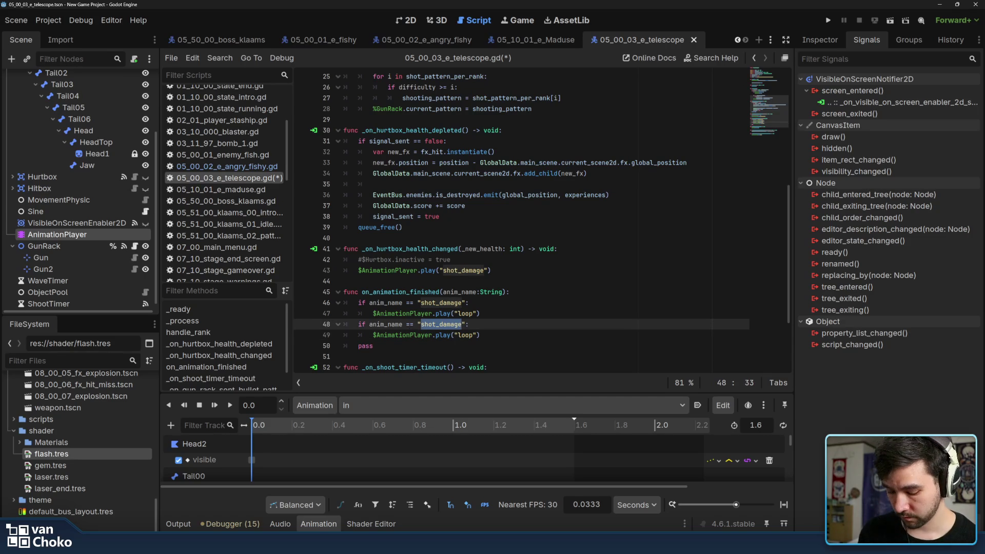
text(in)
key(ctrl+s)
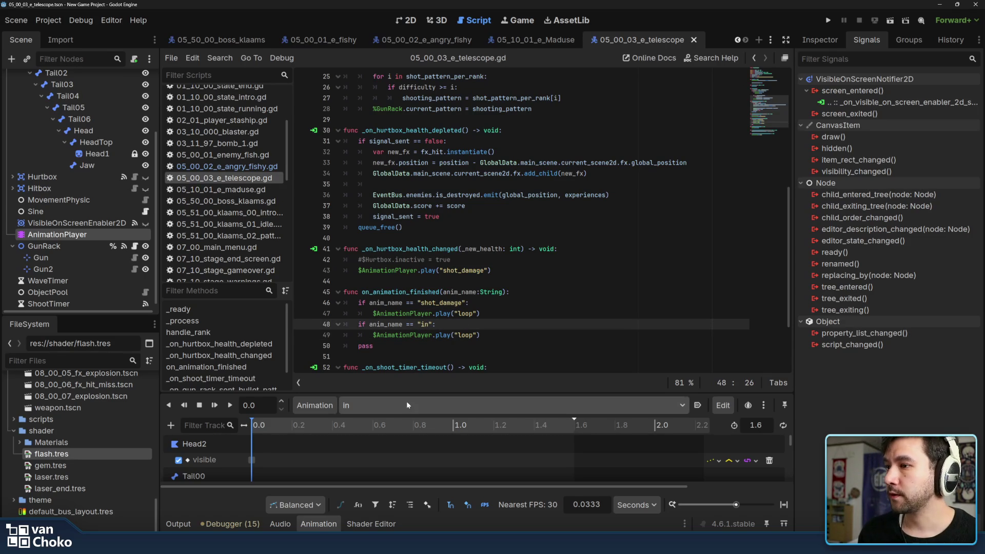
drag(424, 391, 424, 159)
- Add a Hurtbox inactive track to 'in', keyed on at 0.0 s and off at 1.6 s
mouse_move(514, 196)
mouse_down()
mouse_move(251, 196)
mouse_move(591, 198)
mouse_up()
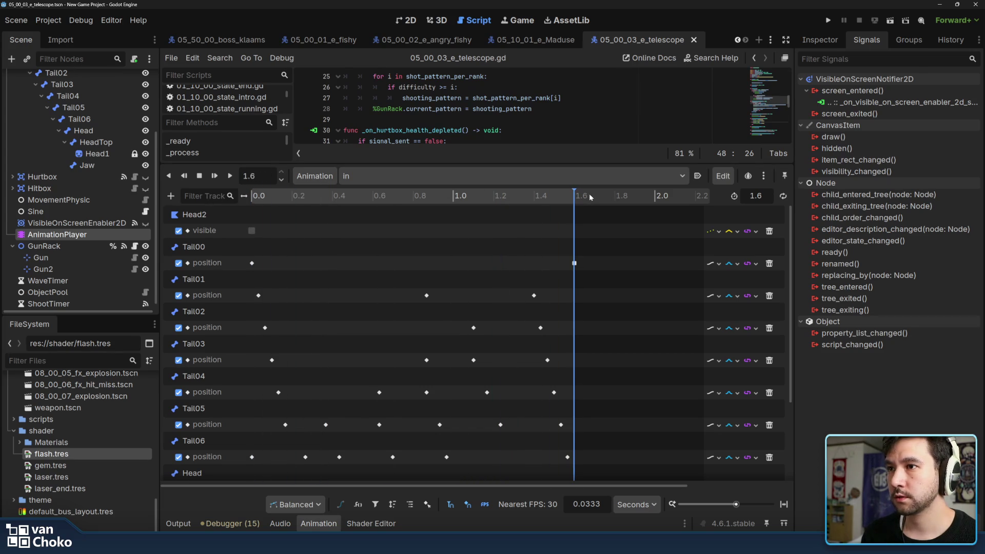
click(58, 178)
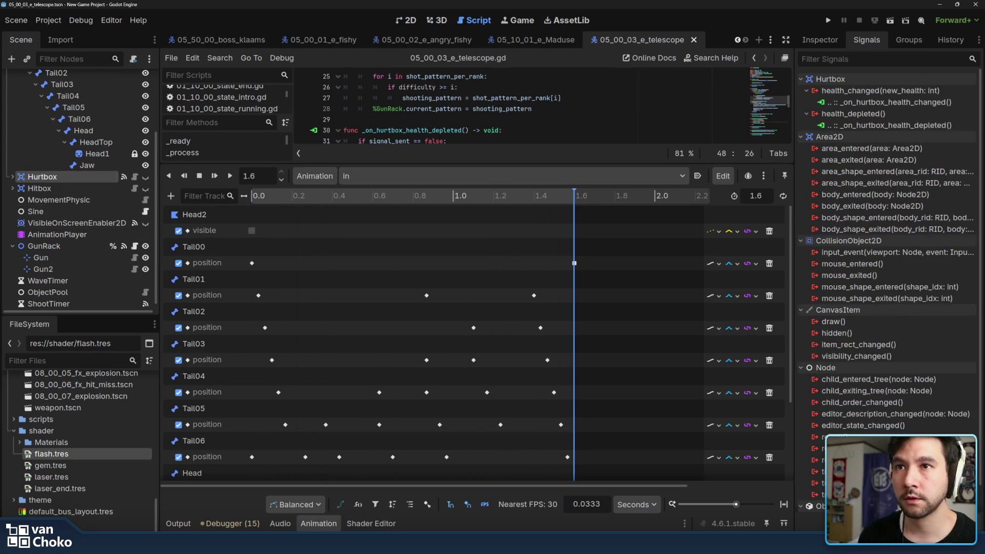
click(821, 40)
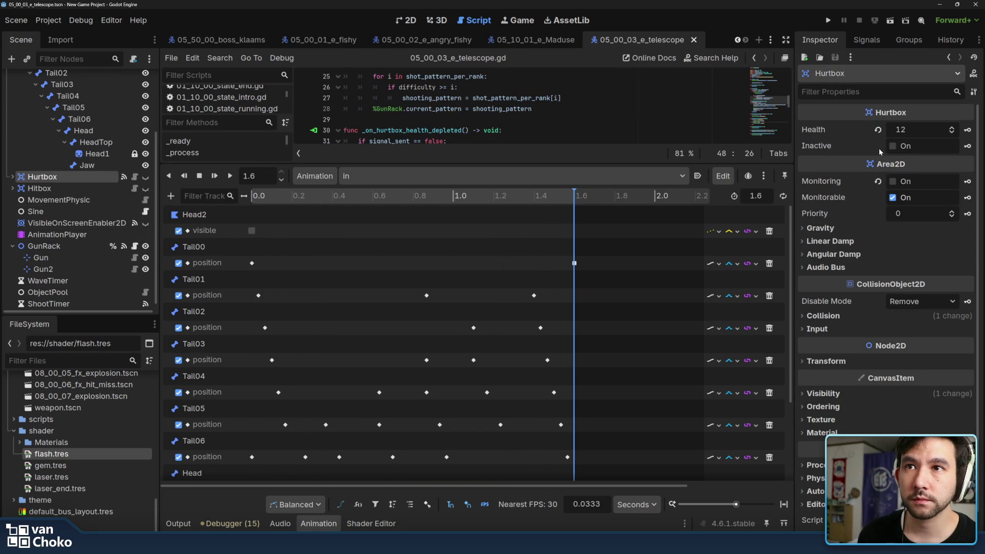
click(967, 146)
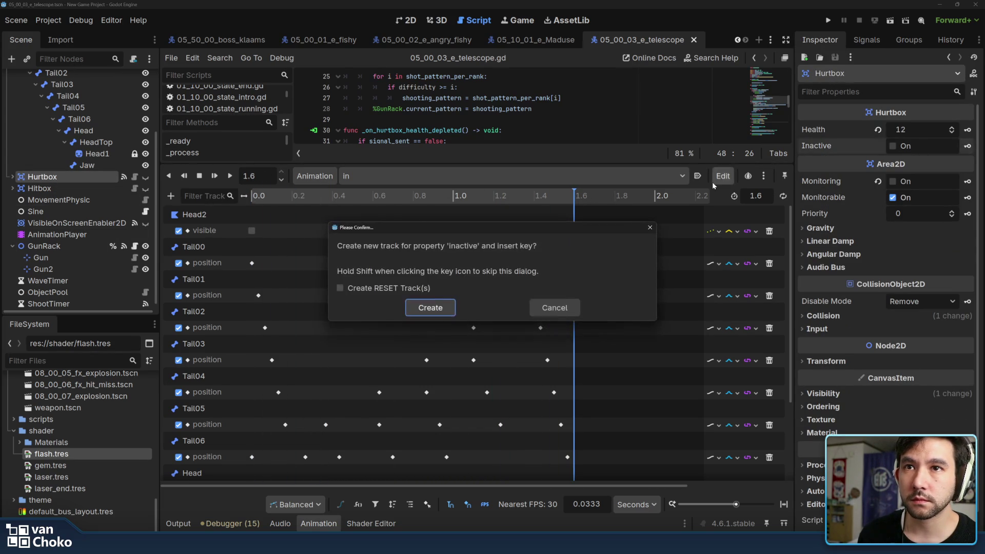
click(449, 306)
drag(539, 191, 251, 191)
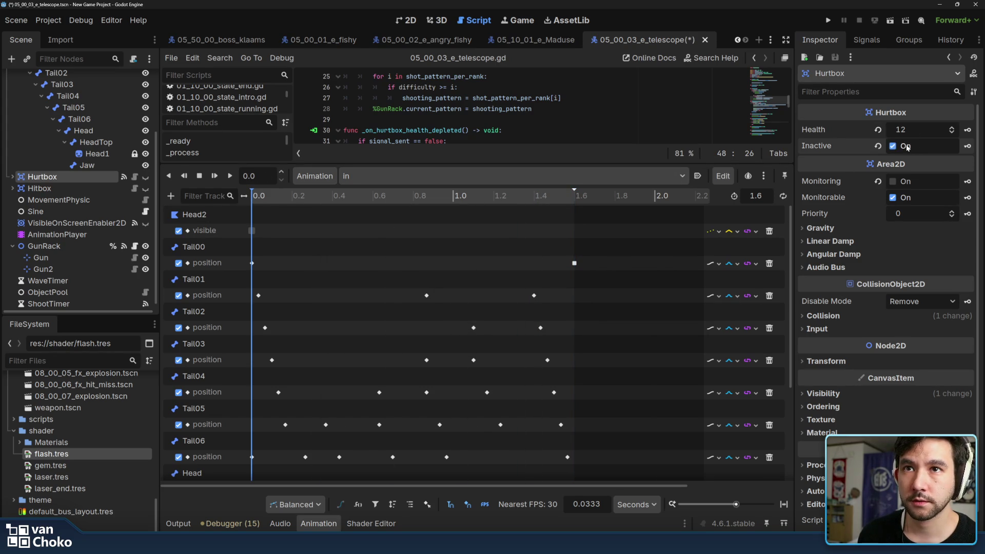
scroll(623, 323, down, 5)
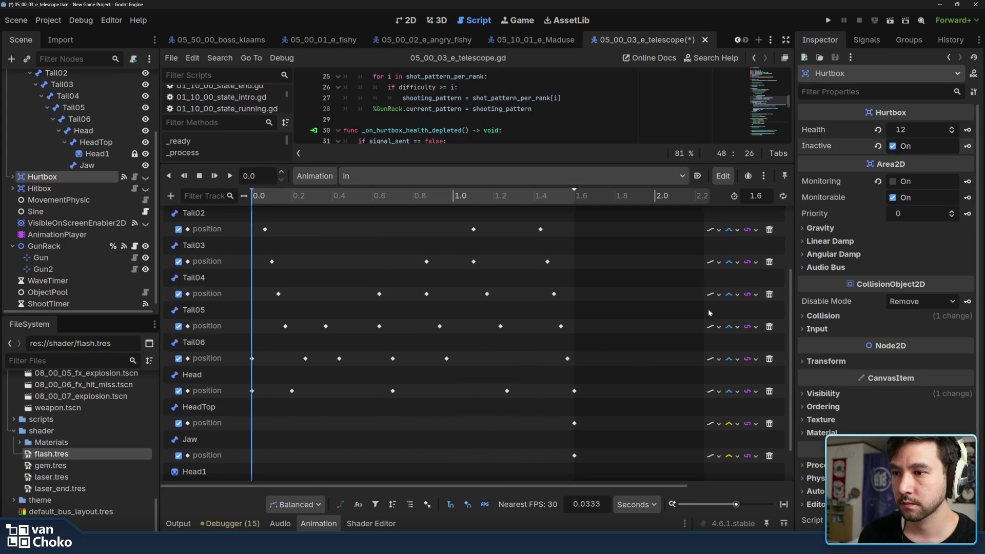
drag(345, 197, 611, 197)
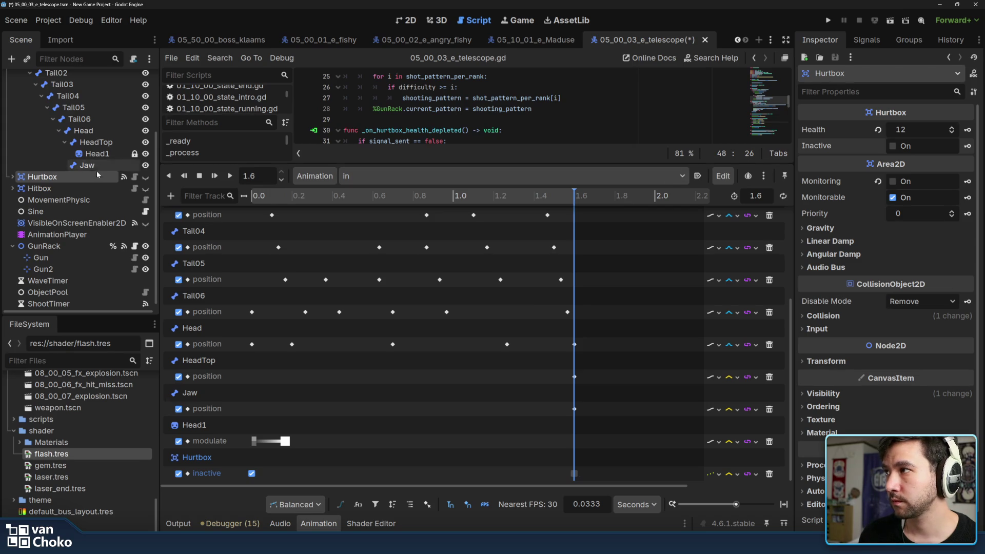
click(51, 247)
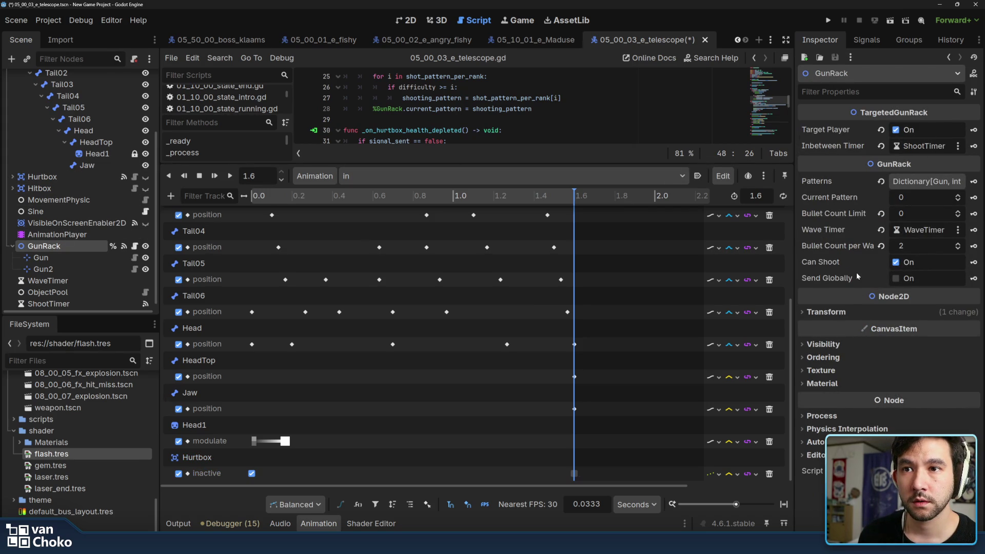
- Add a GunRack can_shoot track keyed off at 0.0 s and on at 1.6 s, then save
click(973, 263)
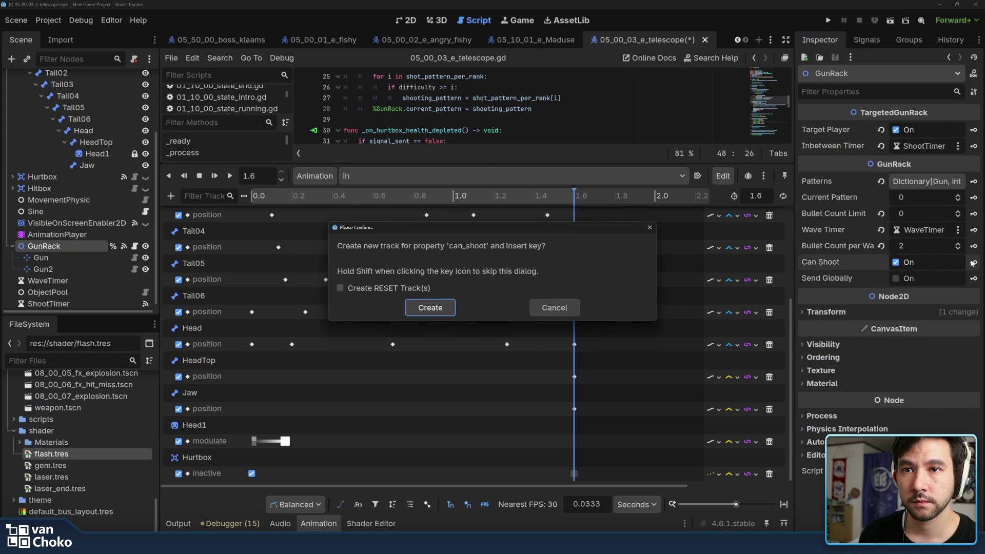
click(443, 308)
click(541, 199)
drag(541, 199, 252, 200)
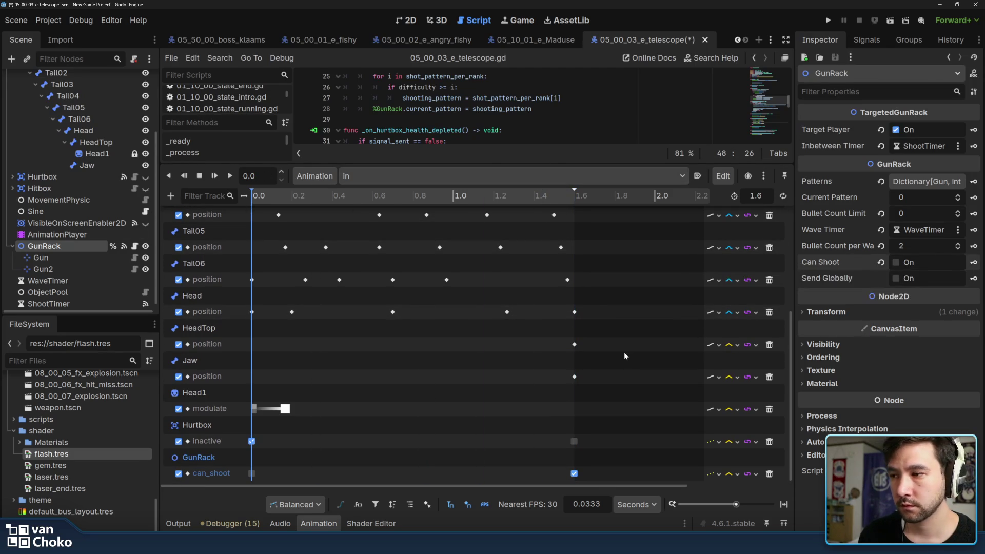
click(427, 213)
drag(544, 163, 541, 319)
key(ctrl+s)
click(402, 21)
scroll(573, 177, down, 1)
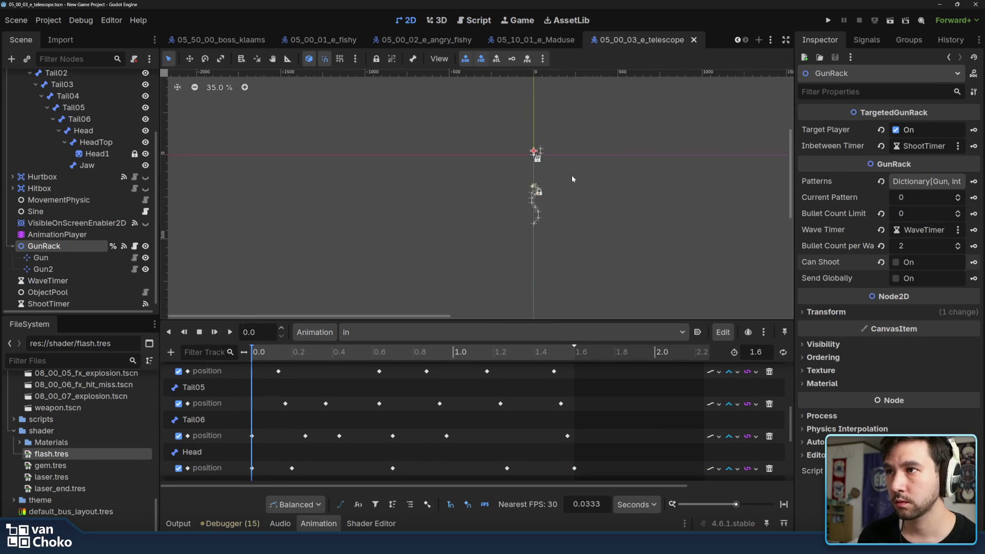
- Run the game, start Stage 1 and fire at the first fish wave
click(830, 20)
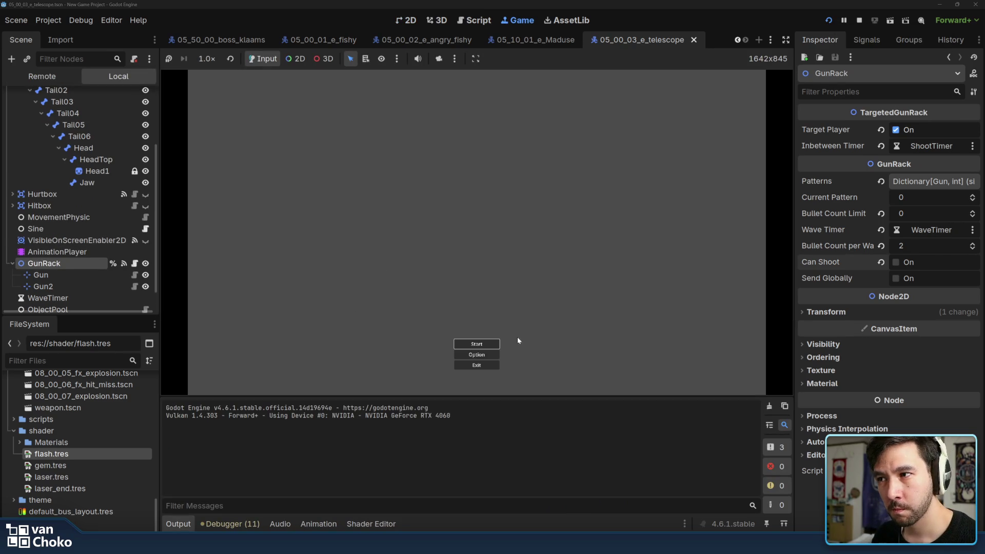
click(470, 344)
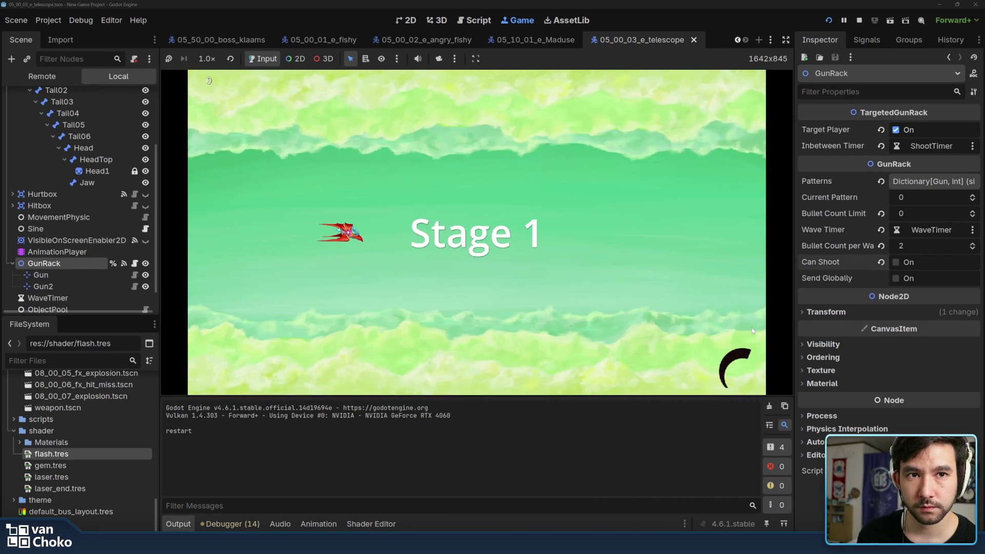
key(Right)
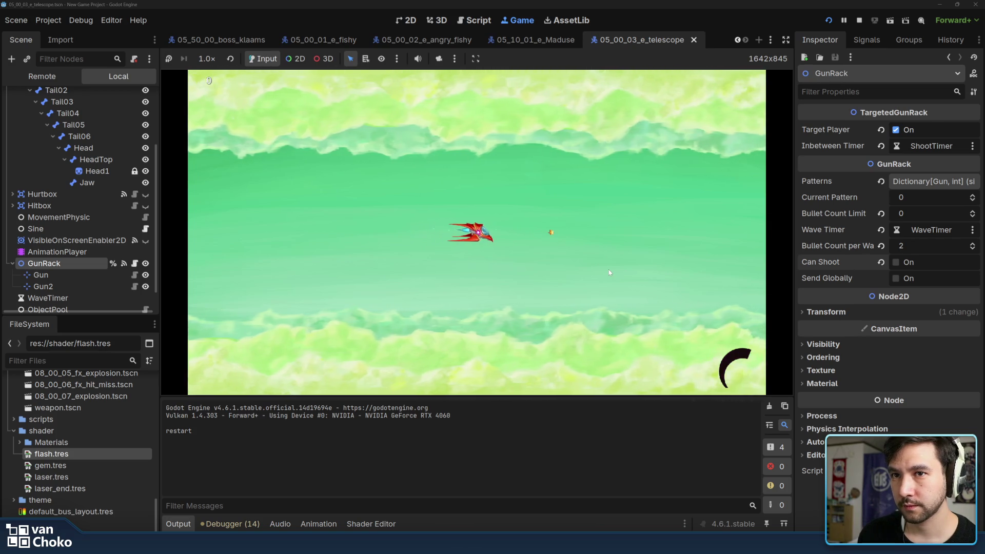
key(Right)
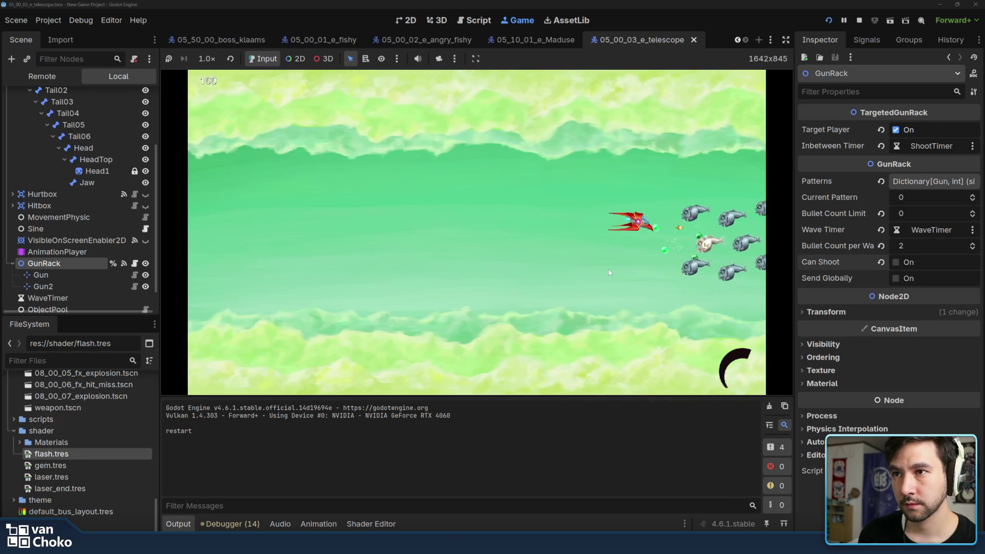
key(Left)
key(Up)
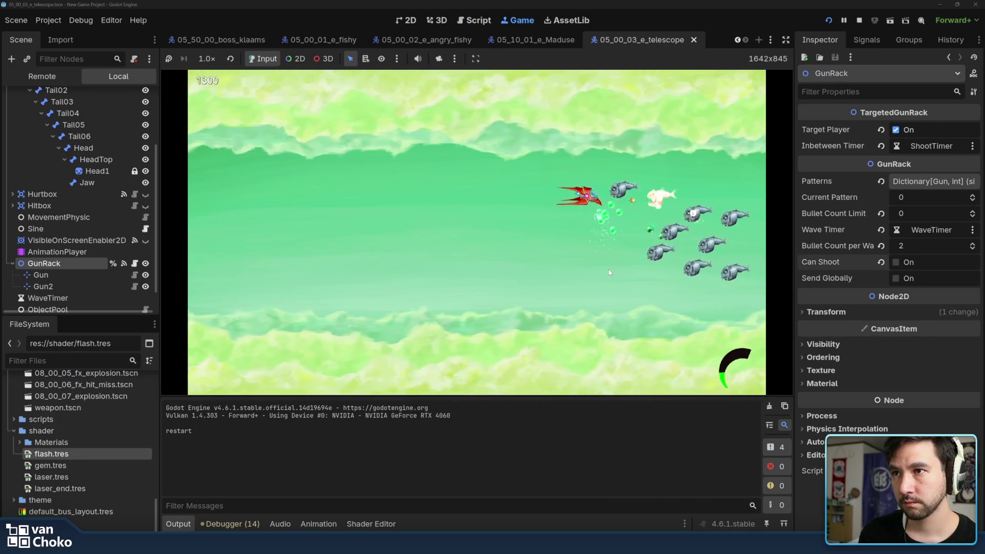
key(Down)
key(Left)
key(Left)
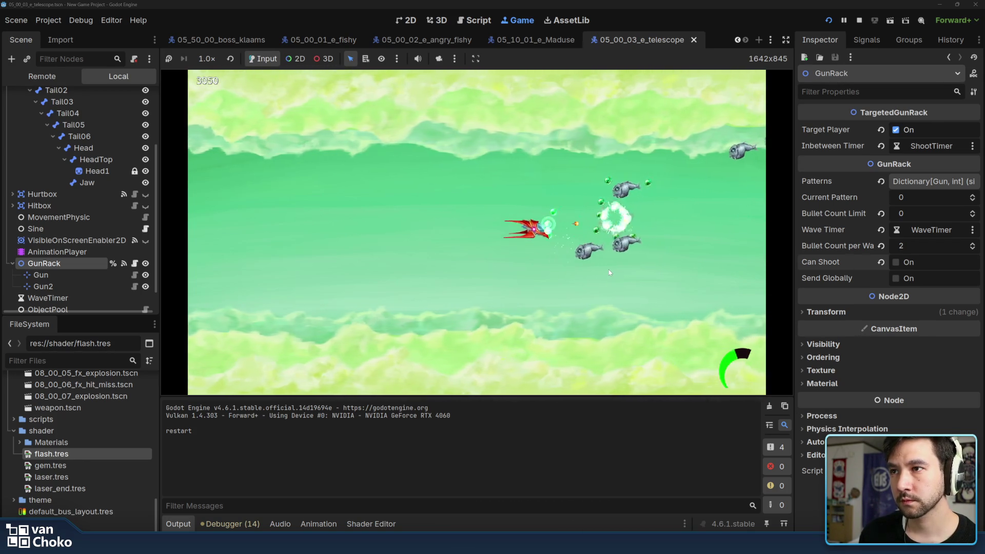
- Keep manoeuvring the ship and shooting through the fish waves
key(Up)
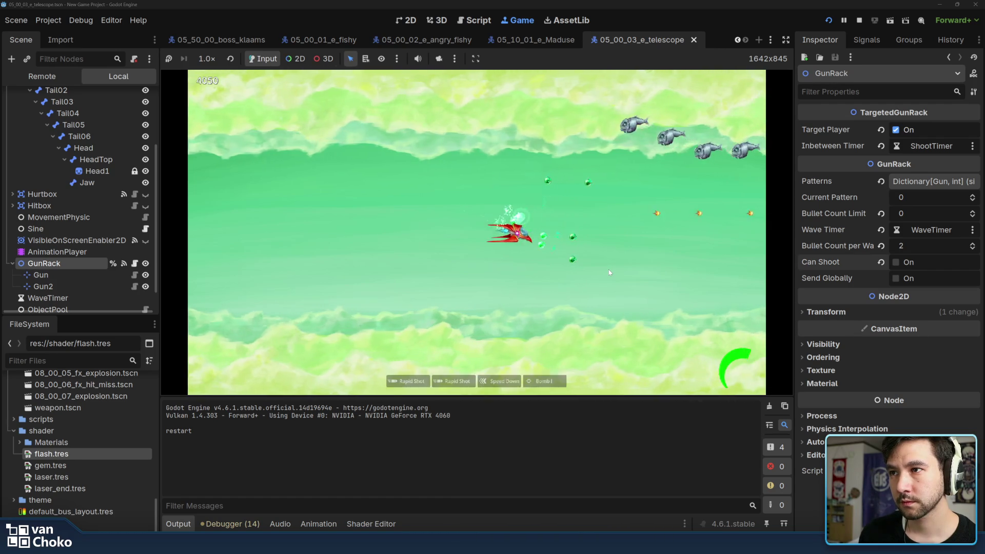
key(Up)
key(Right)
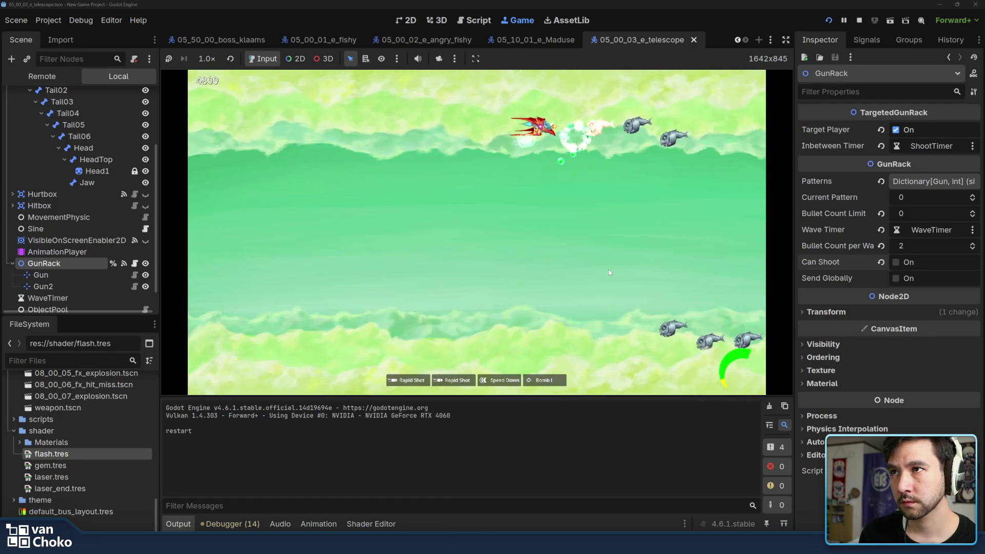
key(Down)
key(Left)
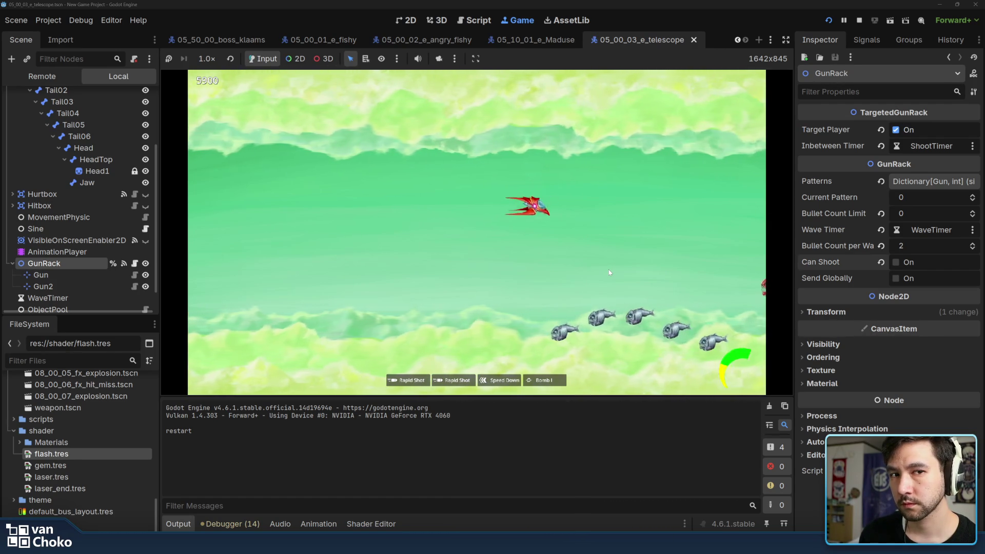
key(Down)
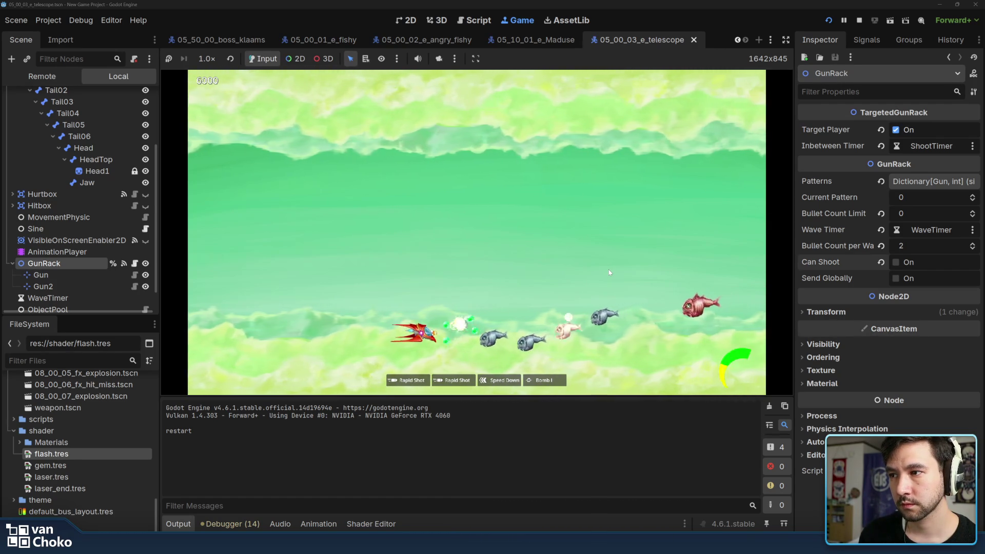
key(Right)
key(Up)
key(Right)
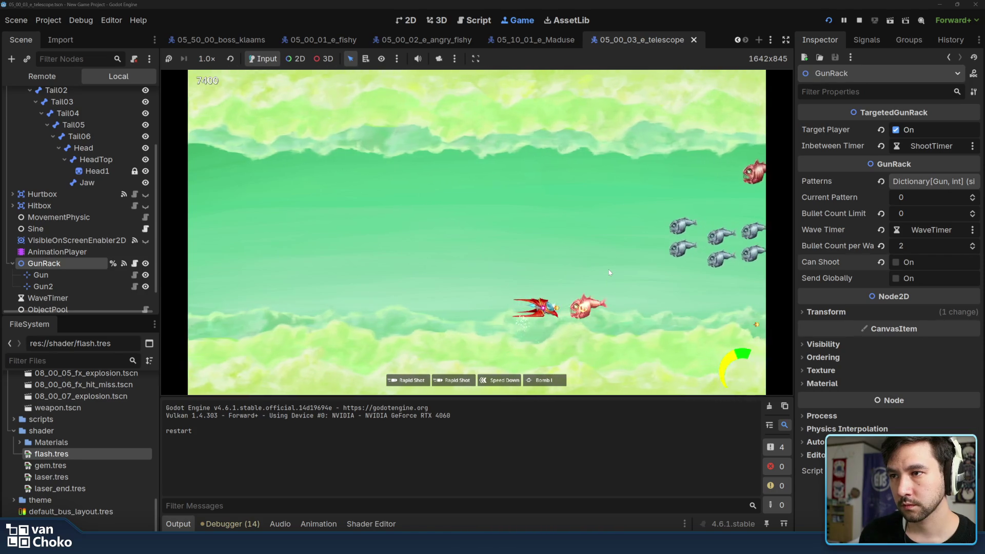
key(Up)
key(Left)
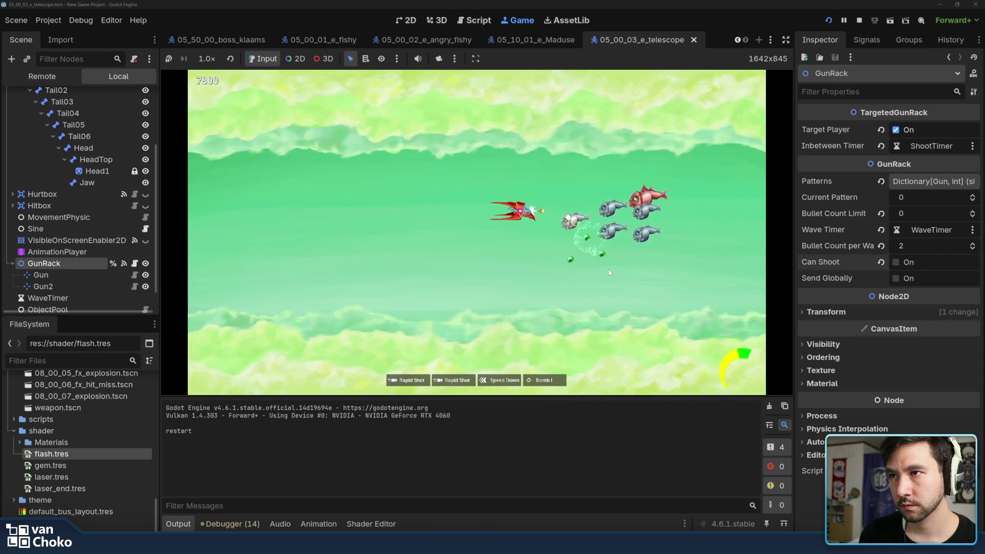
key(Down)
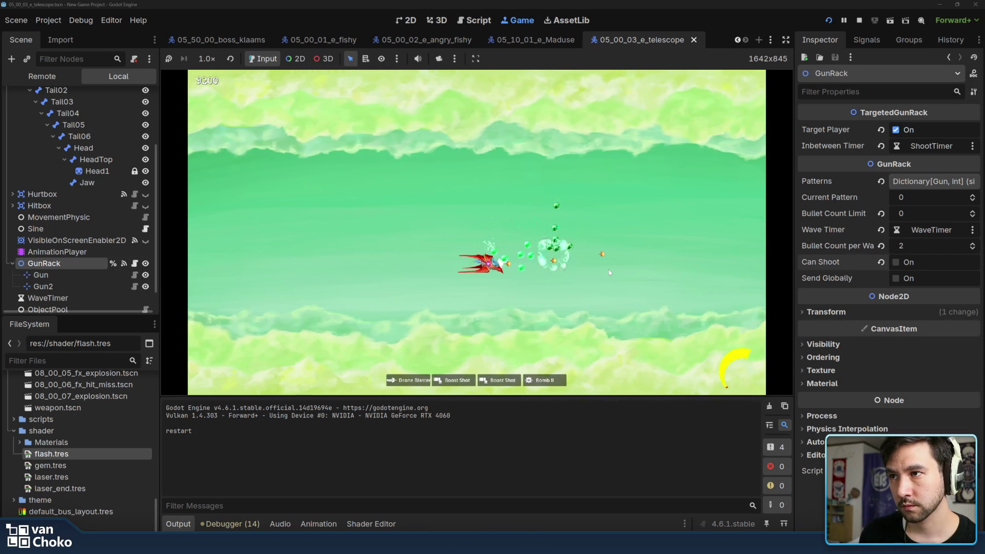
key(Up)
key(Left)
key(Up)
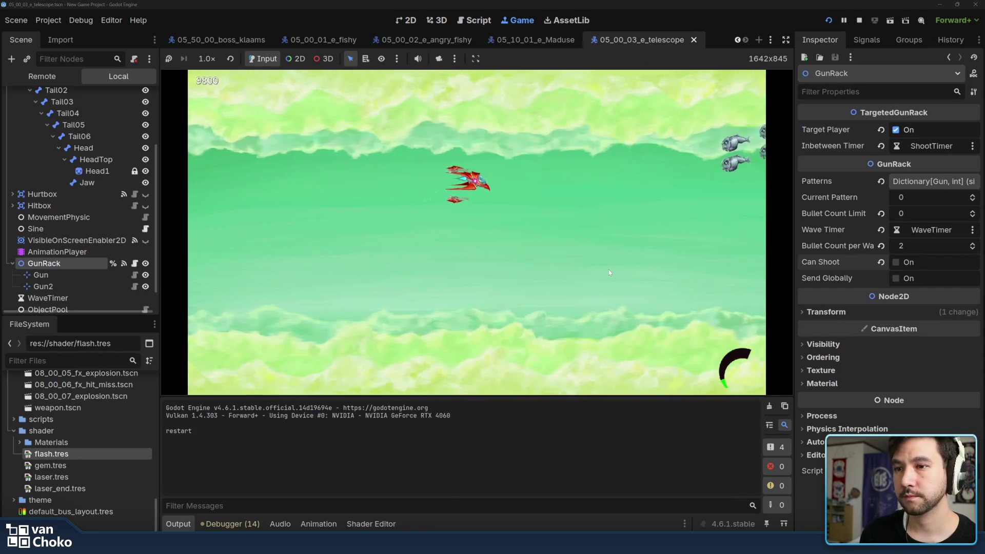
- Evade the jellyfish, reach about 12200 points, then stop the game
key(Right)
key(Right)
key(Down)
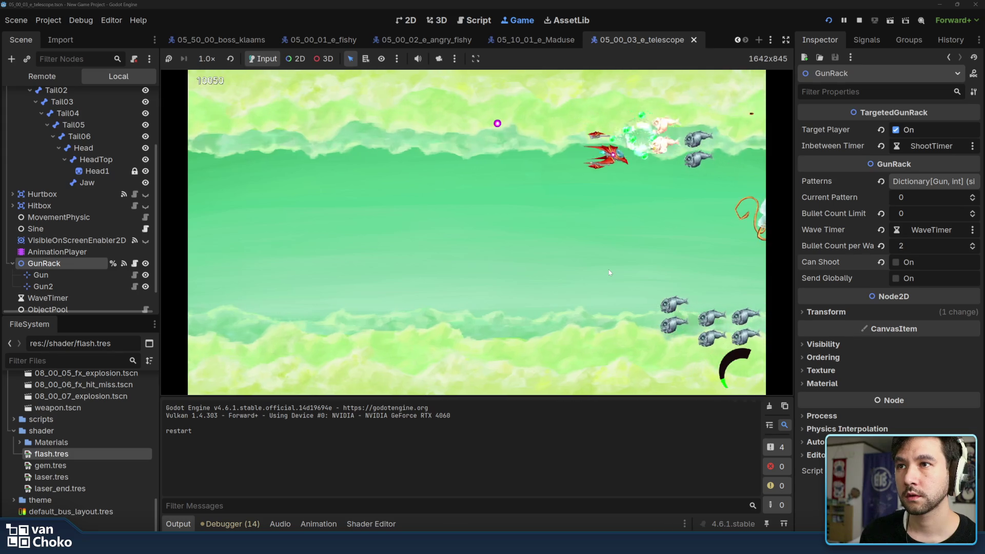
key(Left)
key(Up)
key(Right)
key(Down)
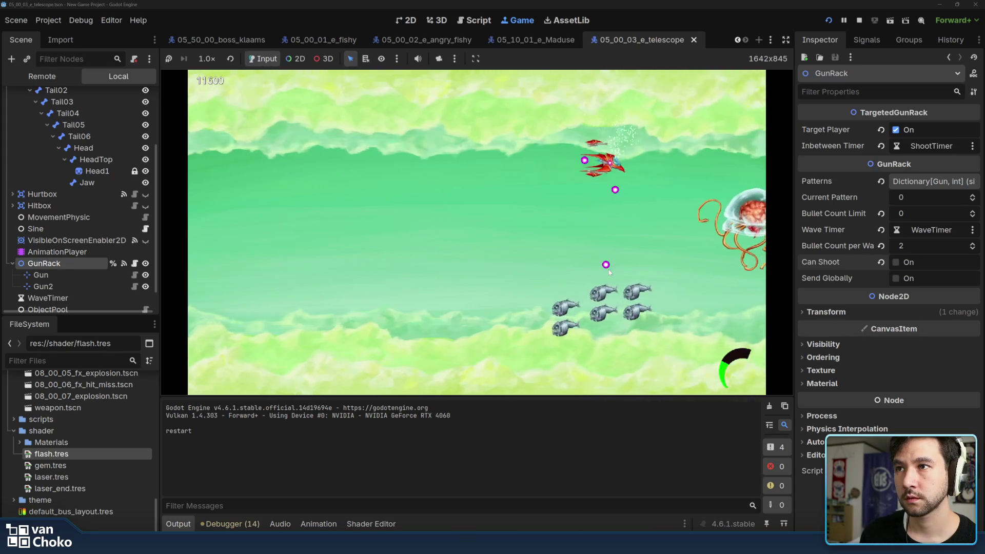
key(Left)
key(Left)
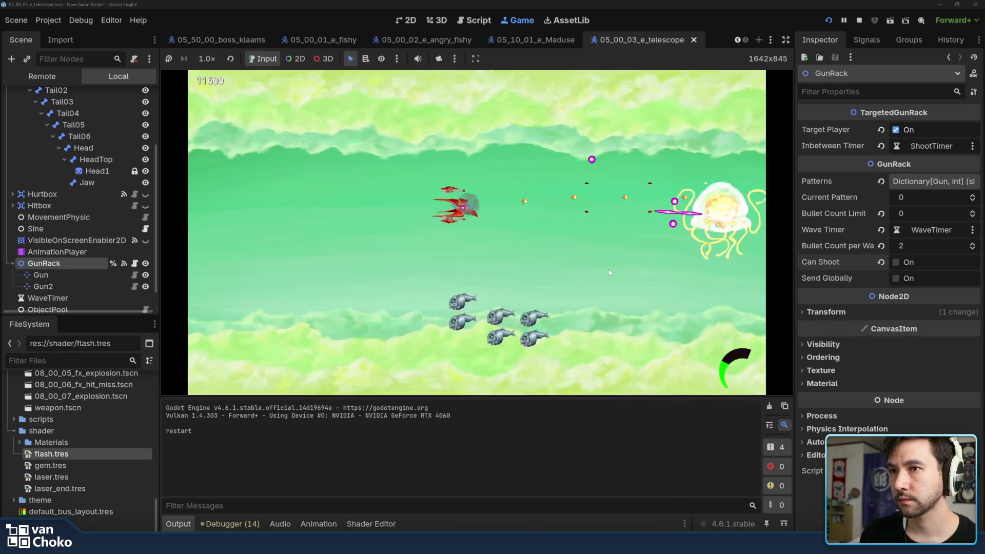
key(Down)
key(Left)
key(Down)
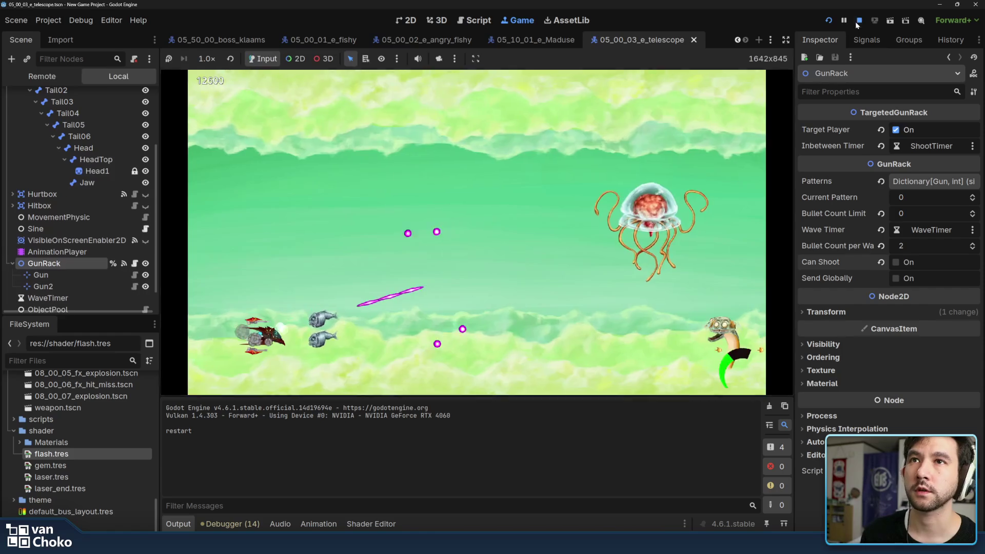
click(857, 21)
- Show the VisibleOnScreenEnabler2D, Hitbox and Hurtbox shapes, then relaunch the game to its menu
click(145, 223)
click(145, 188)
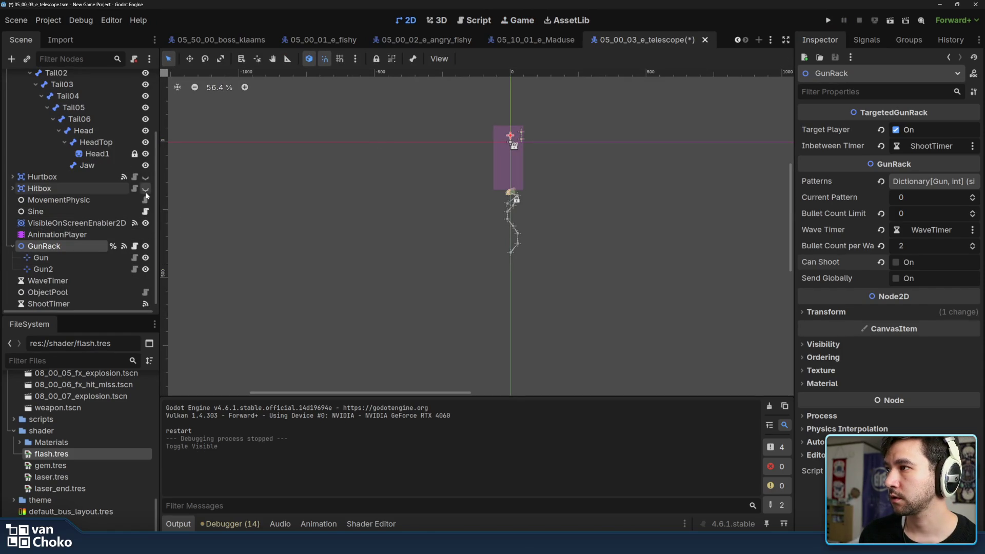
click(146, 177)
scroll(138, 177, up, 4)
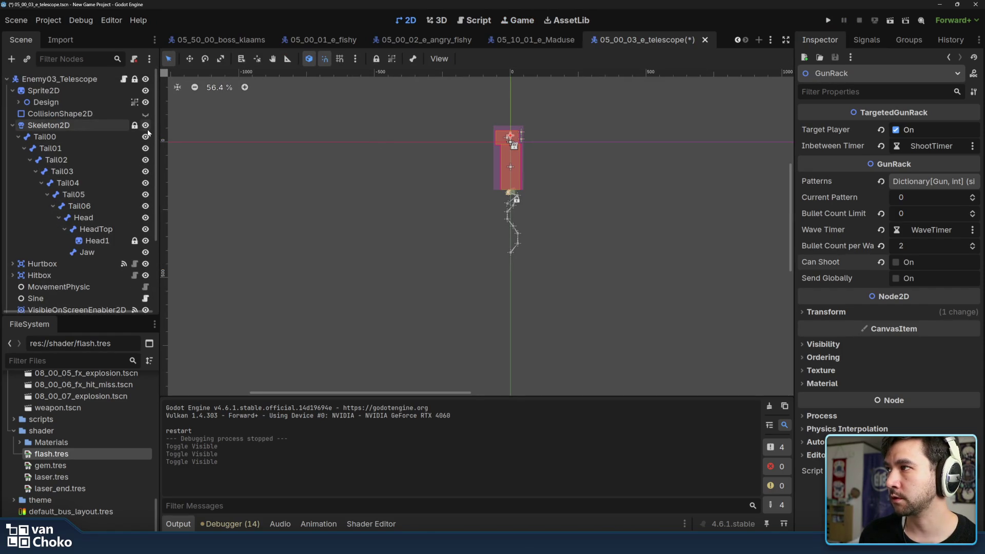
scroll(137, 221, down, 4)
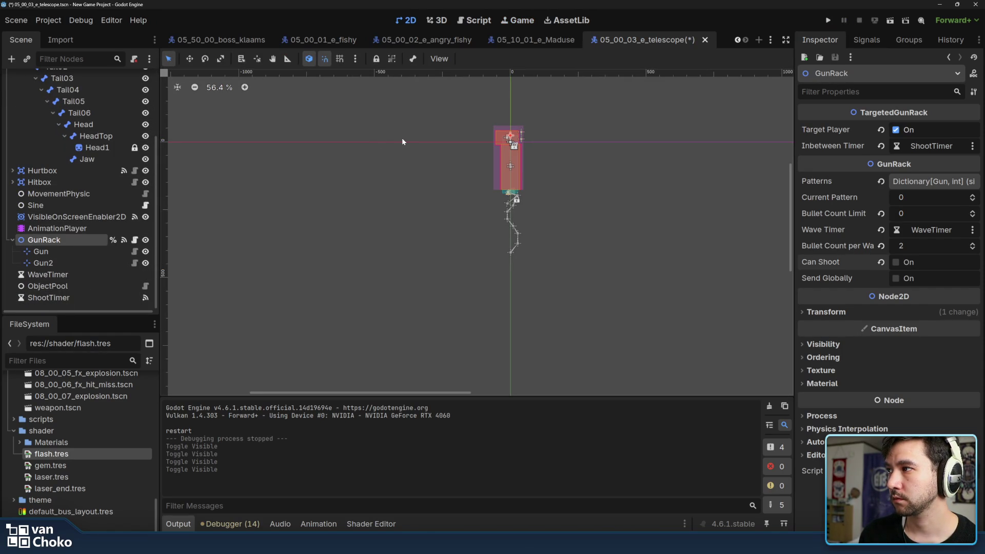
click(829, 20)
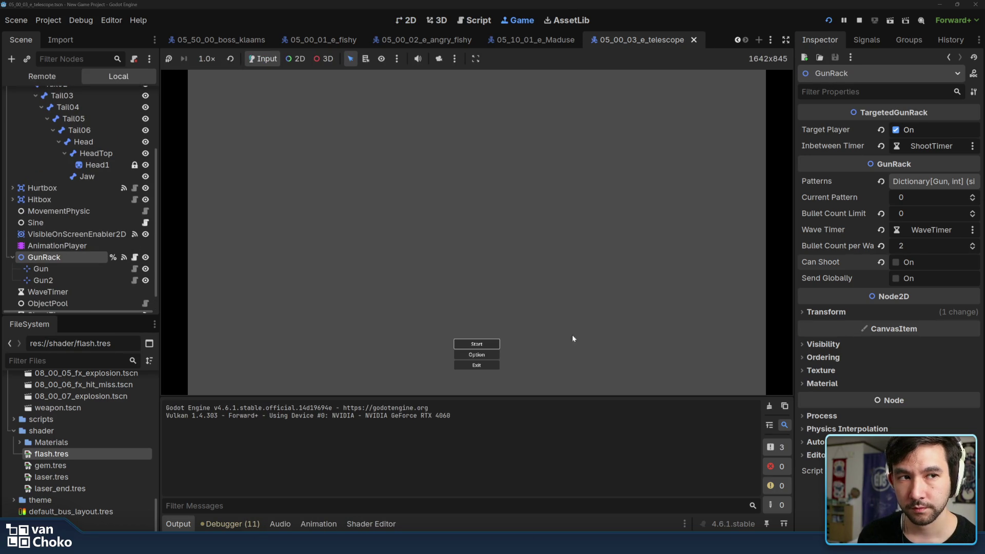
- Start Stage 1, play through to about 17700 points, then stop the game
click(497, 344)
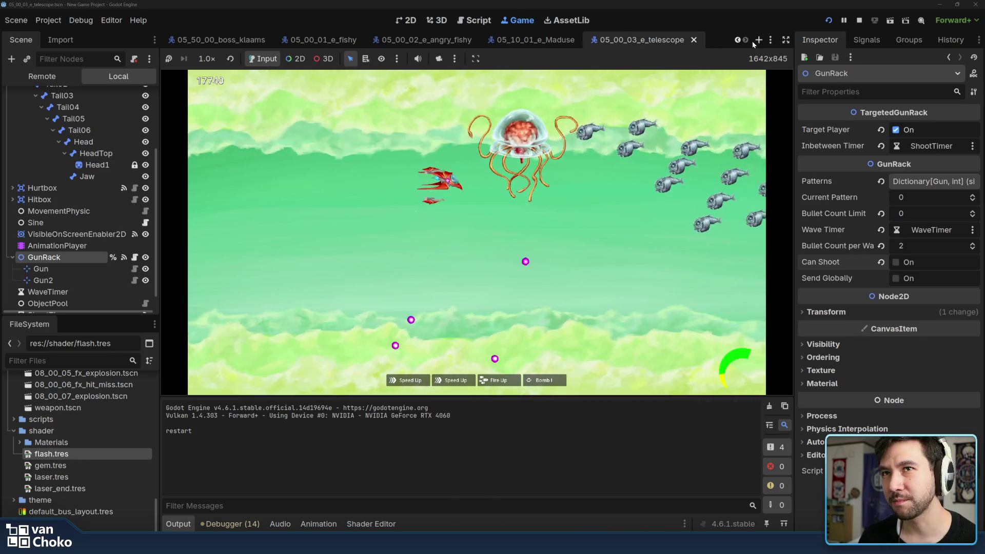
click(860, 21)
- Tick Local to Scene on the Design node's flash.tres shader material, then rerun the game and start Stage 1
scroll(56, 169, up, 5)
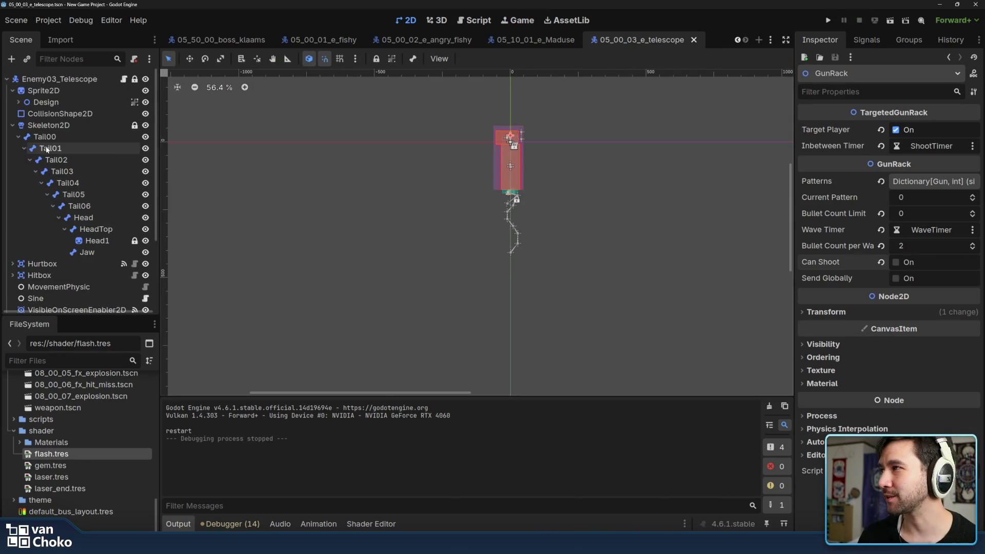
click(44, 91)
click(56, 103)
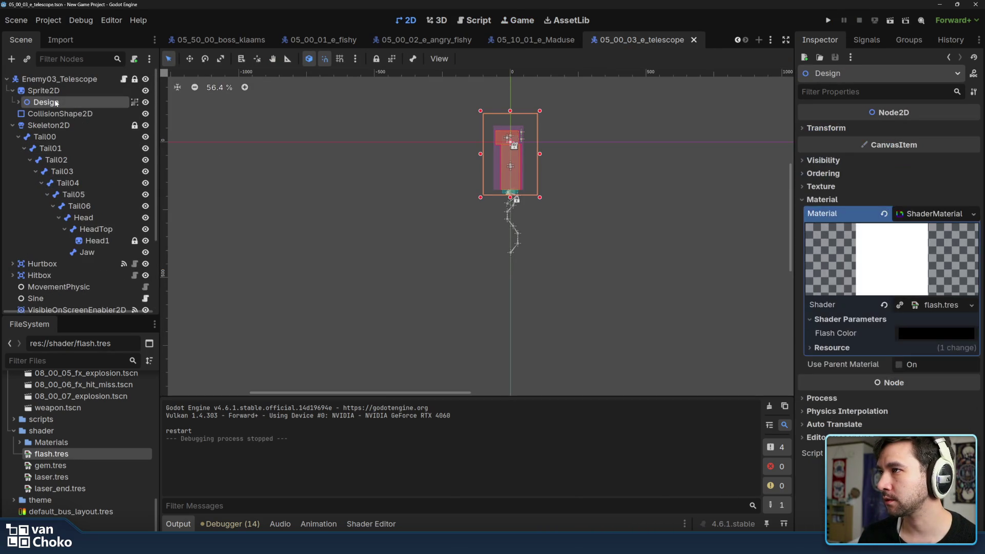
click(893, 349)
click(910, 363)
click(829, 20)
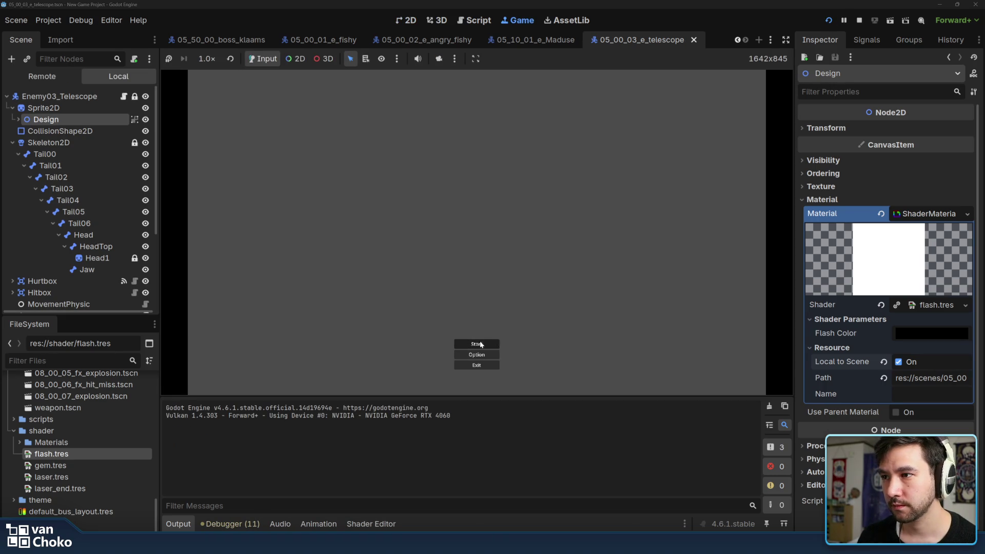
click(481, 343)
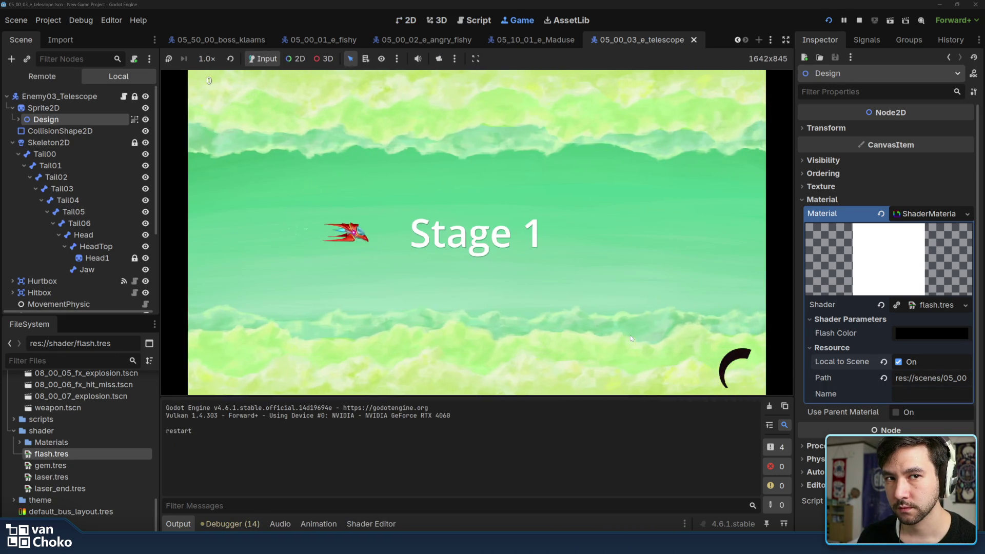
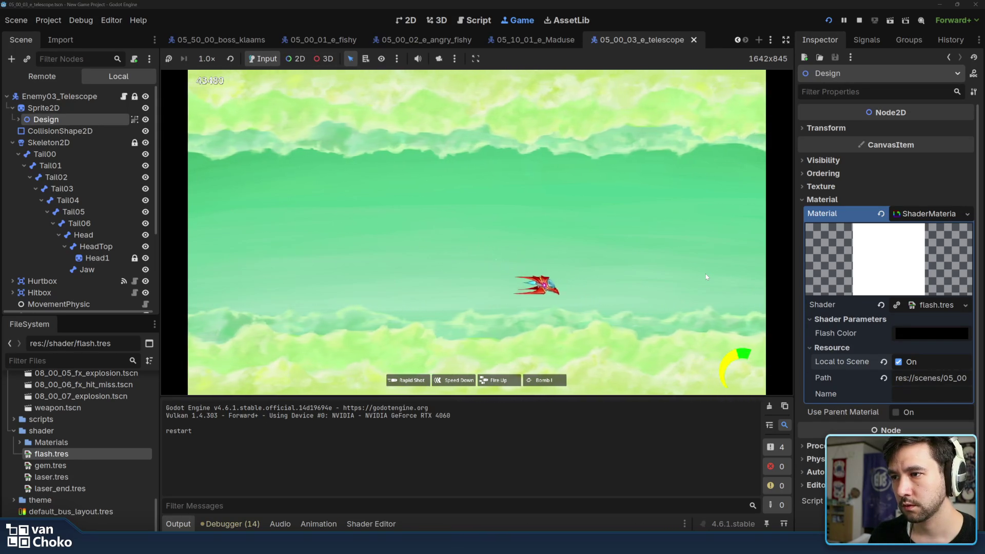
- Stop the game, pan the Enemy03_Telescope view, and collapse the Skeleton2D bone chain
click(862, 20)
drag(627, 238, 611, 264)
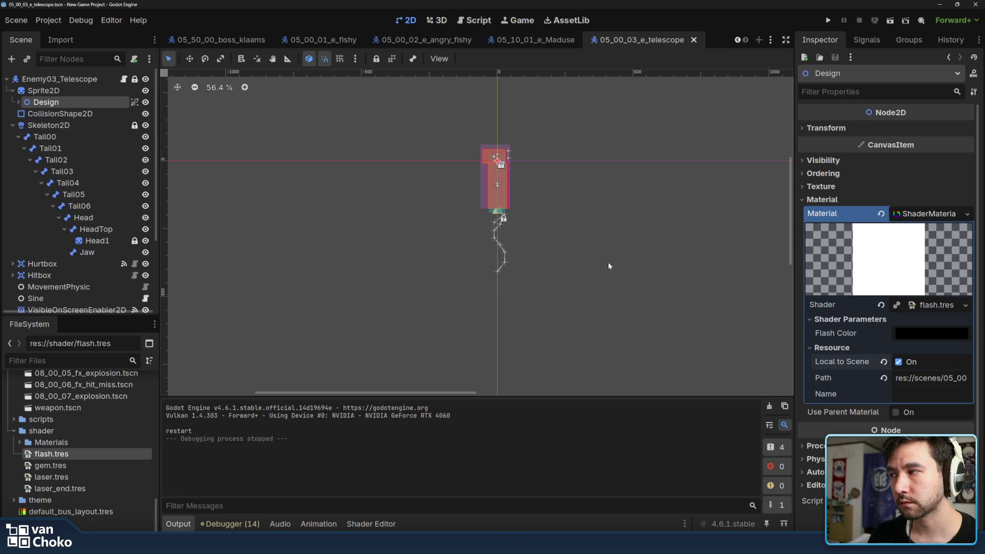
click(111, 230)
click(37, 126)
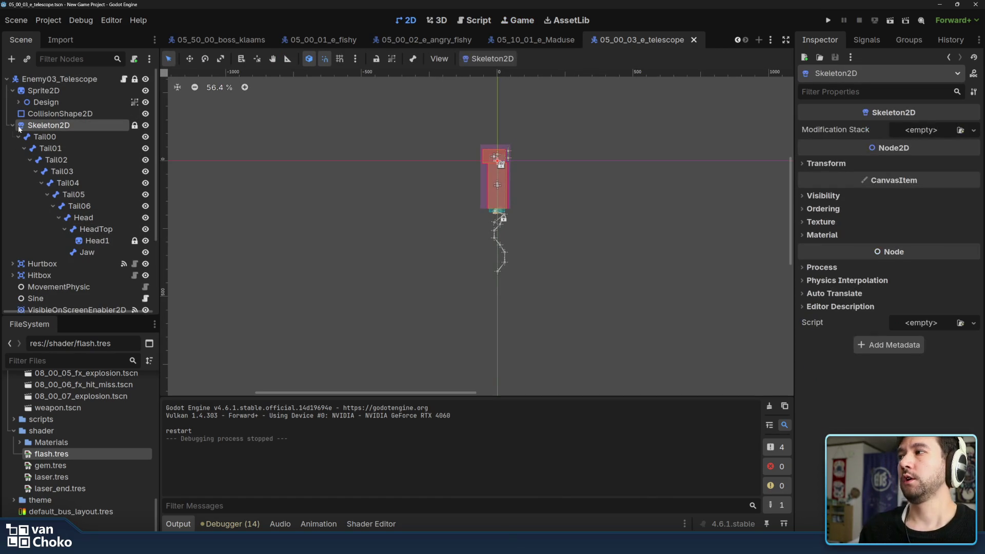
click(11, 125)
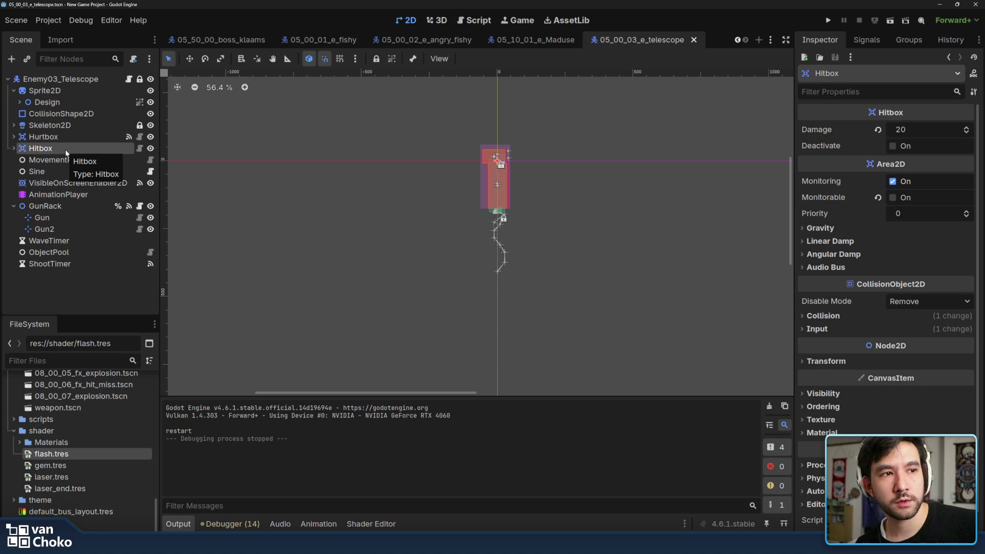
- Go via the 05_50_00_boss_klaams tab to the 01_00_00_stage scene and save it
click(306, 41)
click(211, 40)
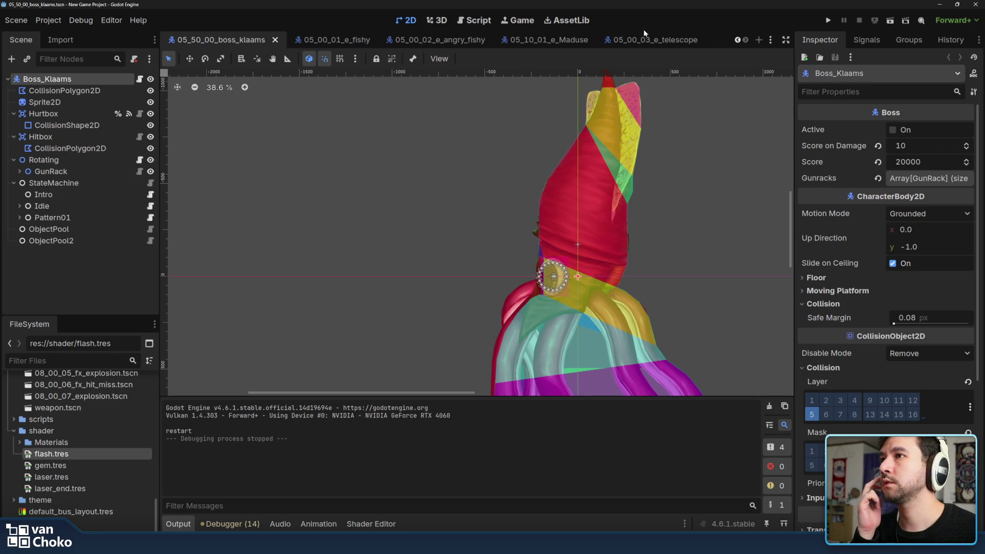
click(739, 40)
click(738, 40)
click(738, 40)
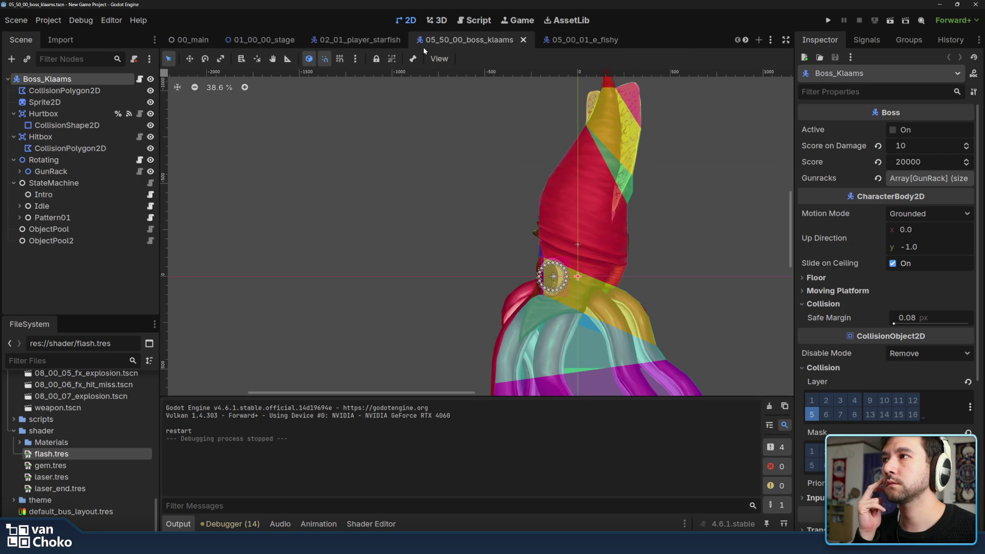
click(268, 42)
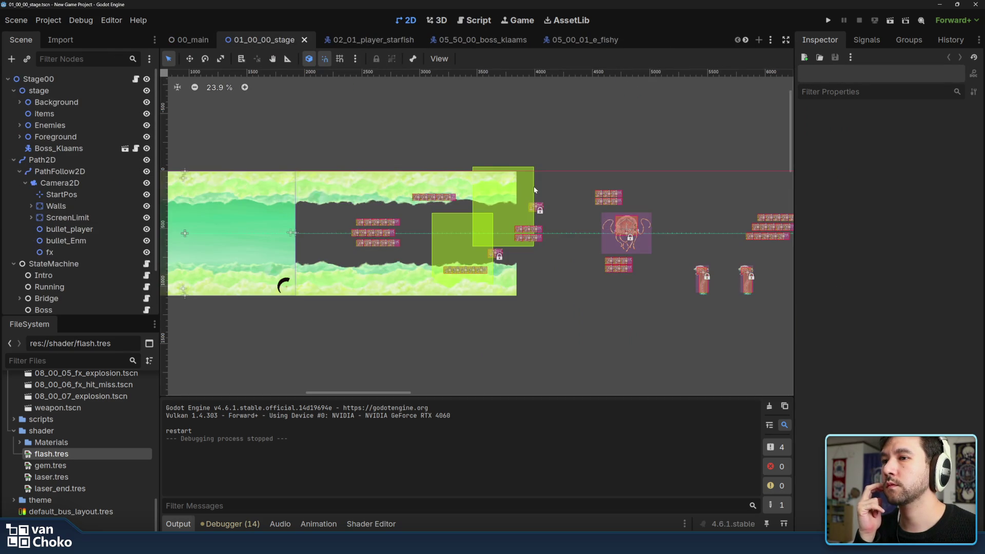
scroll(520, 162, right, 5)
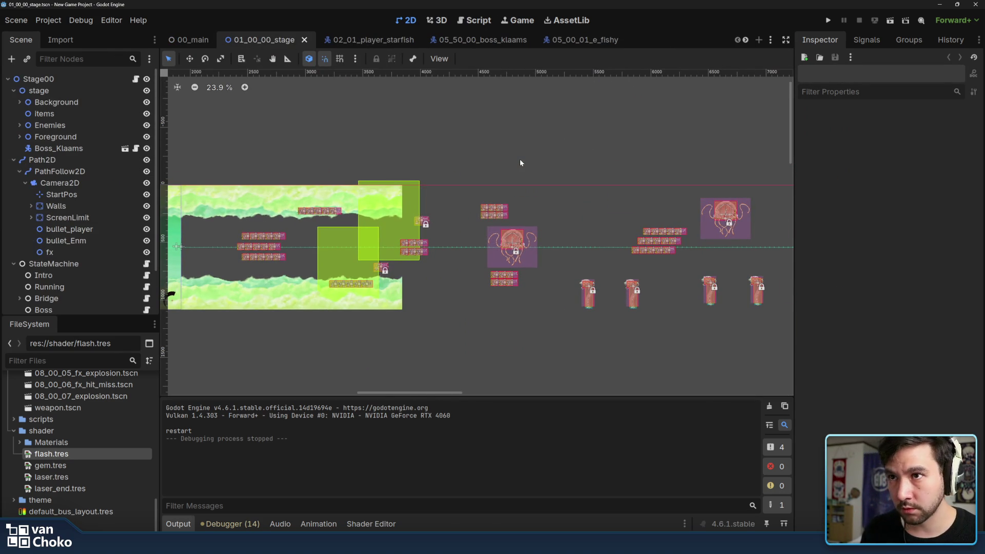
key(ctrl+s)
- Pan across the stage's enemy placements and save the scene again
scroll(546, 155, left, 2)
scroll(548, 151, left, 5)
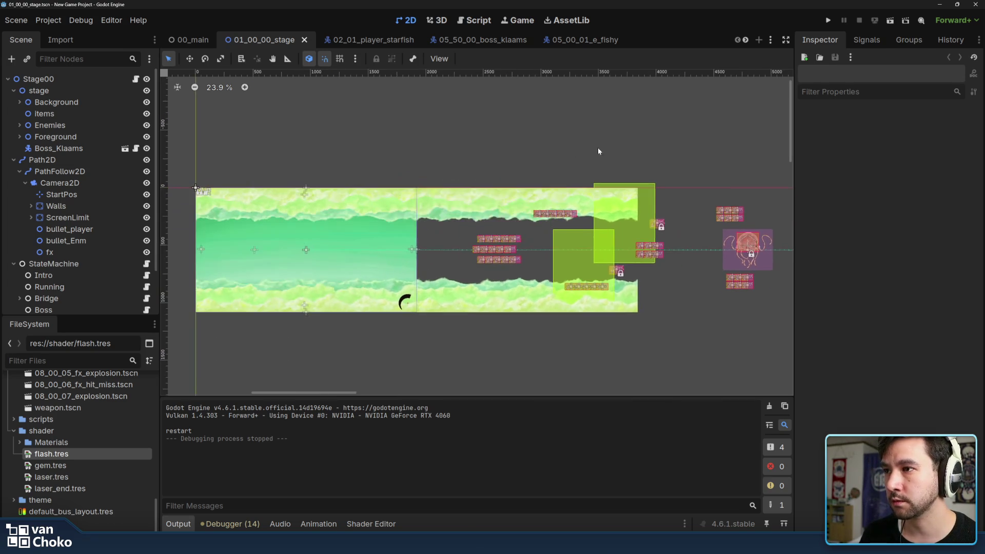
scroll(662, 147, up, 4)
scroll(648, 148, down, 3)
scroll(648, 148, left, 3)
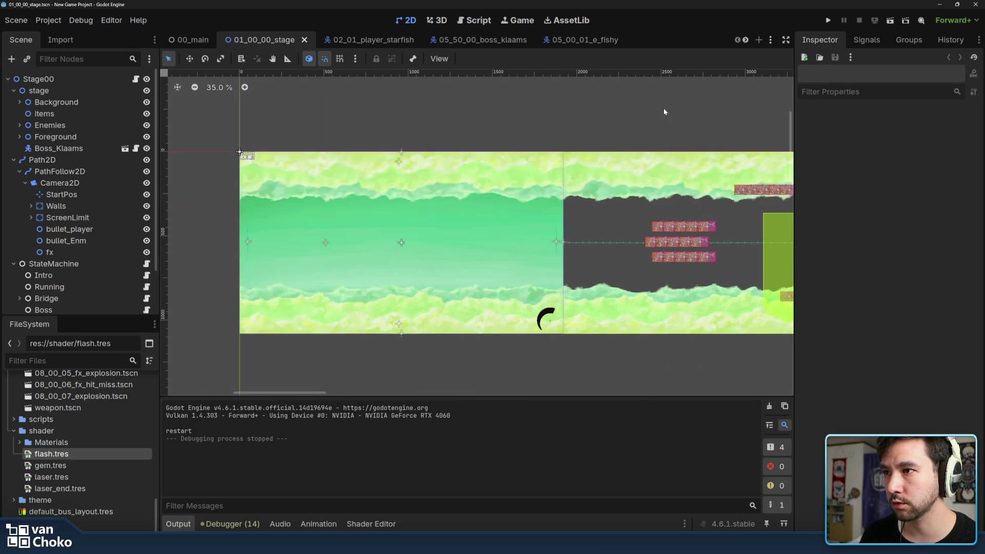
key(ctrl+s)
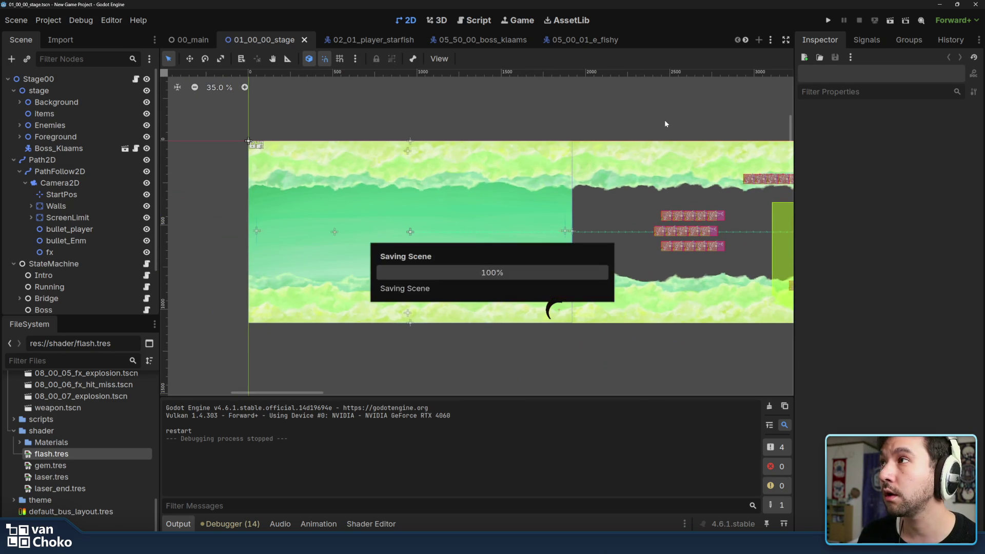
scroll(629, 226, right, 10)
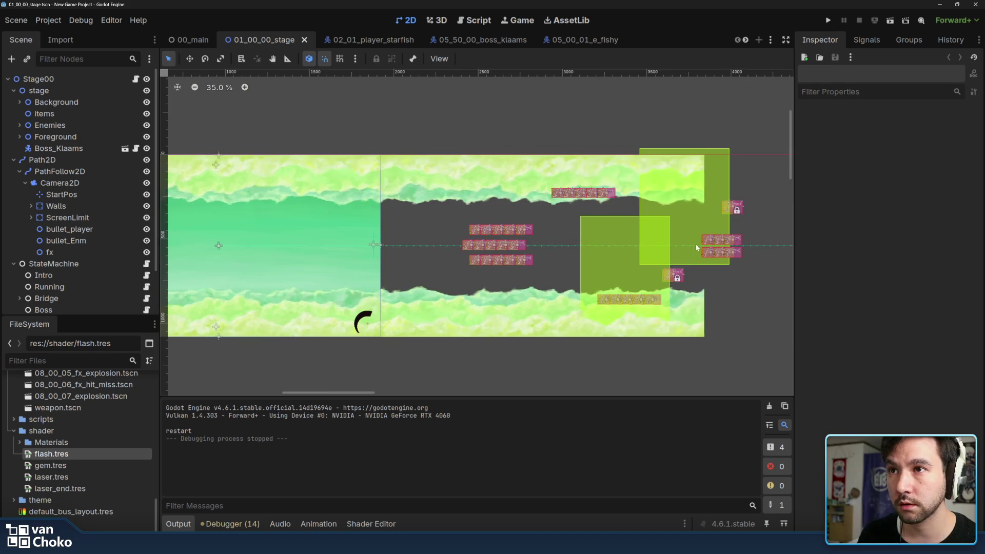
scroll(571, 267, right, 6)
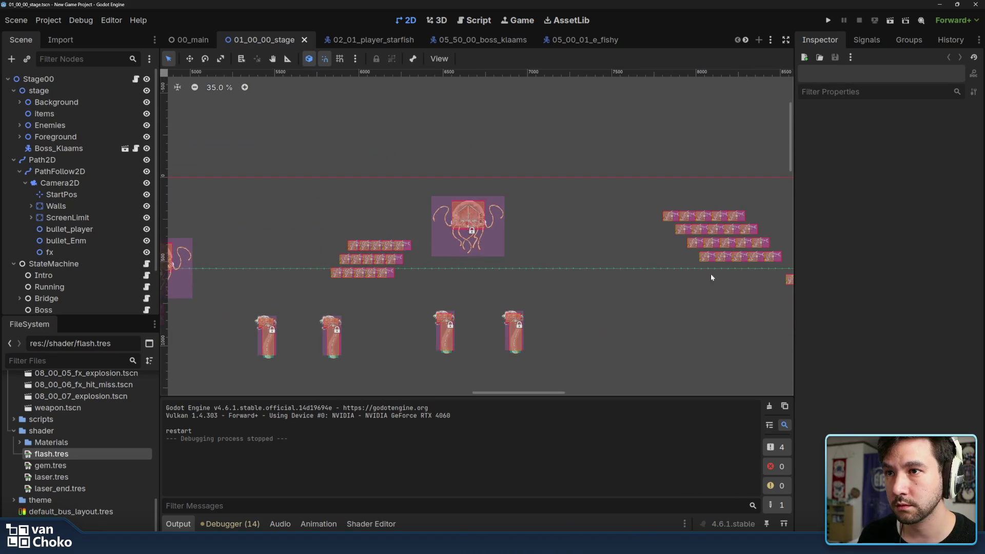
scroll(696, 281, left, 6)
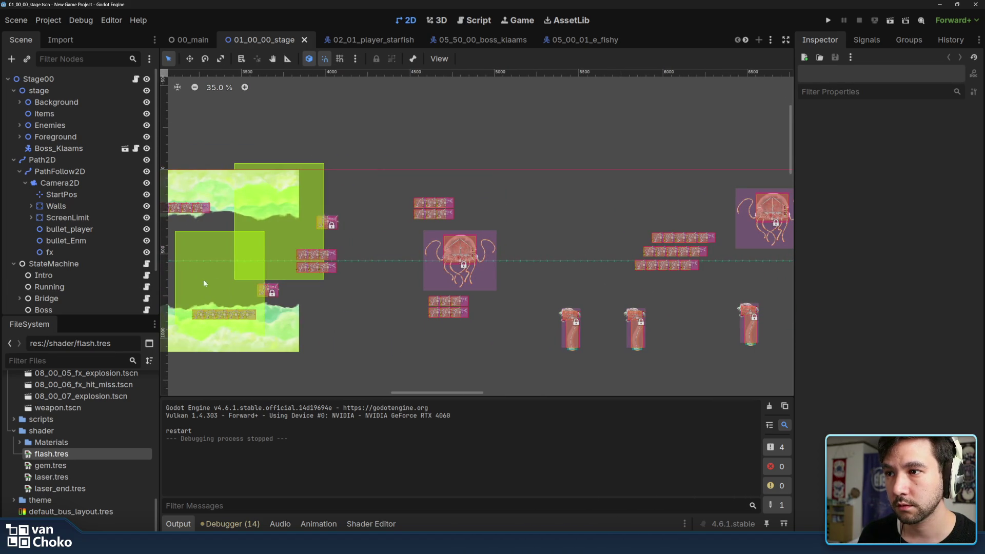
scroll(314, 286, left, 15)
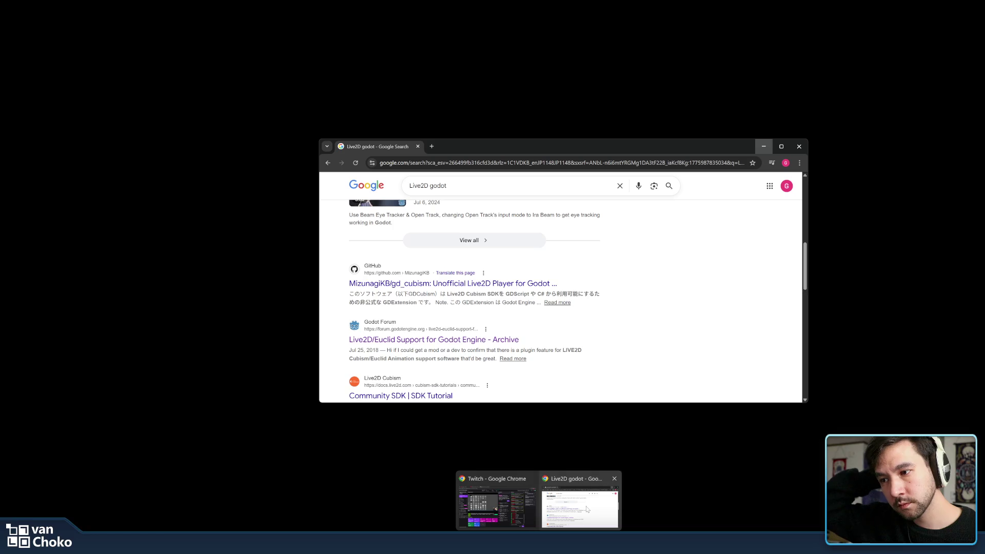
- Move the Live2D search window aside and hide it to reveal the Krita mockup
click(588, 509)
mouse_move(568, 146)
mouse_down()
mouse_move(669, 197)
mouse_move(658, 203)
mouse_up()
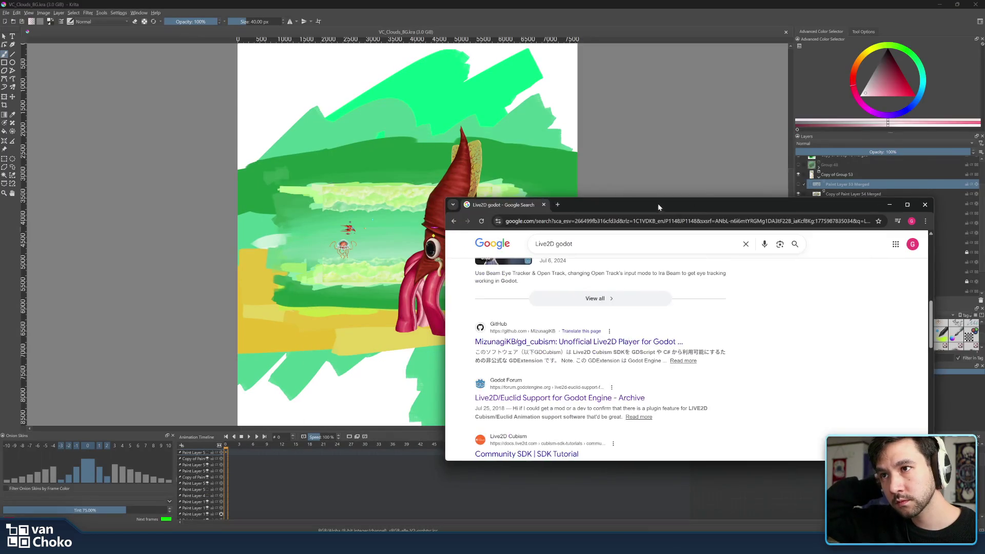
key(alt+Tab)
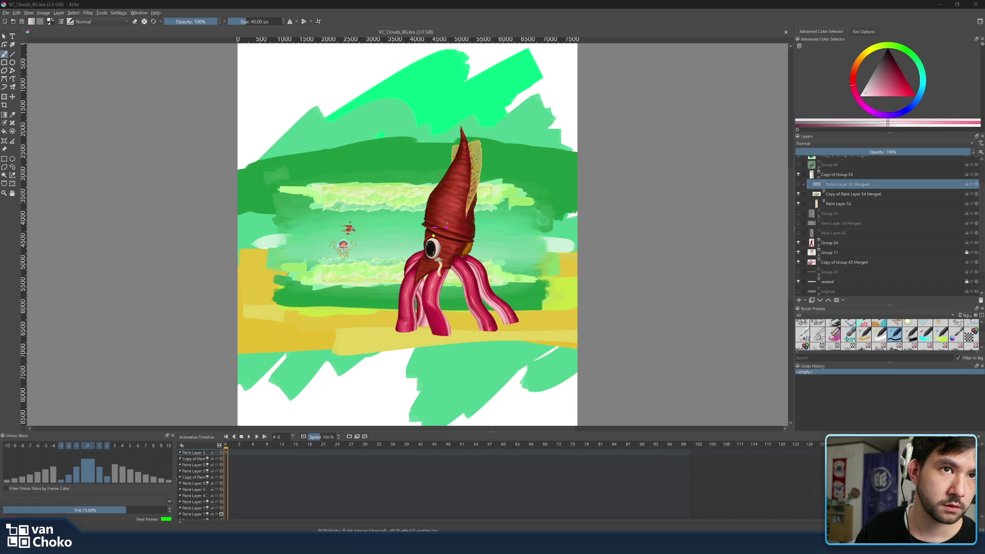
- Switch to the Canva presentation, maximize it, and jump to the enemy slides
key(alt+Tab)
drag(447, 226, 452, 3)
click(572, 503)
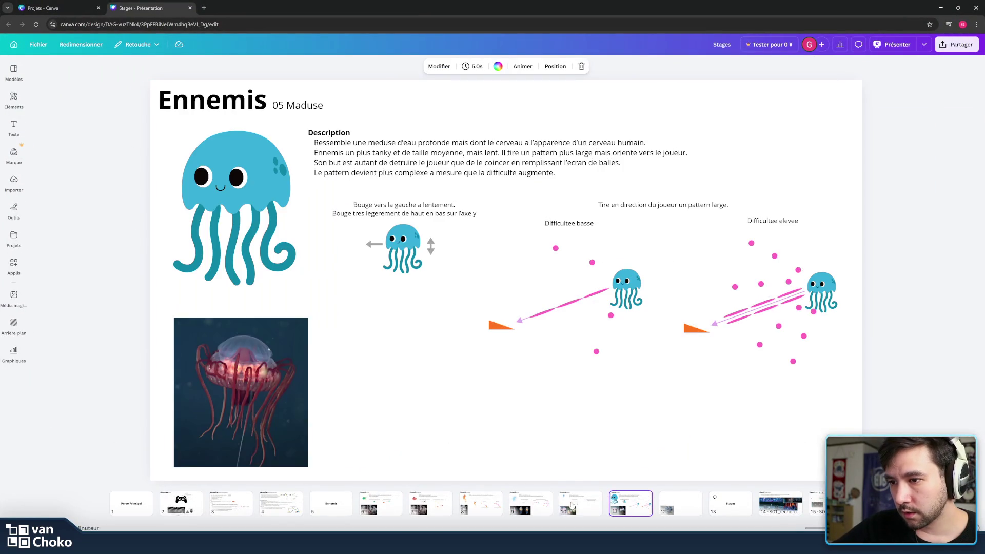
- Browse the Angry Fishy, Telescope, Ange, Maduse and Dragon bleu des mers slides
click(519, 502)
click(478, 502)
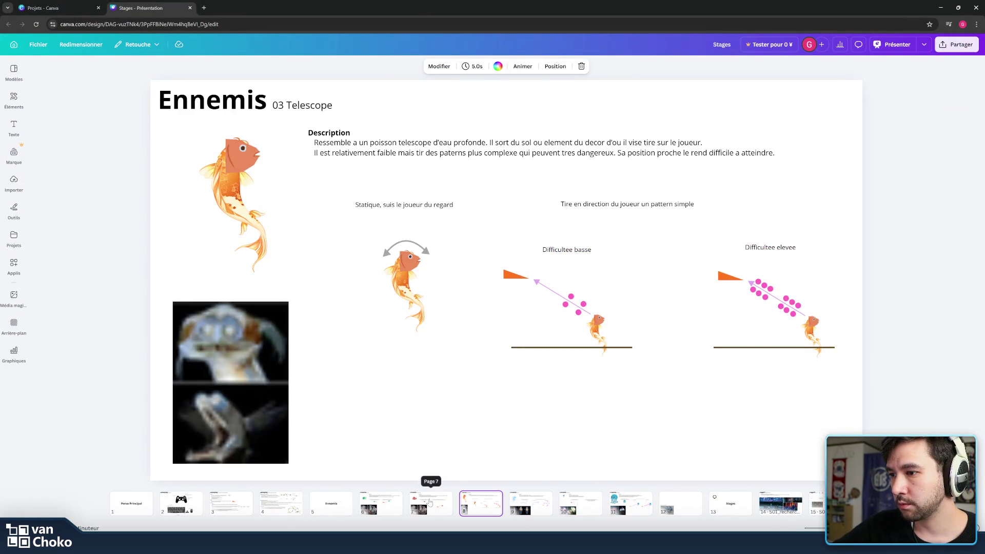
click(433, 502)
click(476, 507)
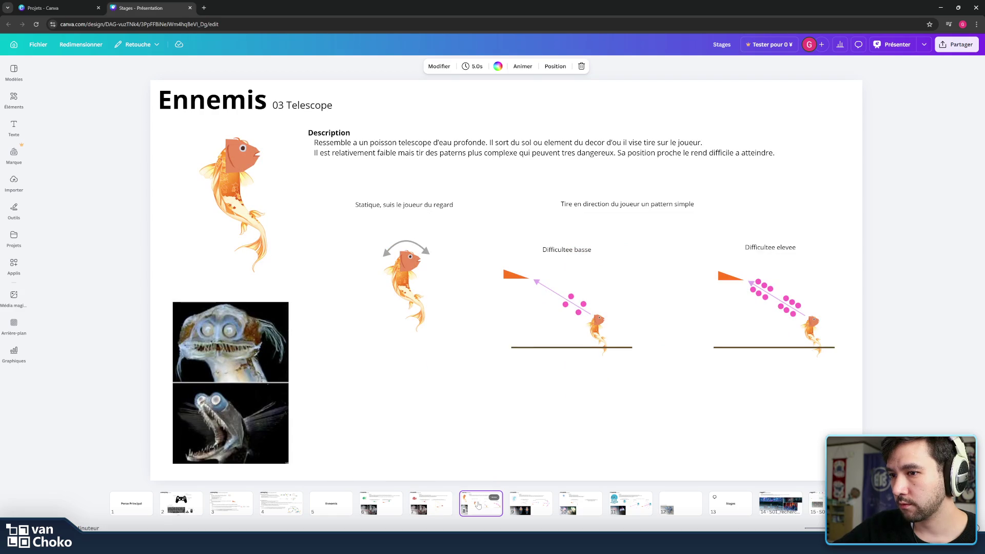
click(530, 502)
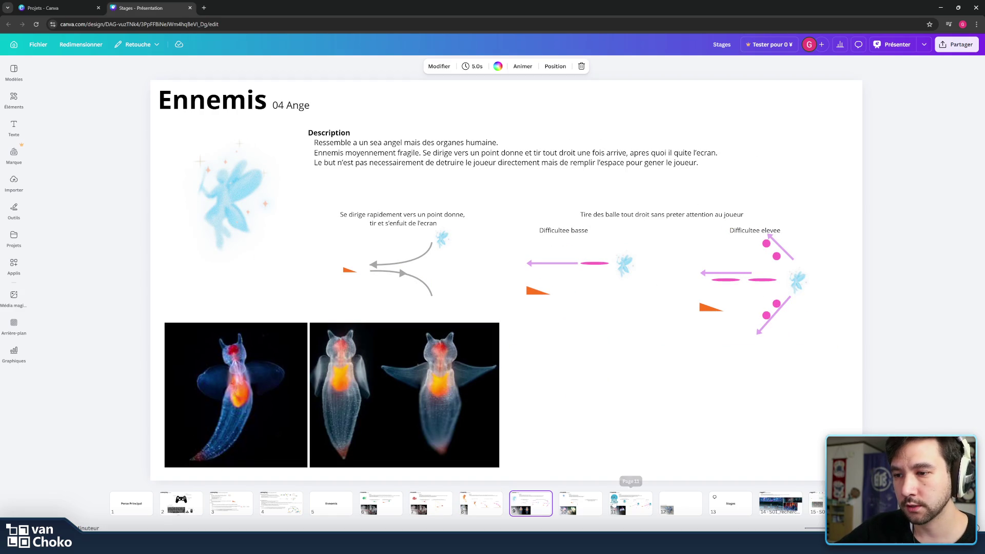
click(628, 503)
click(684, 506)
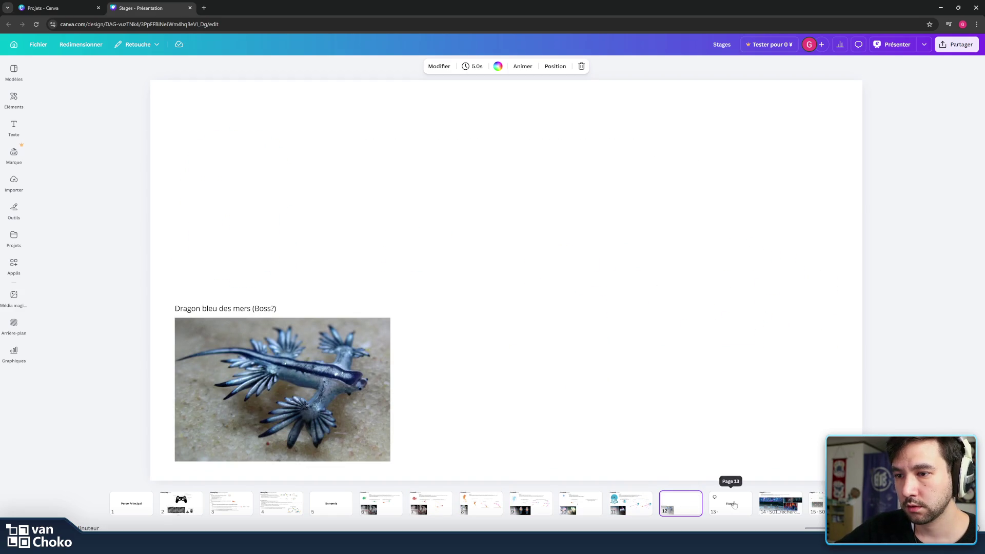
click(628, 503)
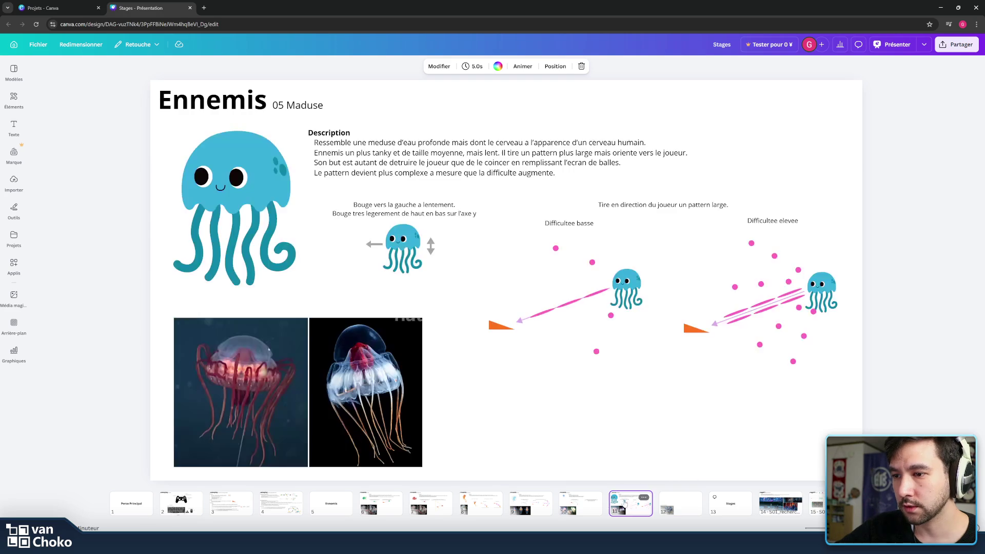
click(581, 501)
- Compare the Jellyshot and 04 Ange slides, settling on 04 Ange's second sea-angel photo
click(540, 501)
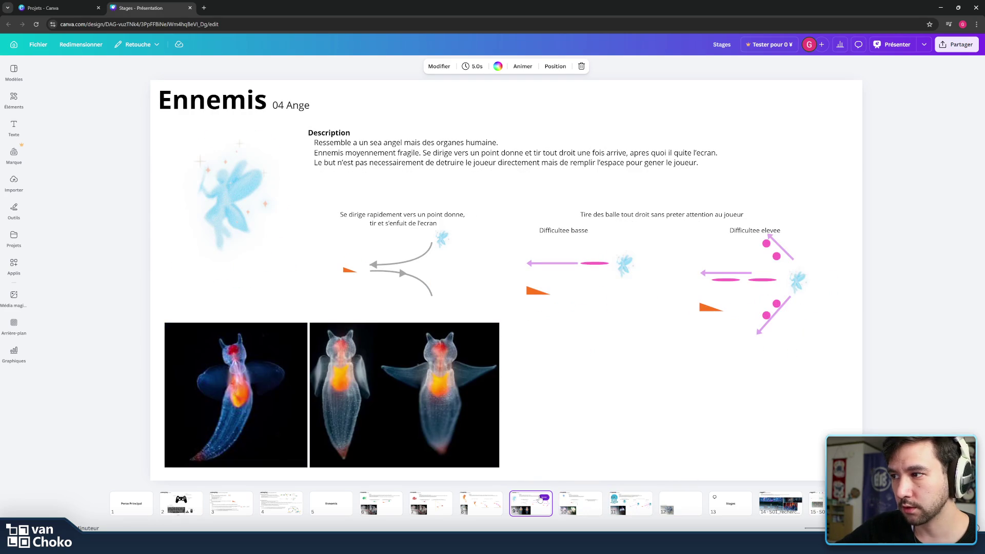
click(581, 502)
click(531, 504)
click(581, 502)
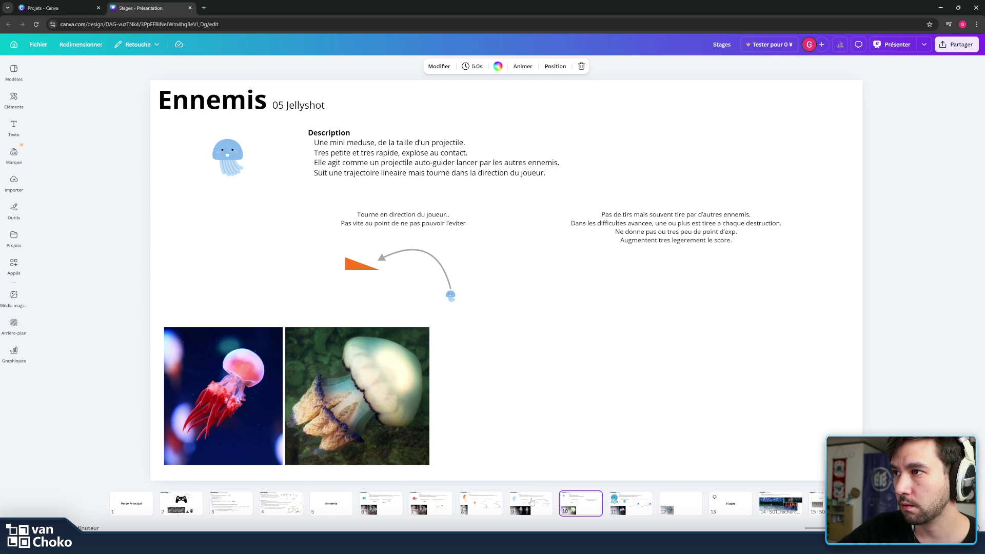
click(533, 502)
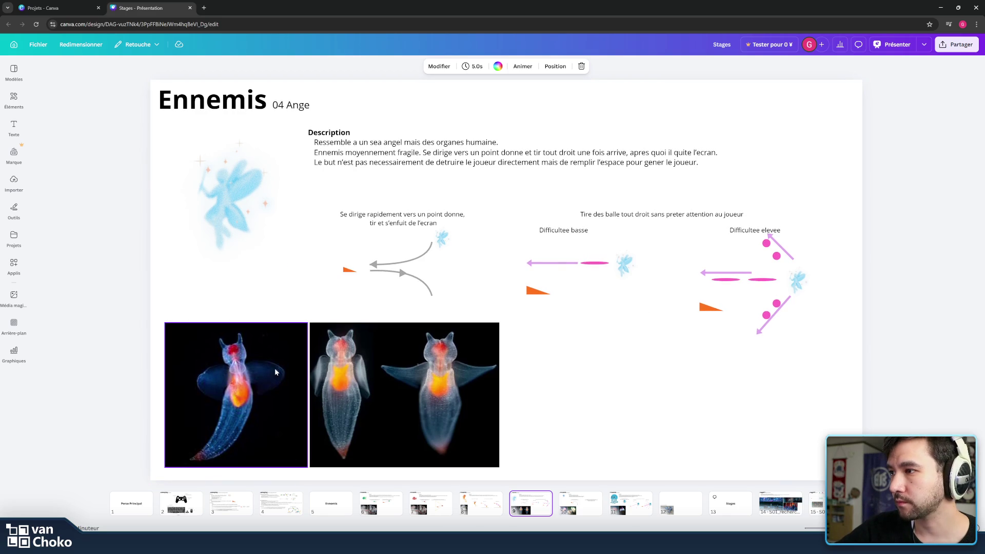
click(359, 379)
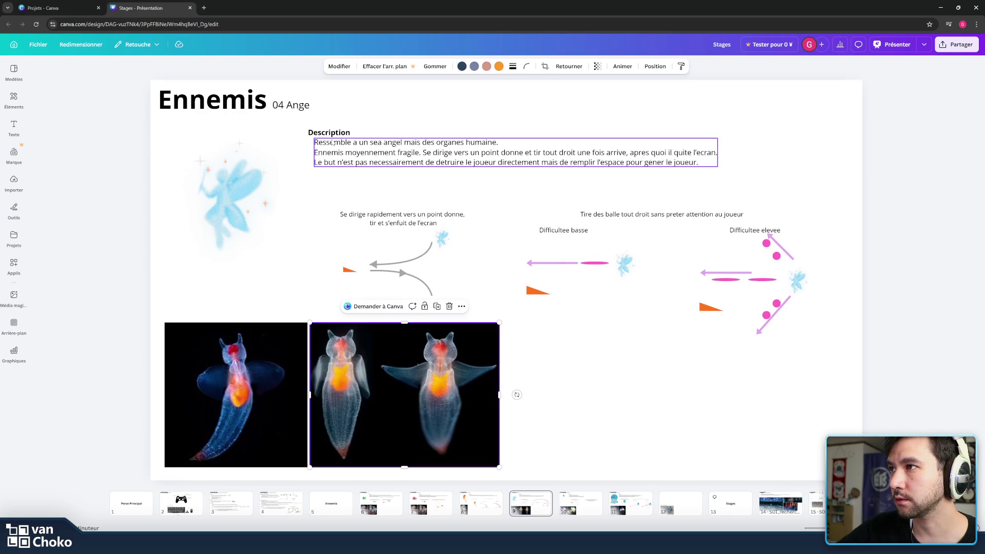
click(619, 410)
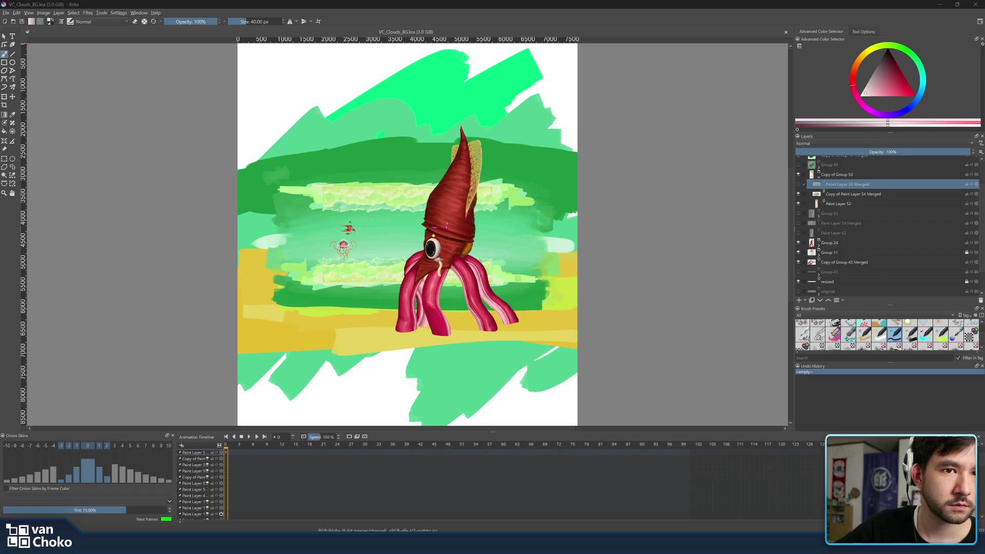
- Hide Group 24, select the top layer, and add Paint Layer 54 above it
scroll(441, 233, up, 7)
scroll(436, 229, down, 1)
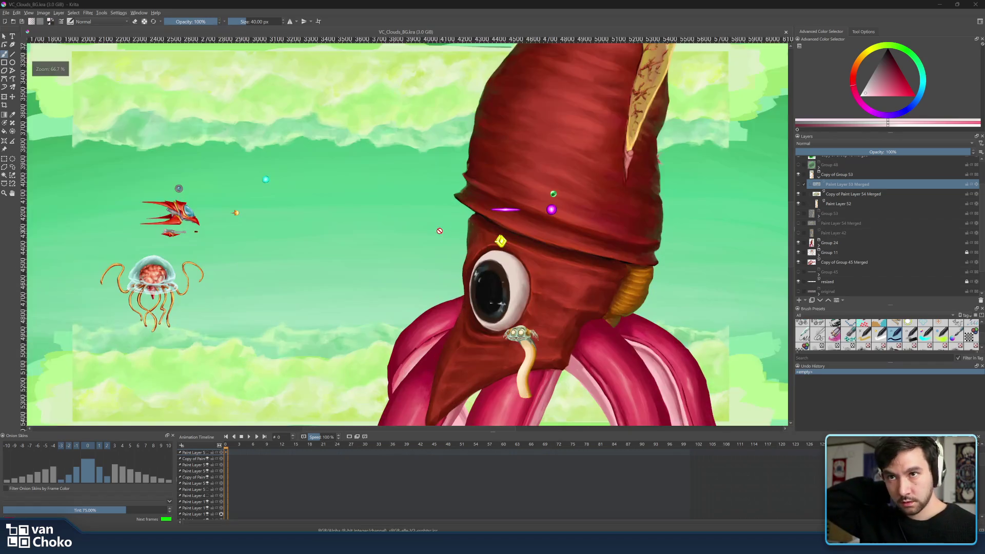
scroll(440, 231, down, 1)
click(798, 243)
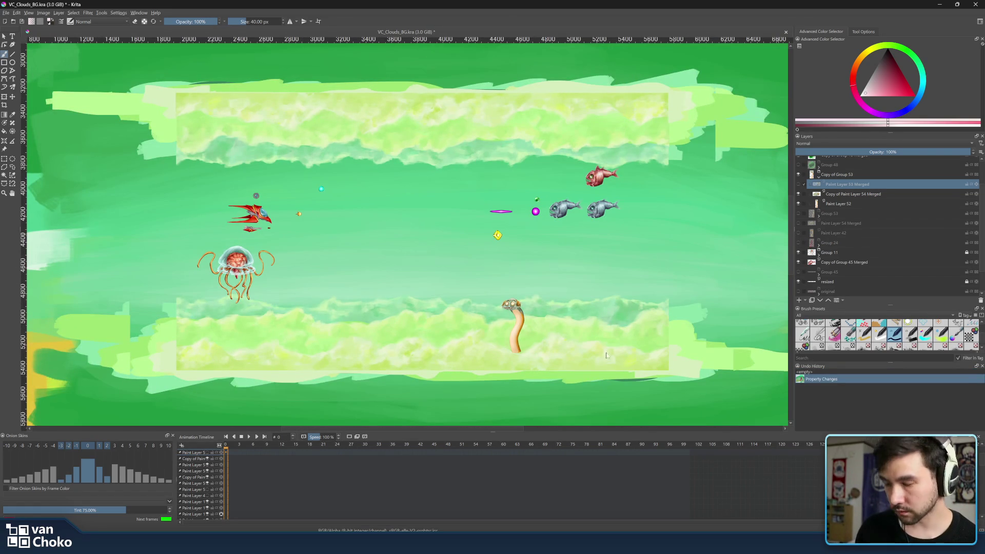
click(847, 176)
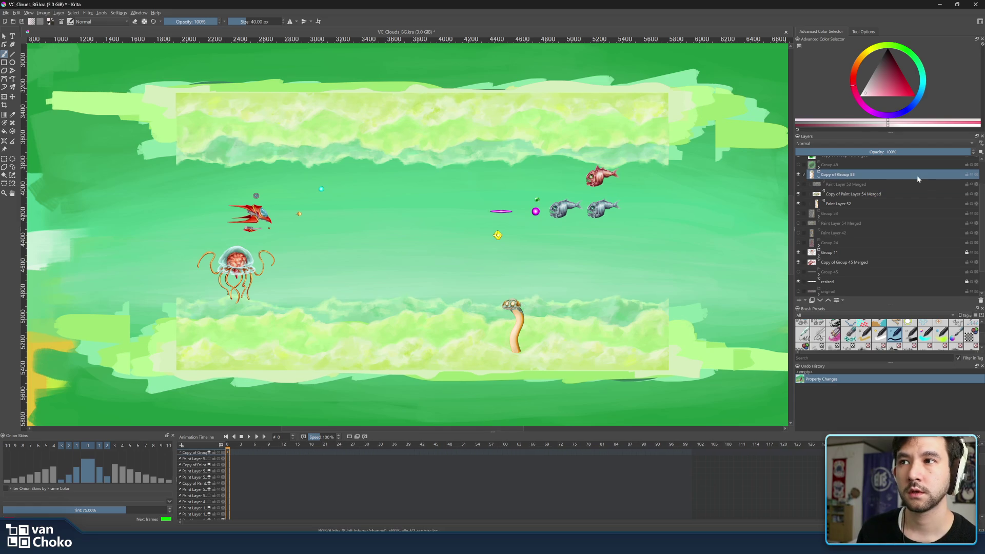
scroll(898, 204, up, 2)
click(839, 161)
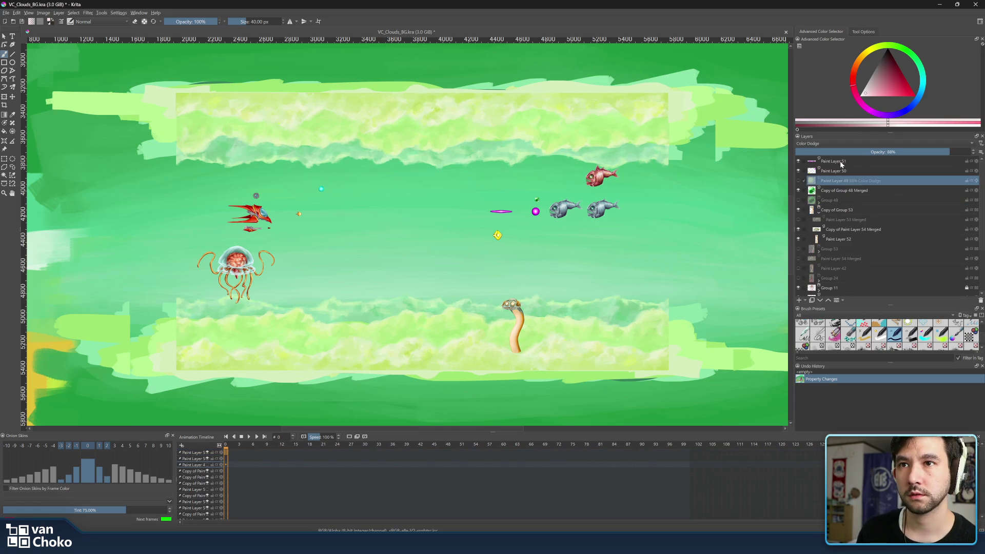
click(799, 300)
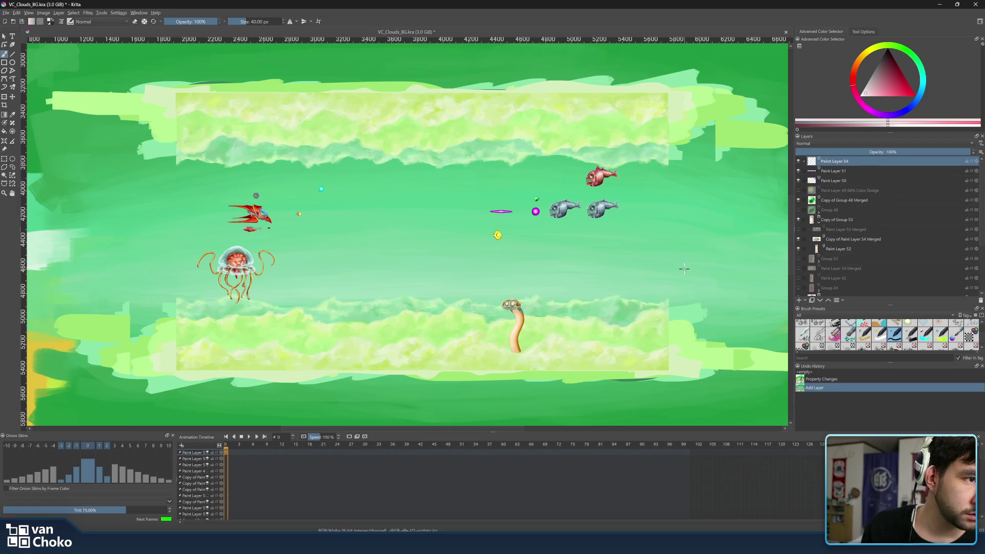
- Shift the painting colour from pink to light blue on the hue ring
drag(915, 103, 919, 106)
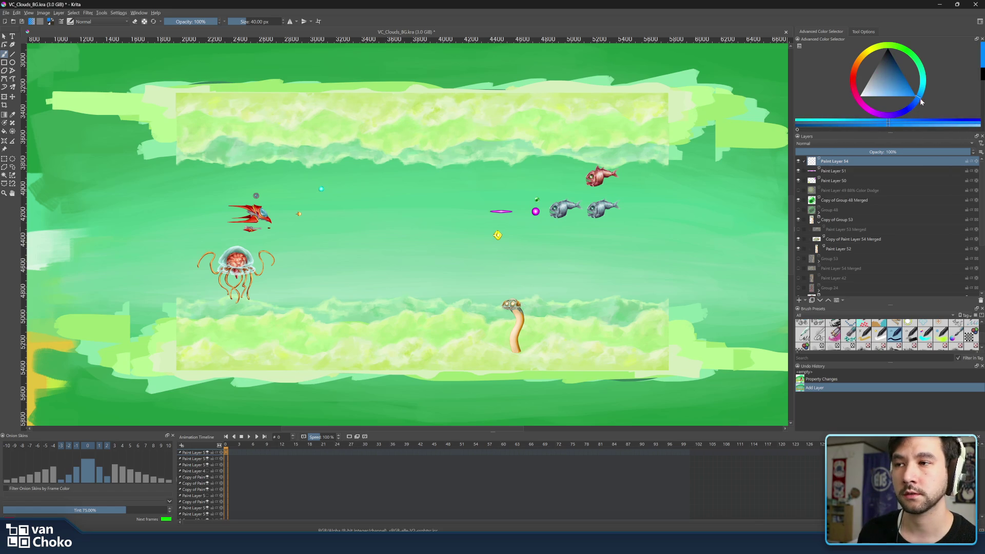
scroll(579, 247, down, 2)
scroll(578, 248, up, 2)
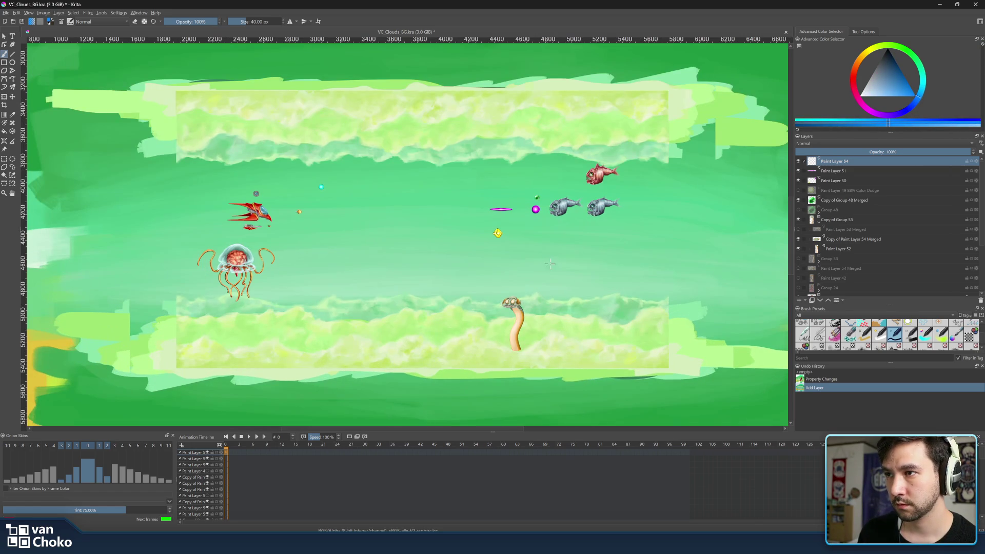
scroll(549, 256, up, 1)
scroll(551, 260, up, 1)
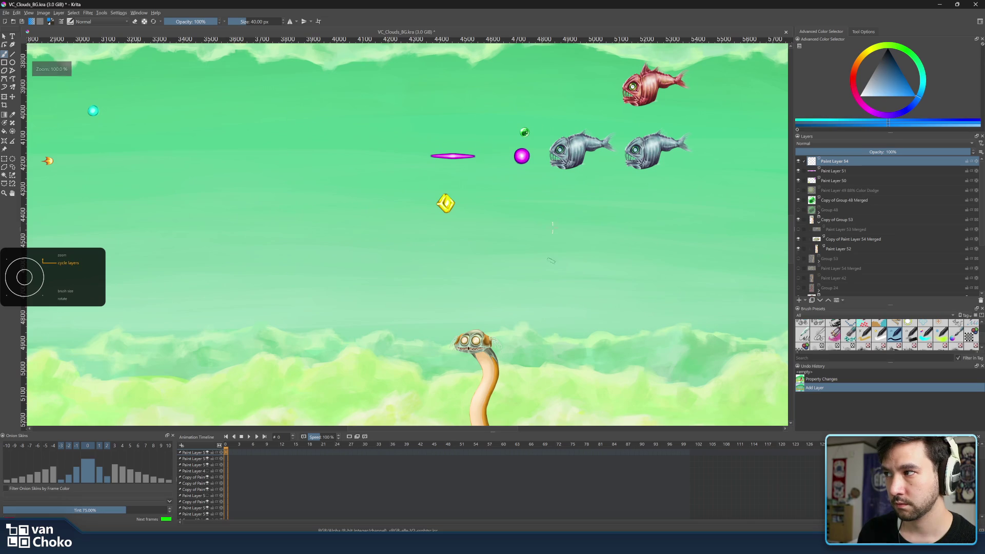
scroll(558, 237, down, 1)
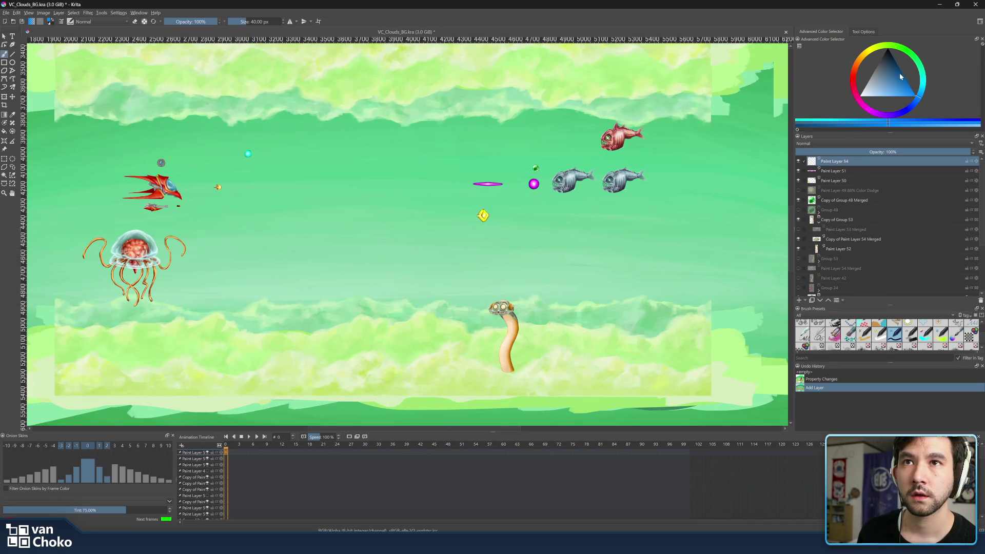
- Pick dark blue and paint a tall blob right of the yellow diamond pickup
drag(900, 74, 903, 74)
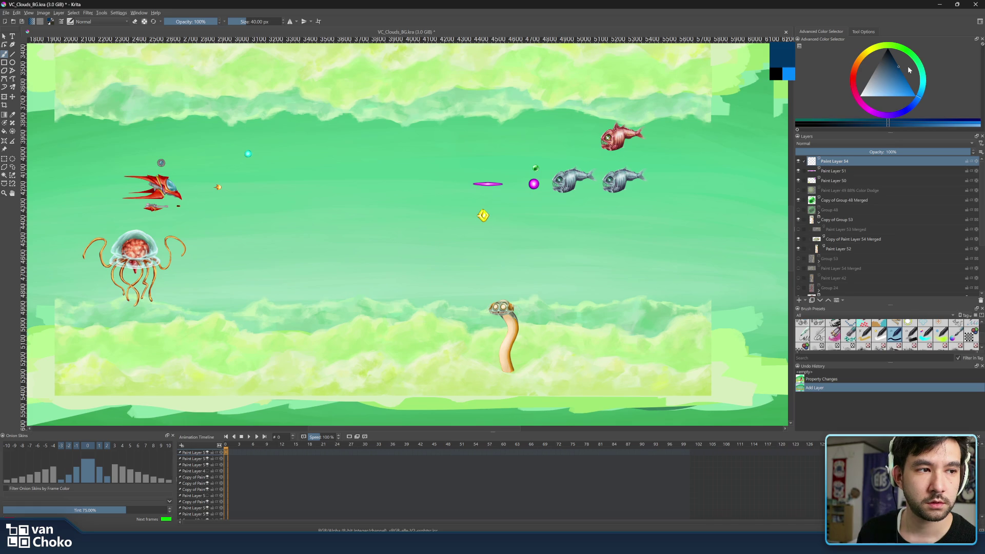
drag(628, 227, 625, 250)
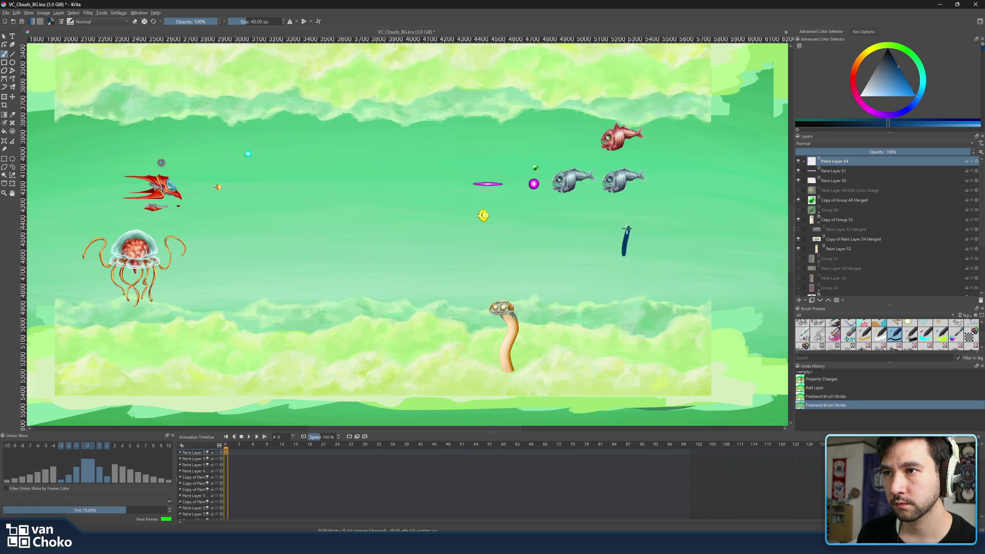
key(ctrl+z)
key(ctrl+z)
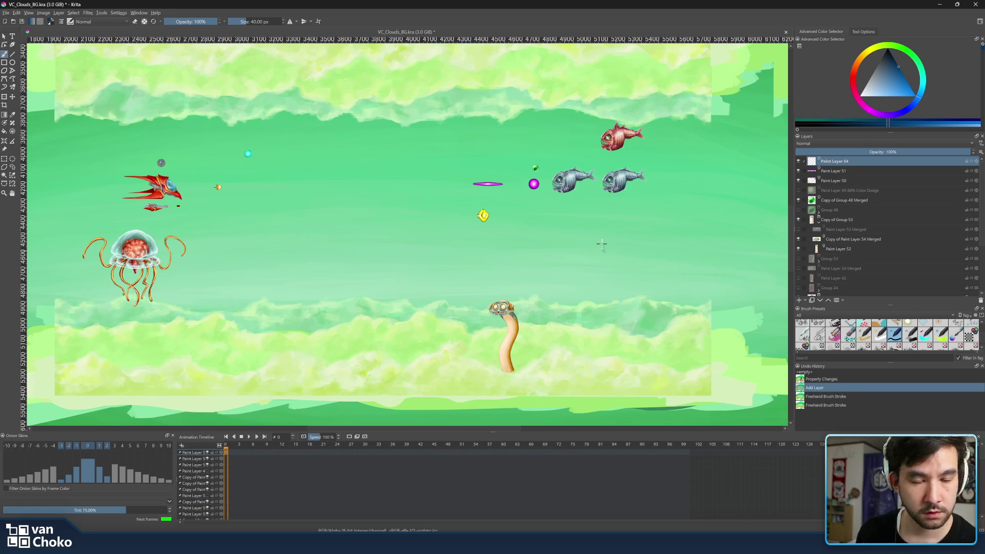
key(ctrl+shift+z)
key(ctrl+shift+z)
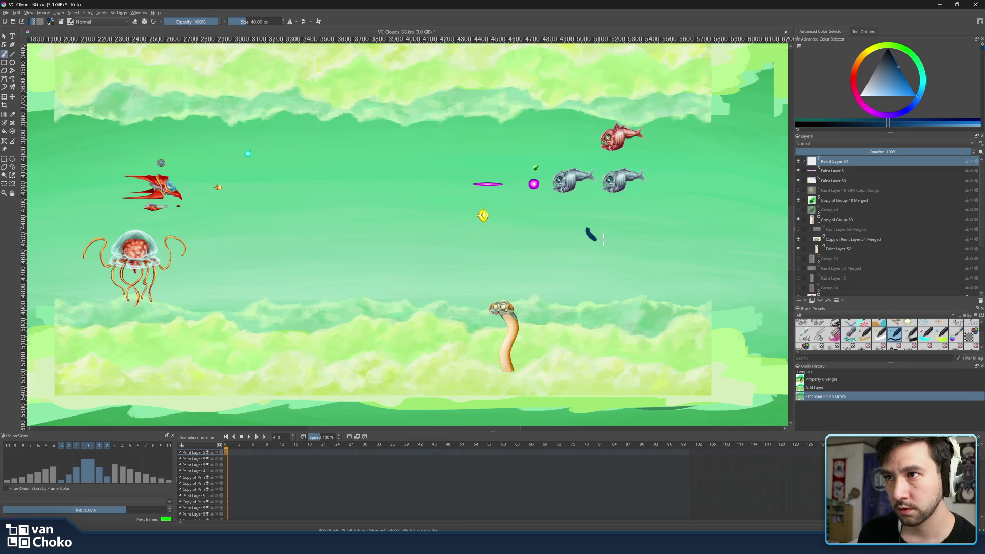
mouse_move(590, 230)
mouse_down()
mouse_move(610, 254)
mouse_move(588, 285)
mouse_move(595, 275)
mouse_up()
key(bracketright)
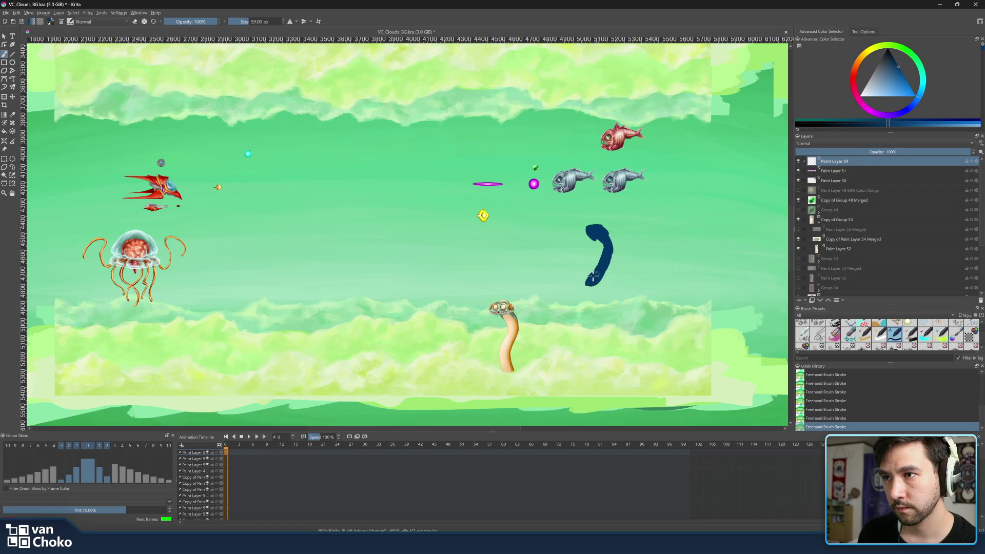
mouse_move(594, 226)
mouse_down()
mouse_move(608, 277)
mouse_move(607, 255)
mouse_up()
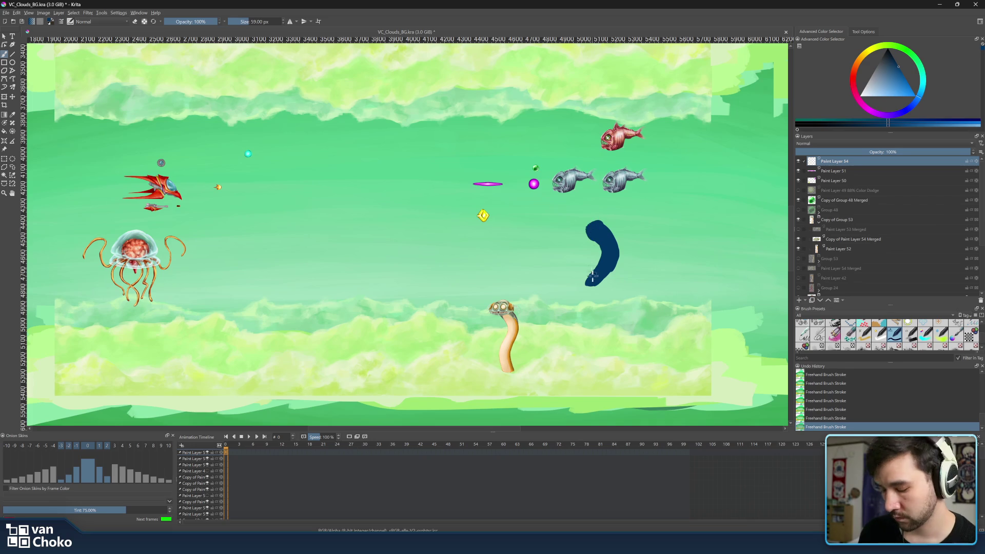
- Erase the blob's left side and upper-left tip to form a crescent
key(e)
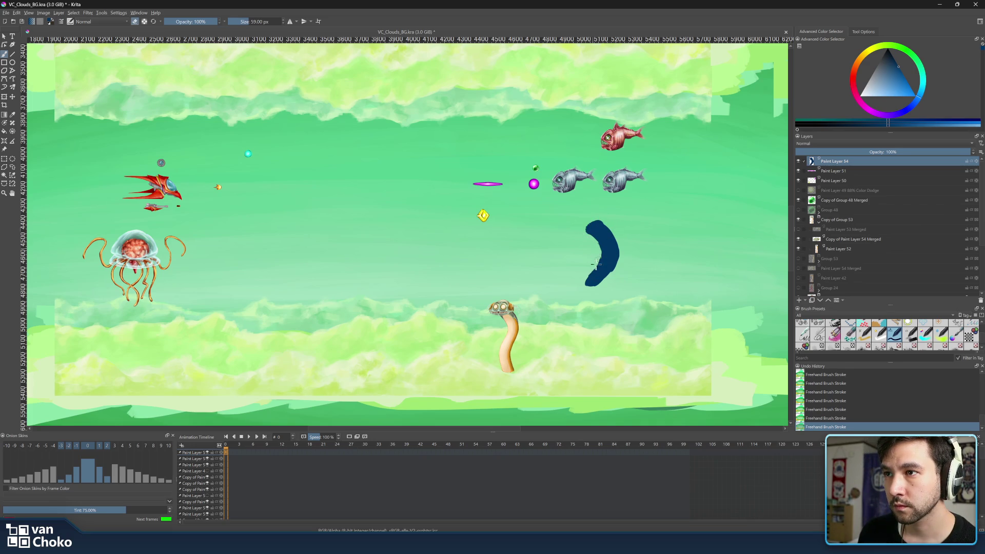
drag(599, 258, 577, 286)
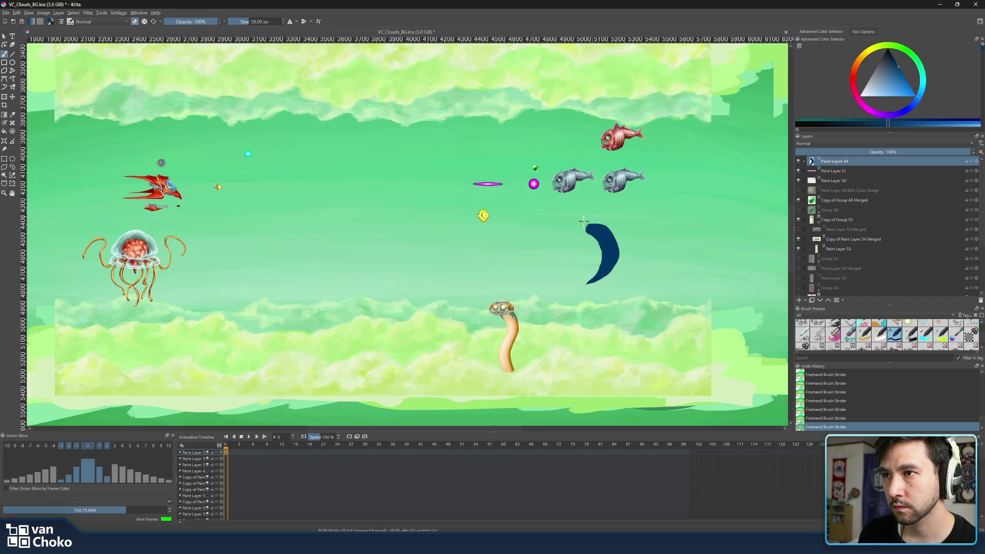
key(e)
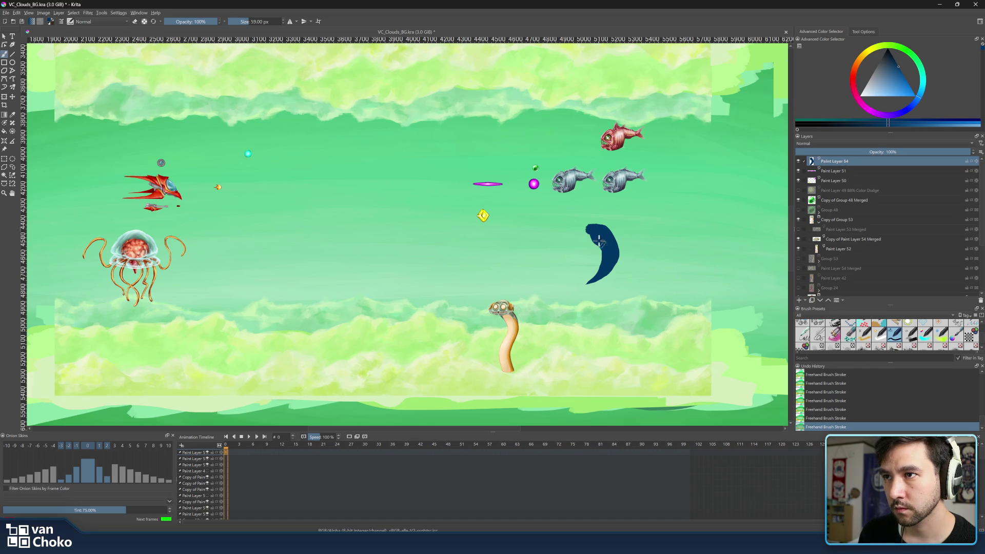
key(e)
drag(585, 231, 588, 236)
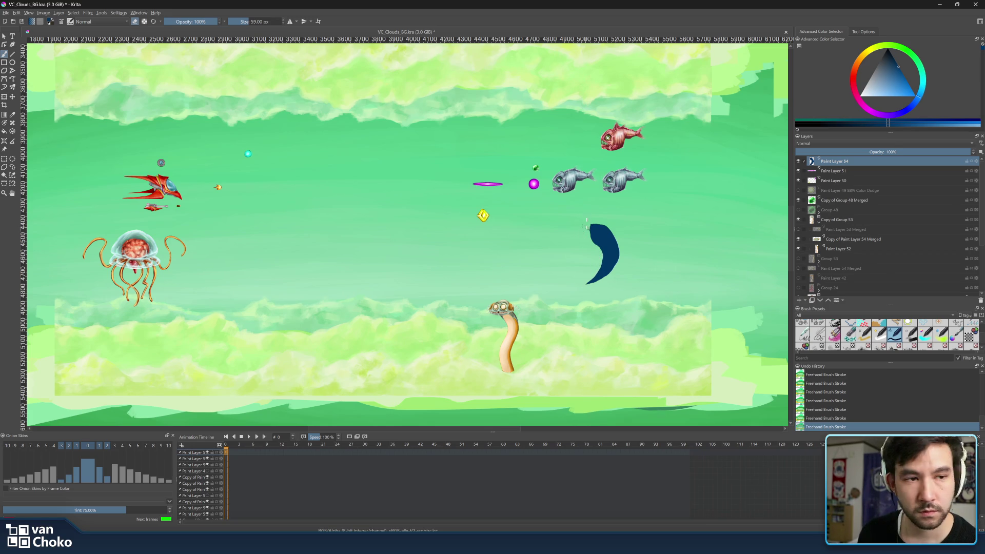
key(e)
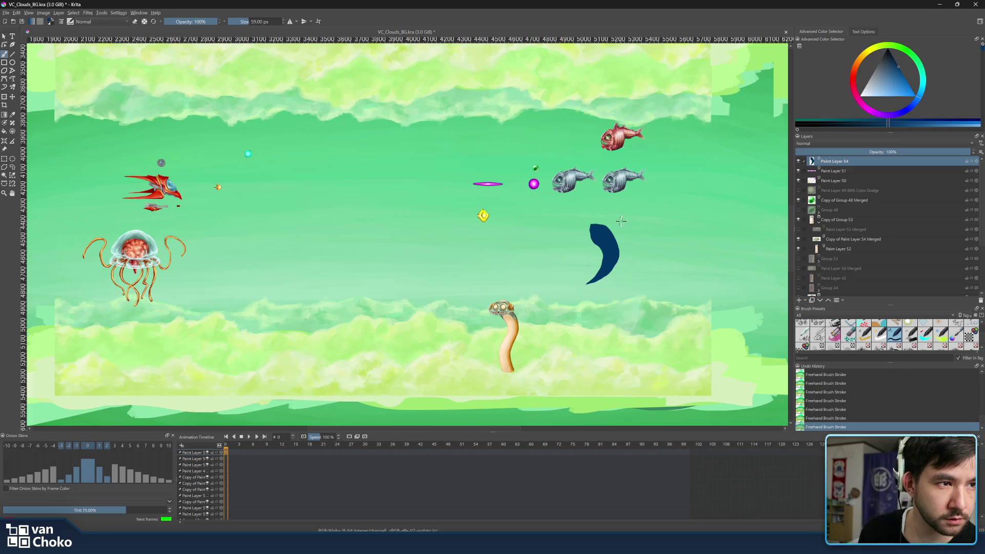
key(e)
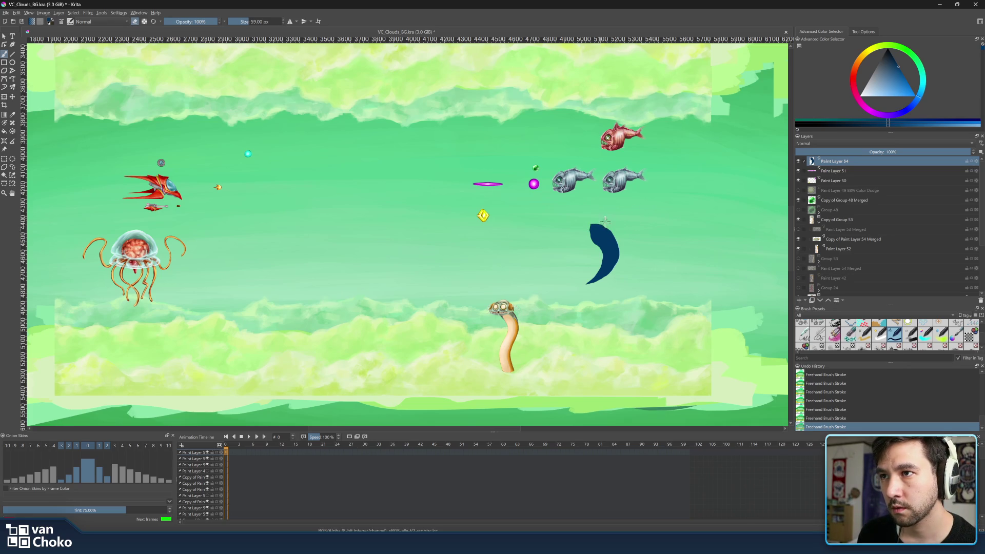
key(e)
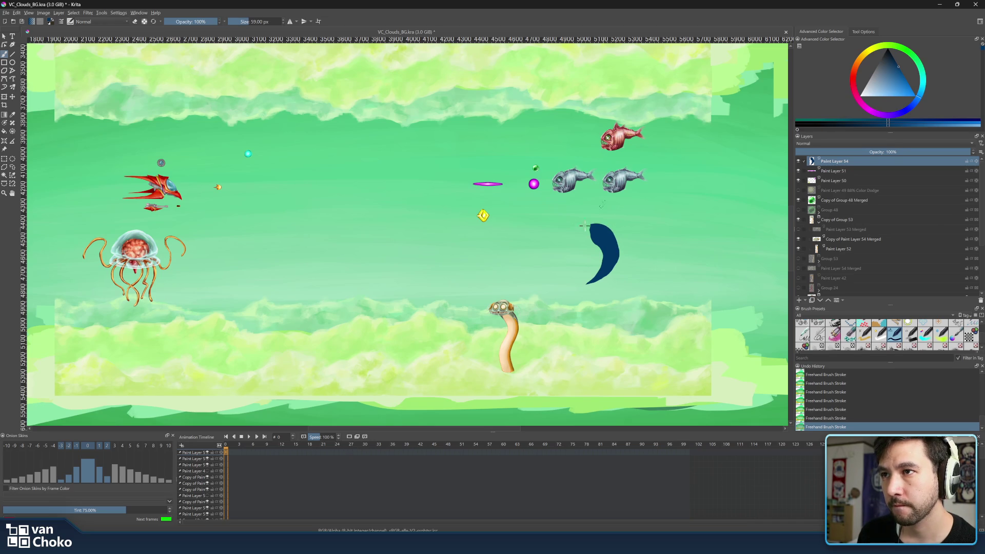
- Paint a rounded head on the crescent's top, touch up its tip, and shrink the brush to 55 px
mouse_move(595, 220)
mouse_down()
mouse_move(593, 232)
mouse_move(589, 222)
mouse_up()
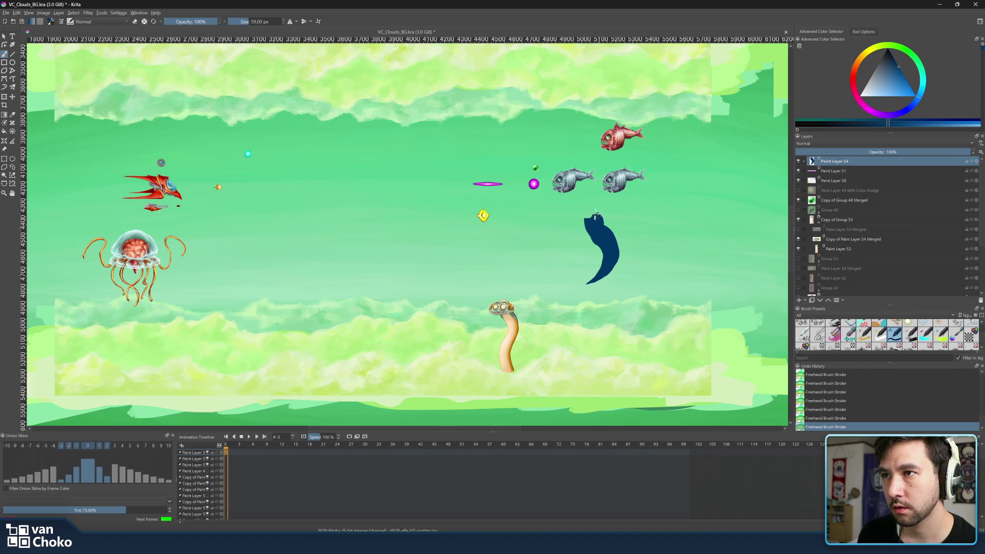
key(e)
key(e)
mouse_move(590, 216)
mouse_down()
mouse_move(582, 217)
mouse_move(598, 211)
mouse_up()
key(e)
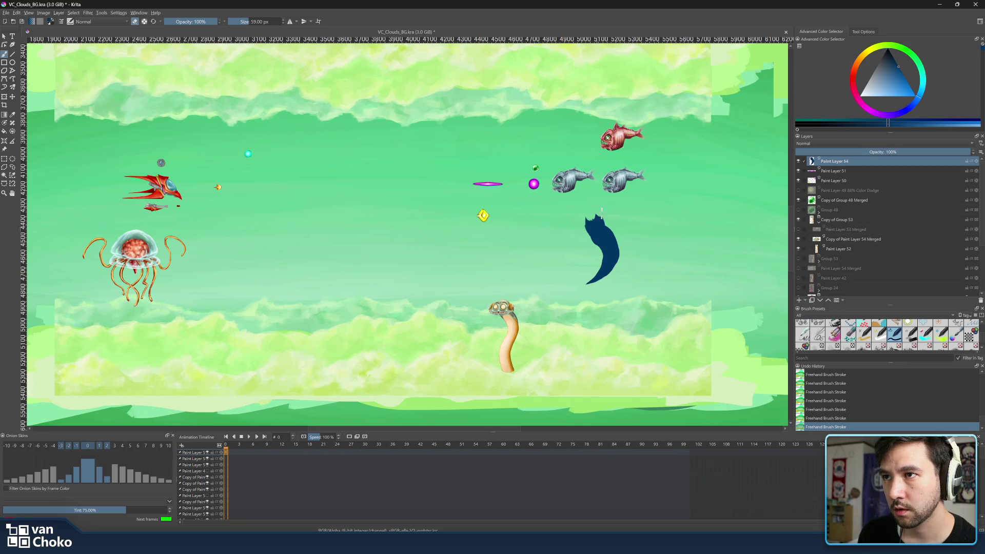
key(e)
key(bracketleft)
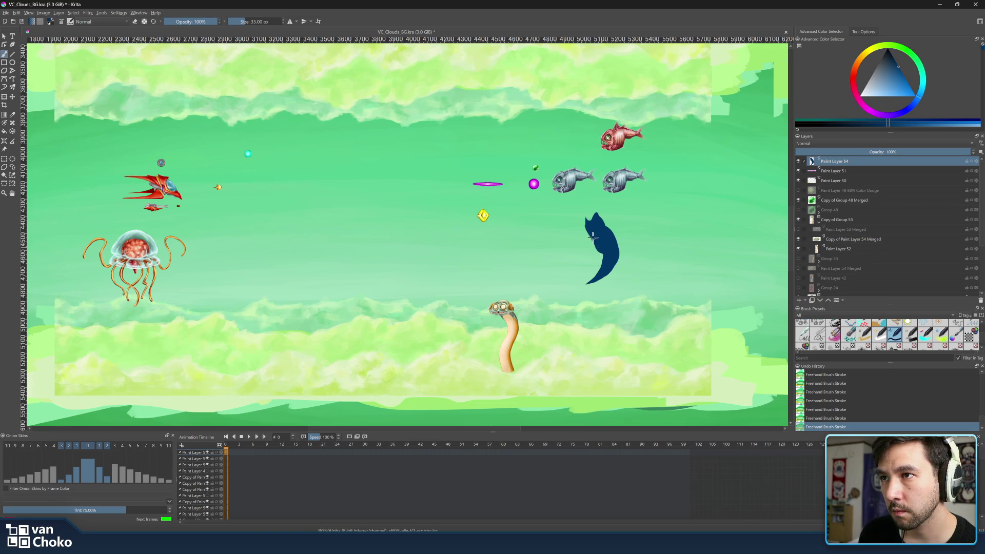
- Erase the head's upper-left edge and repaint it into a rounded blob
key(e)
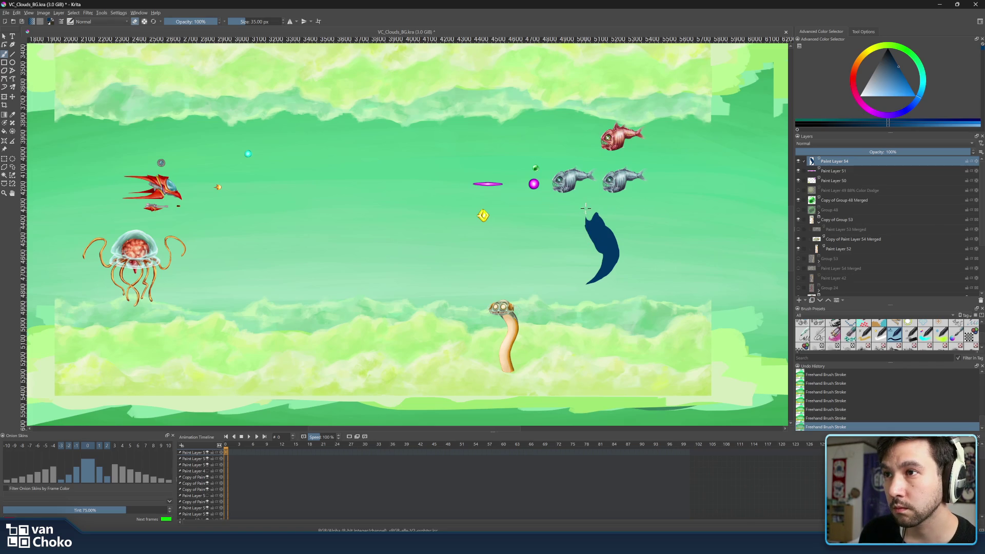
drag(585, 211, 593, 252)
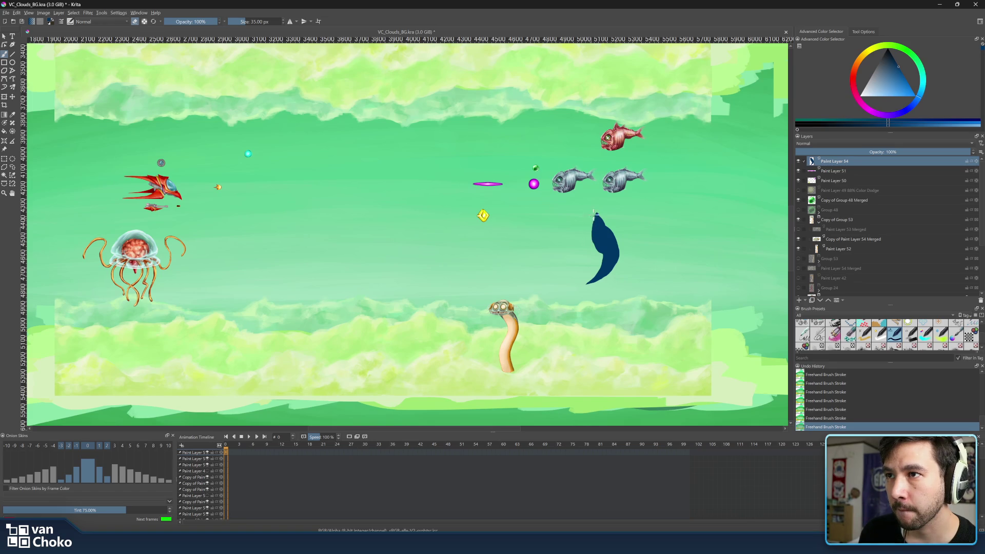
key(e)
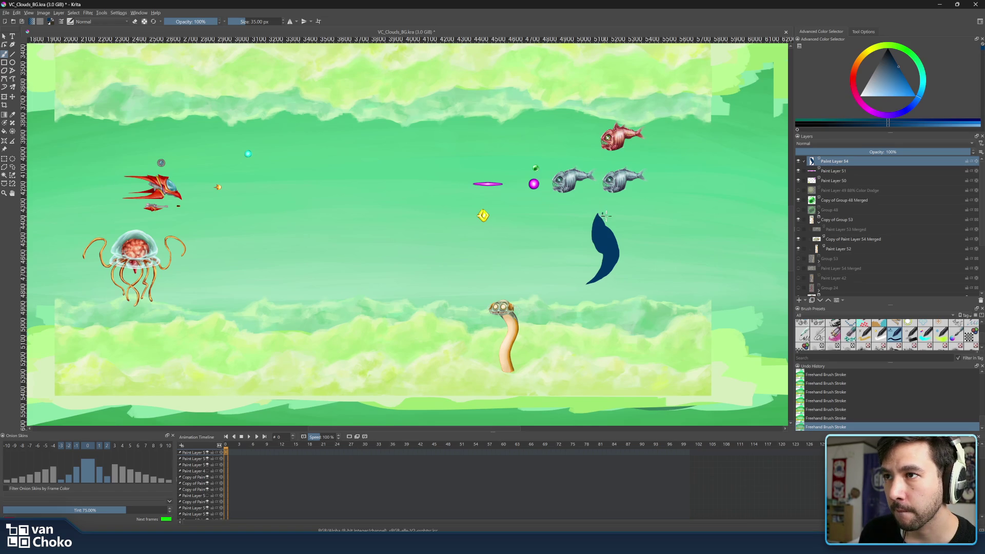
drag(589, 216, 592, 218)
- Keep alternating eraser and brush to refine the head into small pointed tips
key(e)
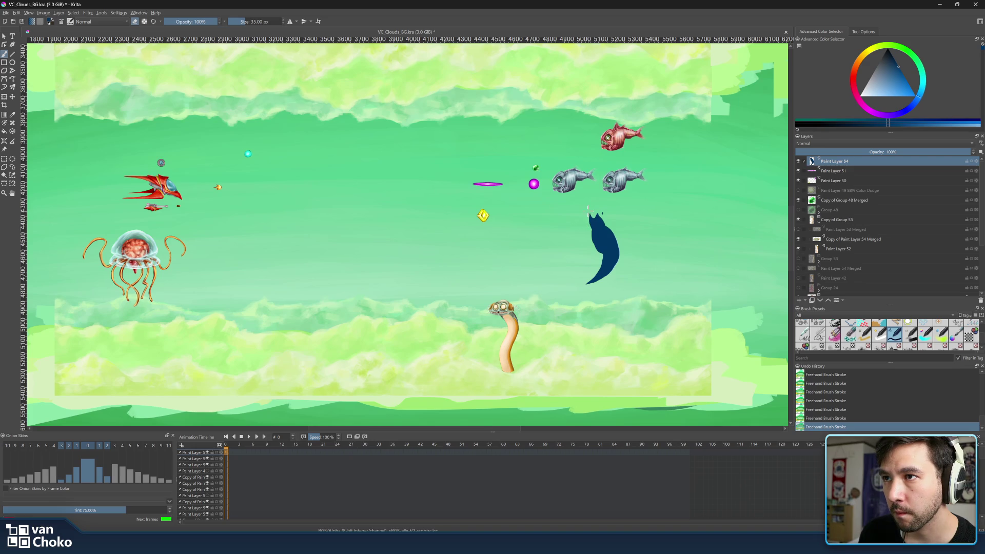
key(e)
key(e)
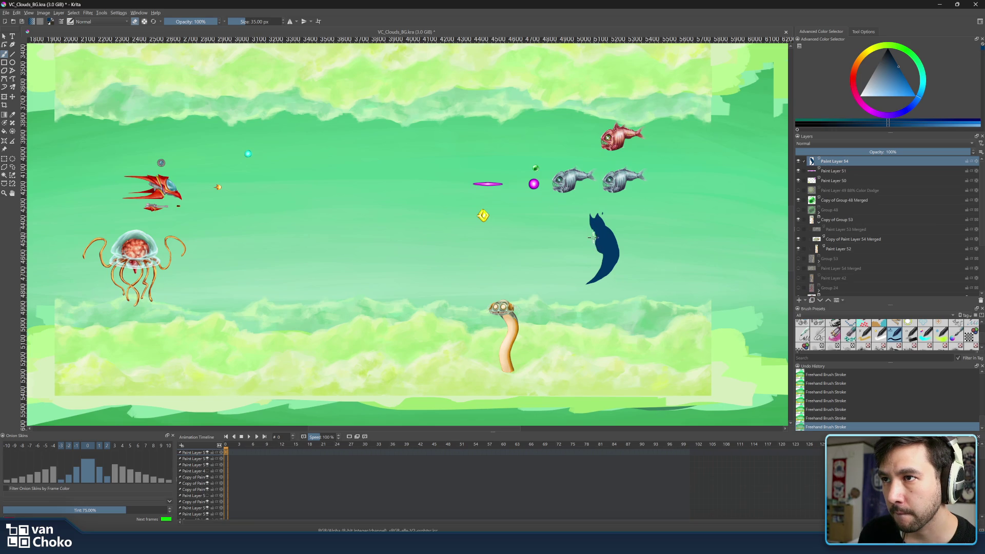
key(e)
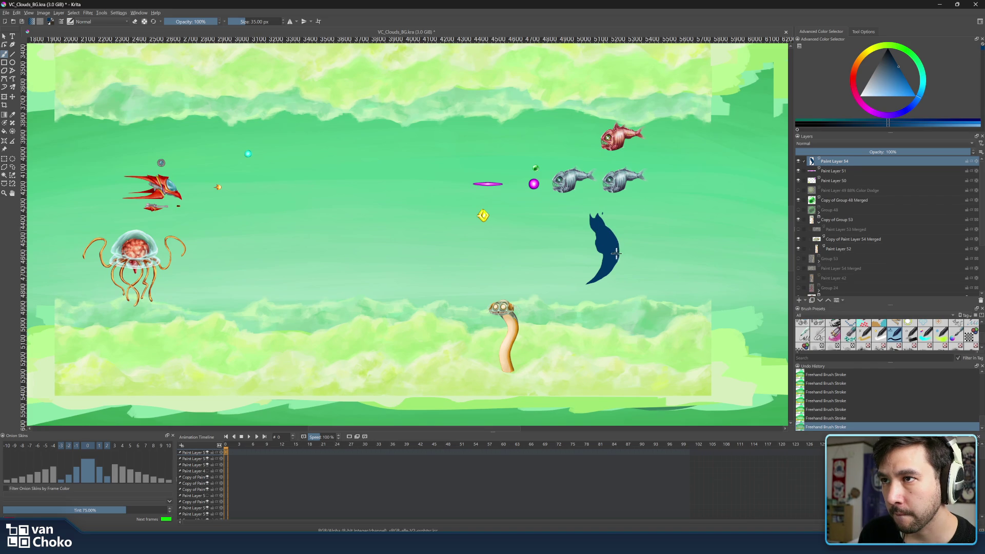
key(e)
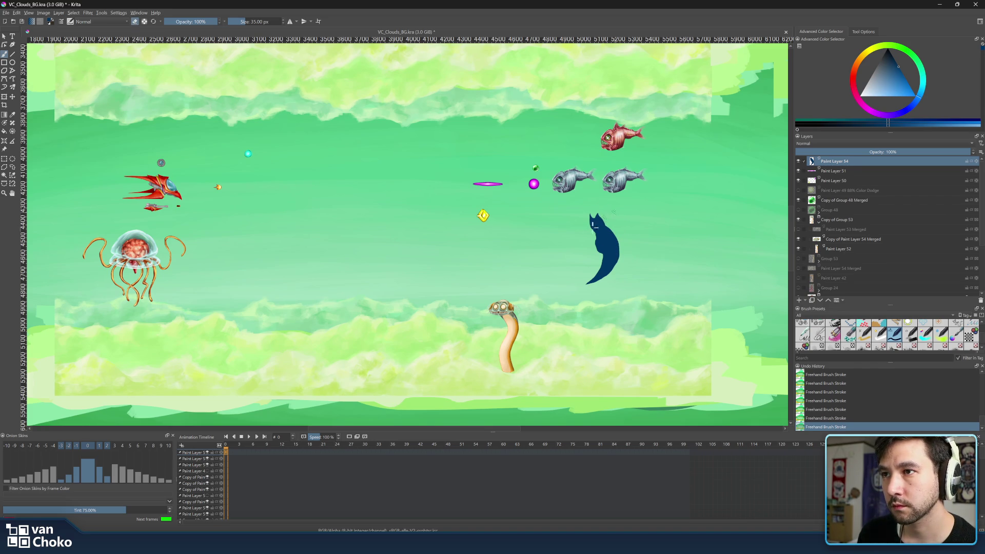
key(e)
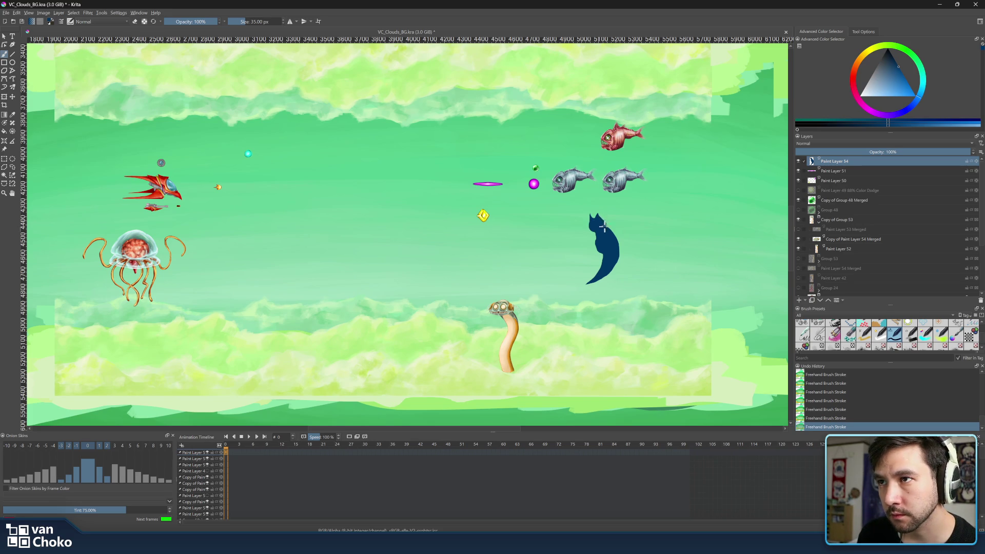
key(e)
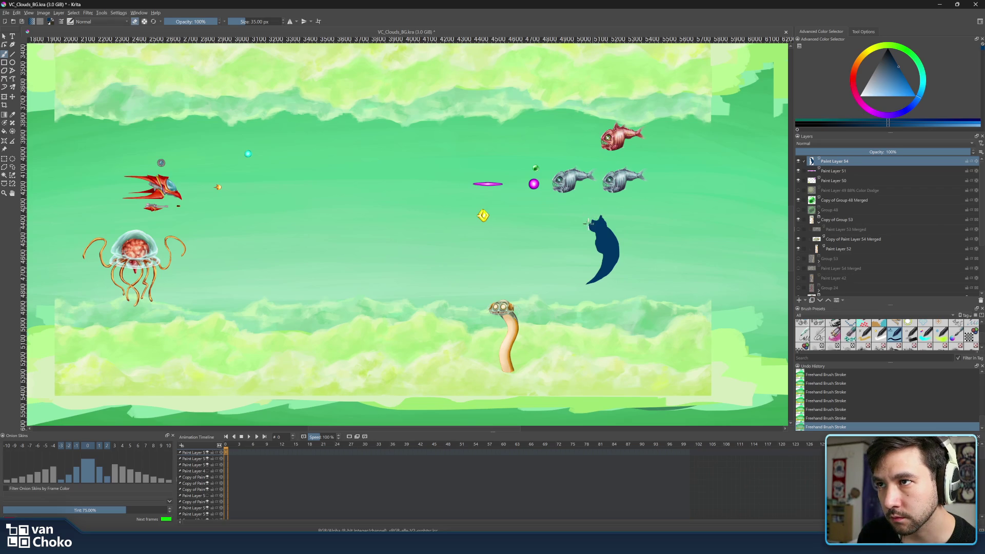
key(e)
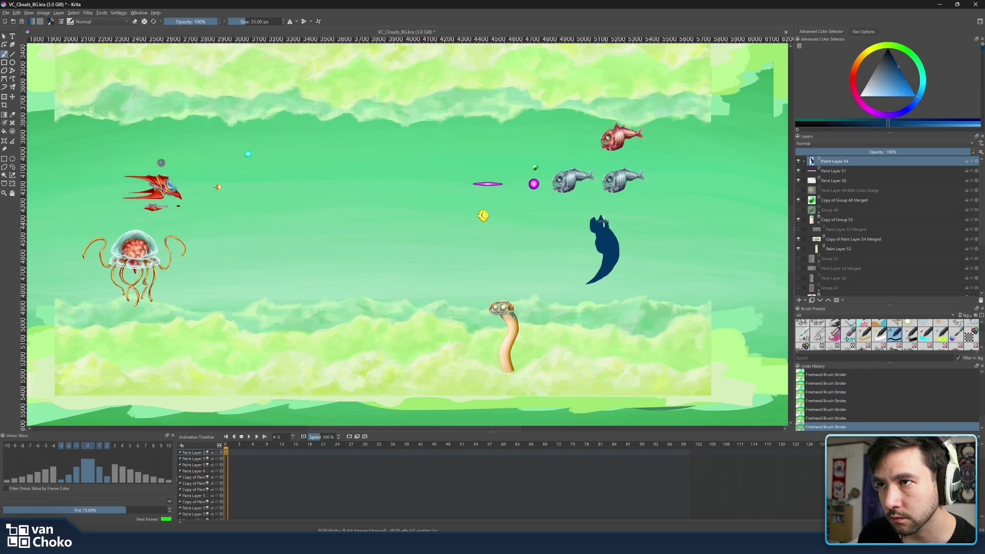
key(e)
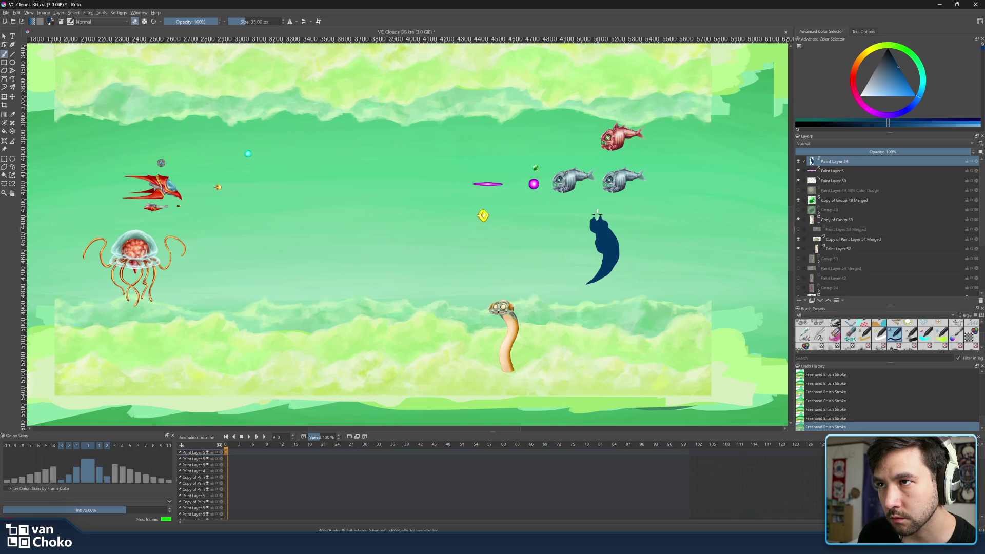
- Erase a notch between two pointed ears on the head and trim the tail tip
drag(597, 212, 591, 222)
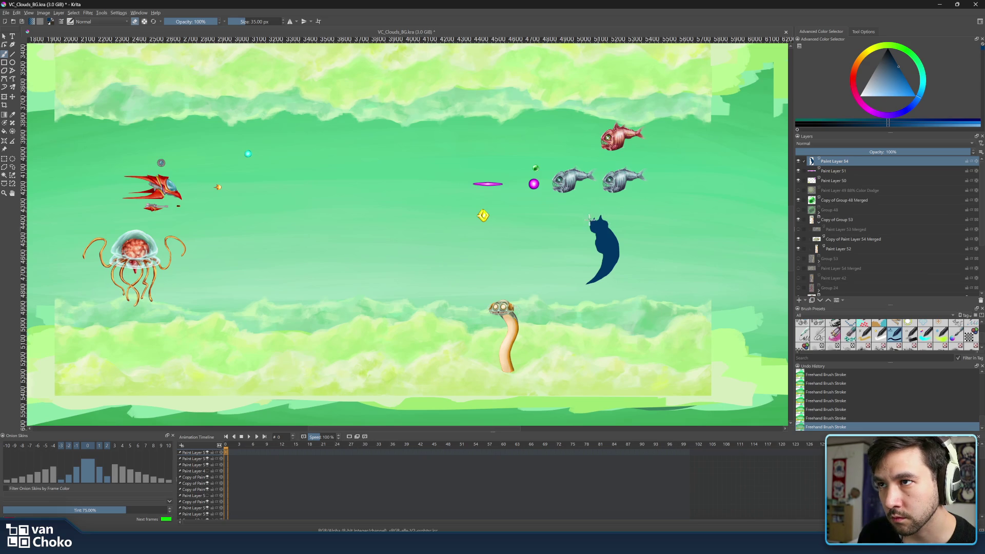
key(e)
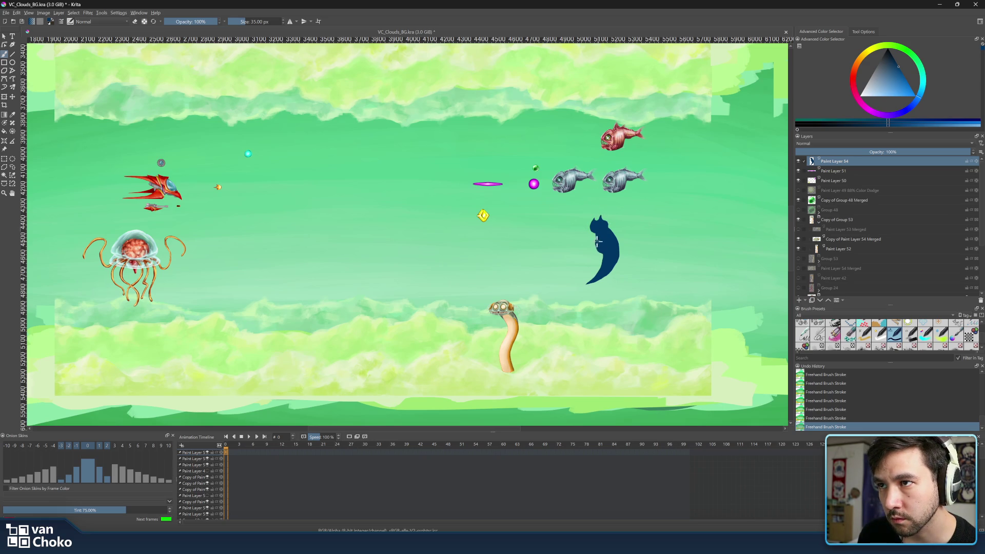
key(e)
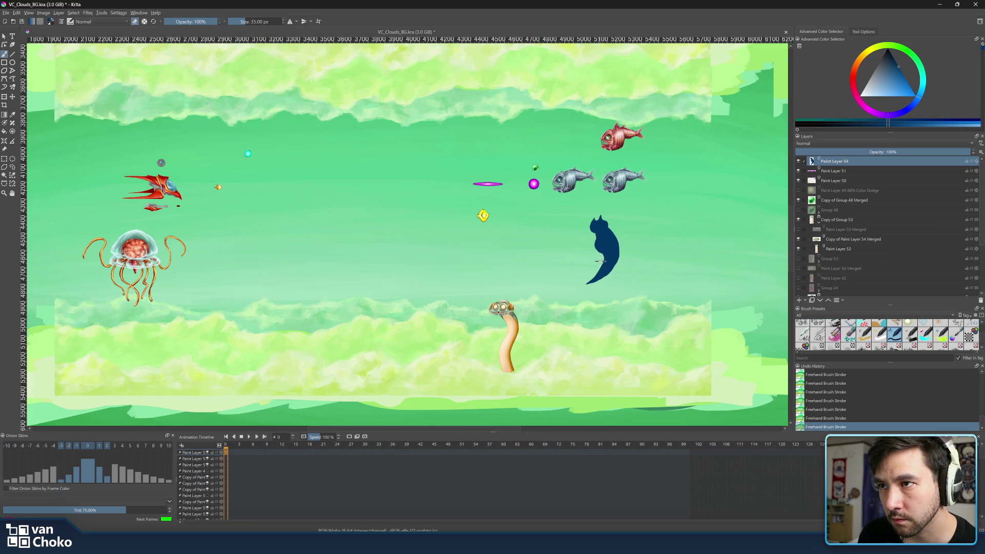
mouse_move(603, 265)
mouse_down()
mouse_move(585, 285)
mouse_move(601, 276)
mouse_up()
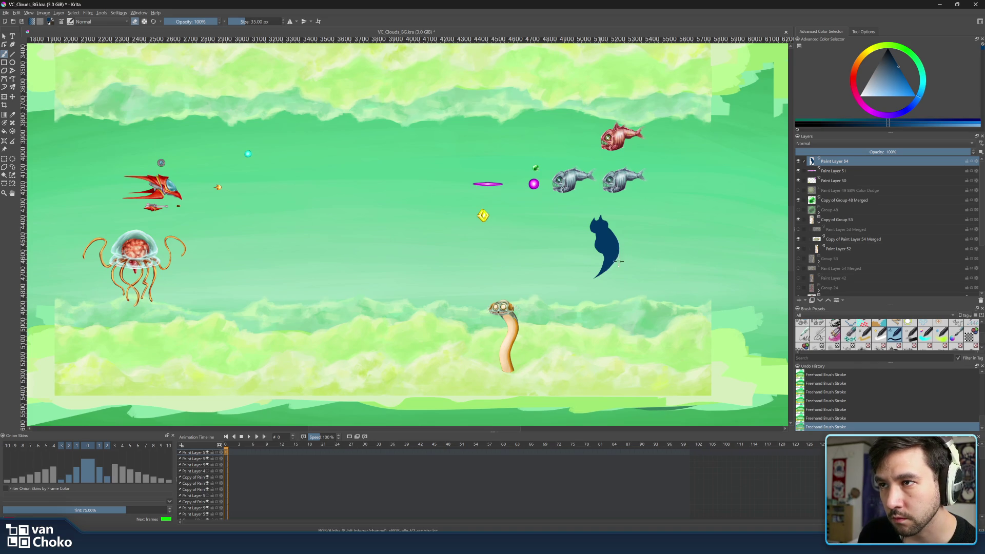
key(e)
key(e)
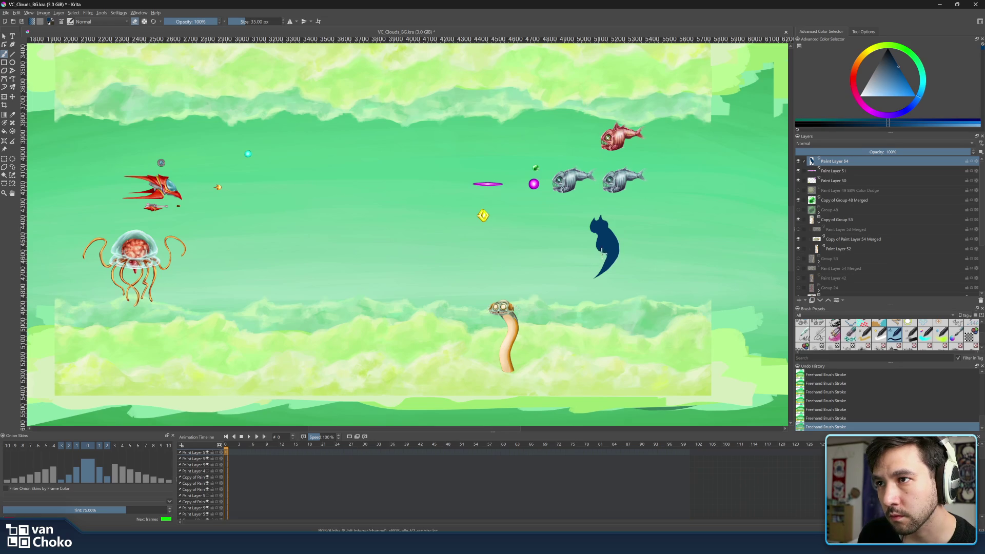
key(e)
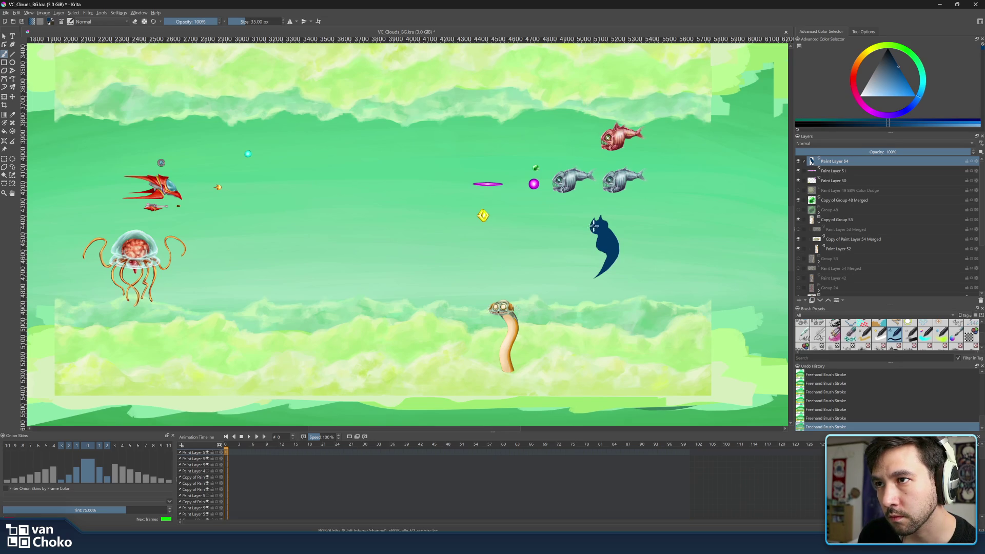
key(e)
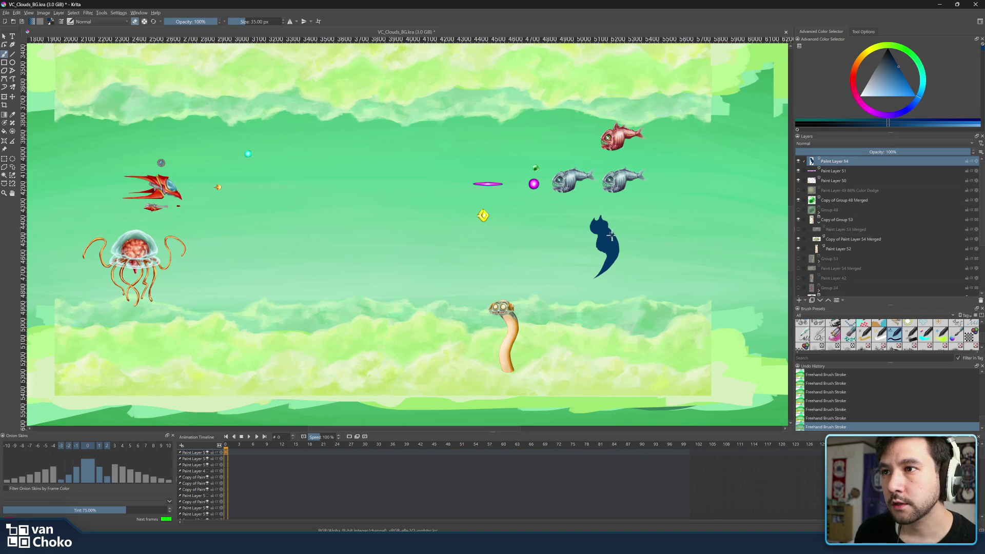
- Paint a wing-like fin sweeping out to the silhouette's right, refining its edges with the eraser
key(e)
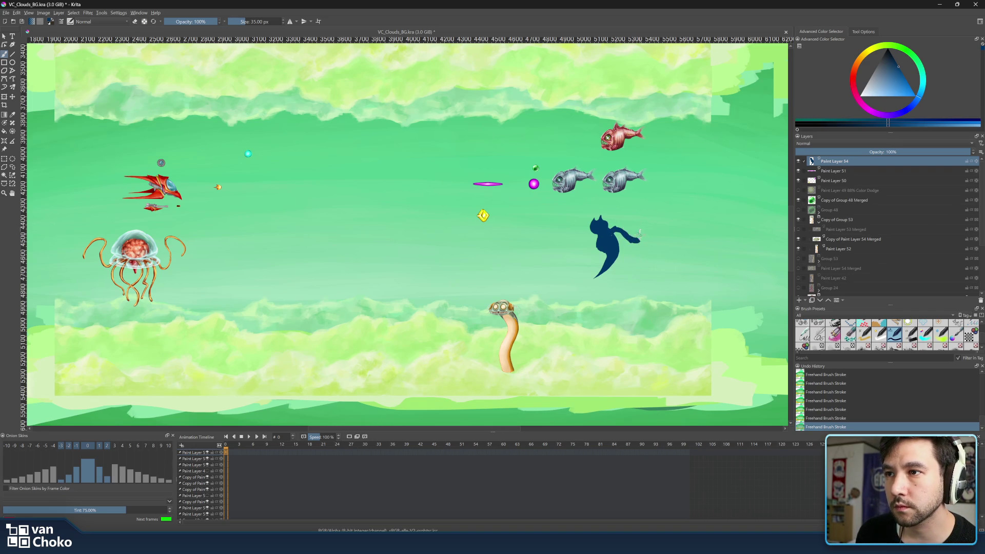
key(e)
key(e)
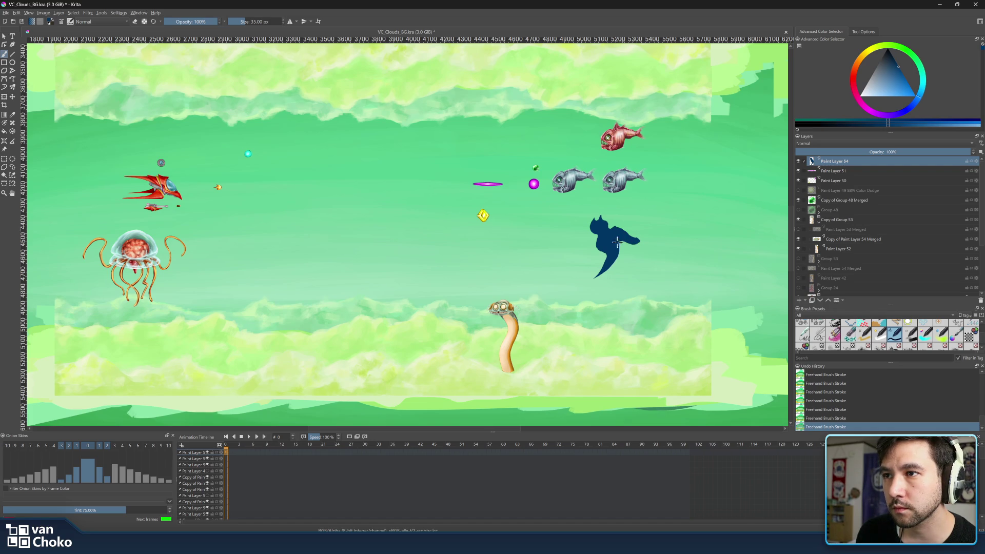
key(e)
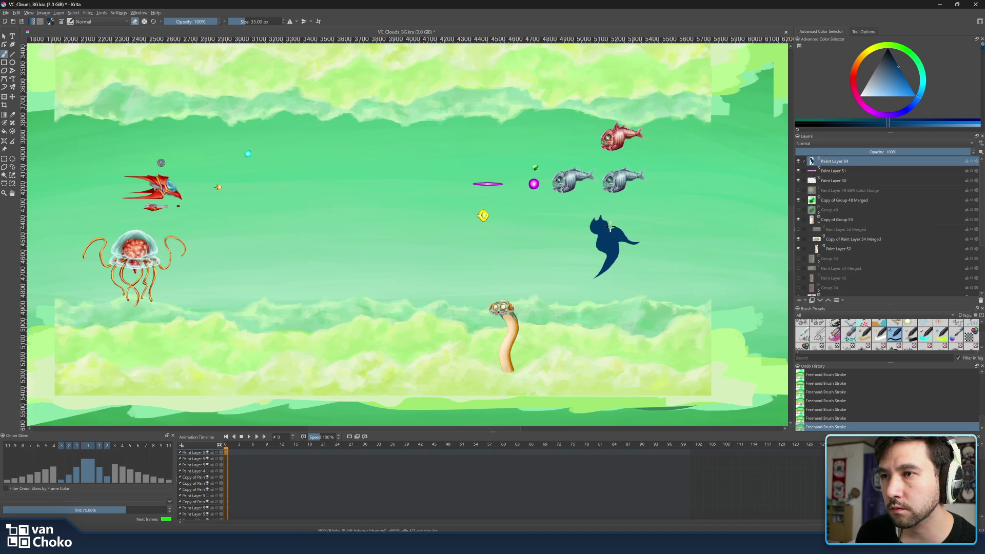
key(e)
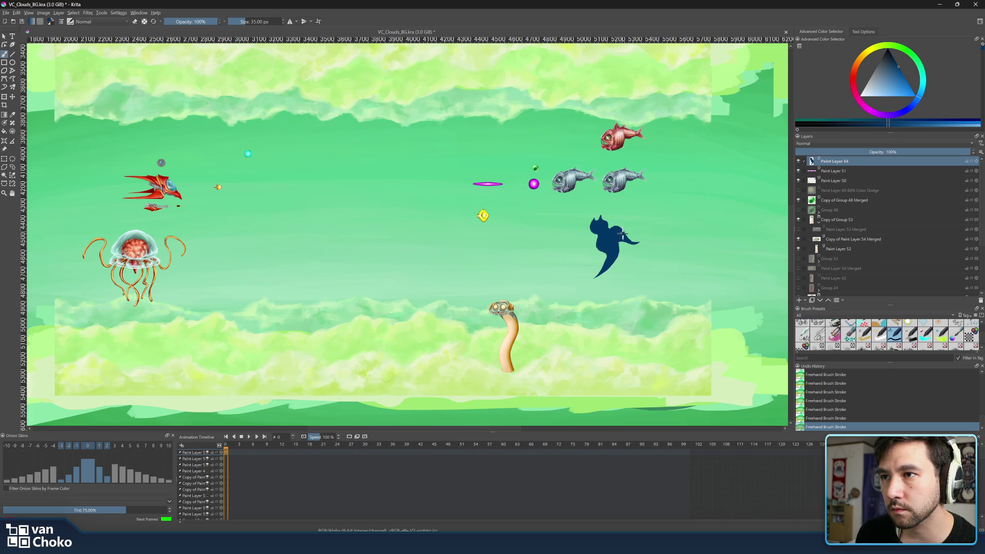
key(e)
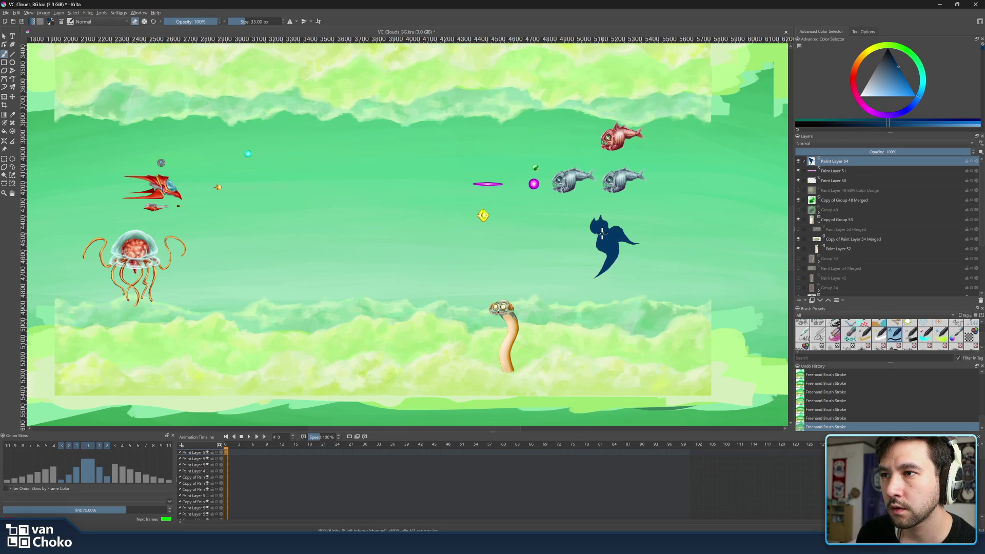
key(e)
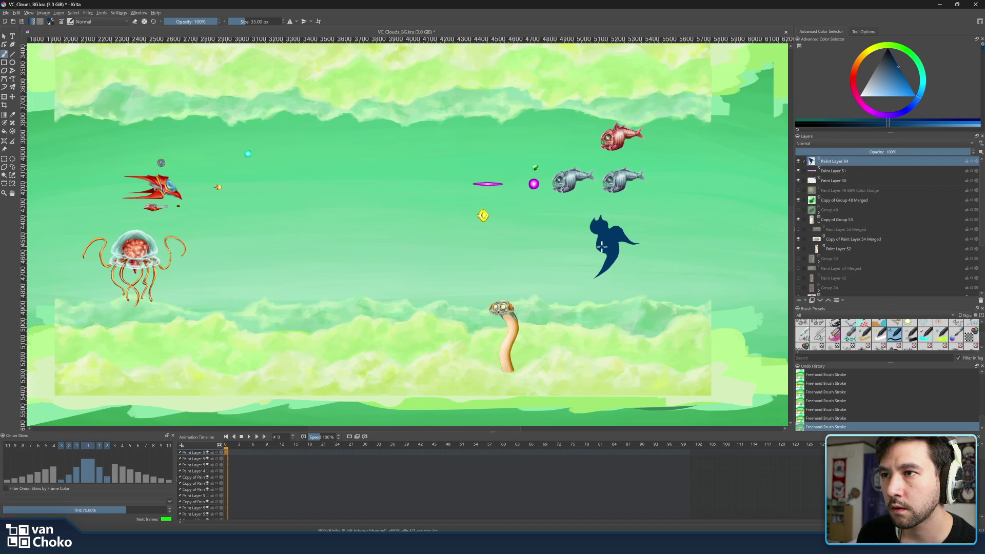
scroll(724, 238, up, 2)
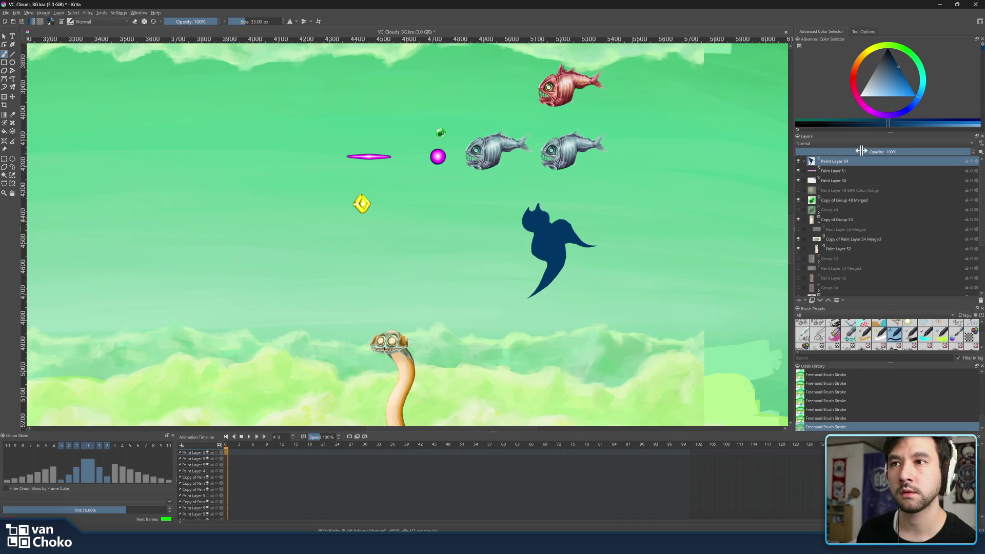
- Add a layer, pick a bright red, and paint a heart-shaped patch on the creature's chest
click(799, 301)
click(855, 74)
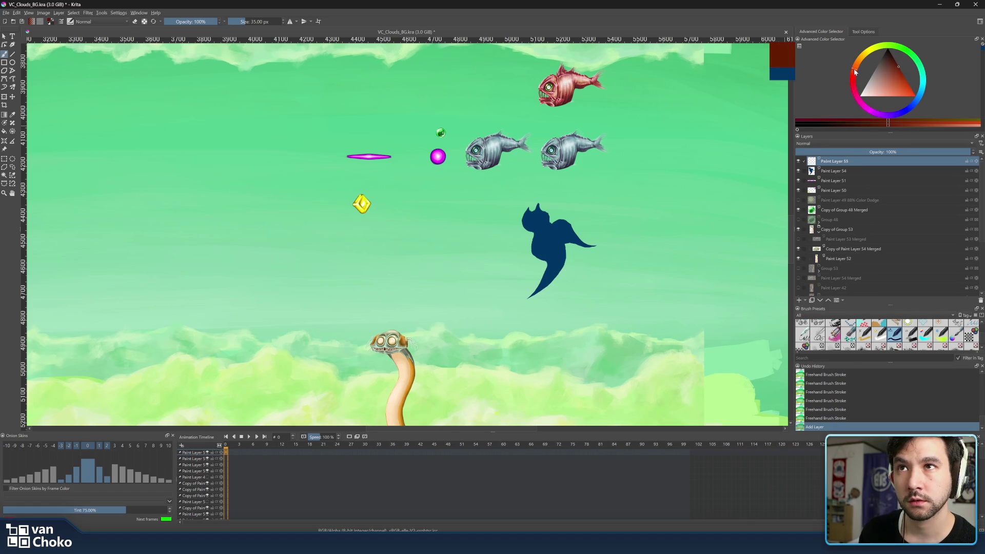
click(905, 88)
mouse_move(905, 88)
mouse_down()
mouse_move(900, 76)
mouse_move(894, 98)
mouse_move(854, 92)
mouse_up()
click(908, 97)
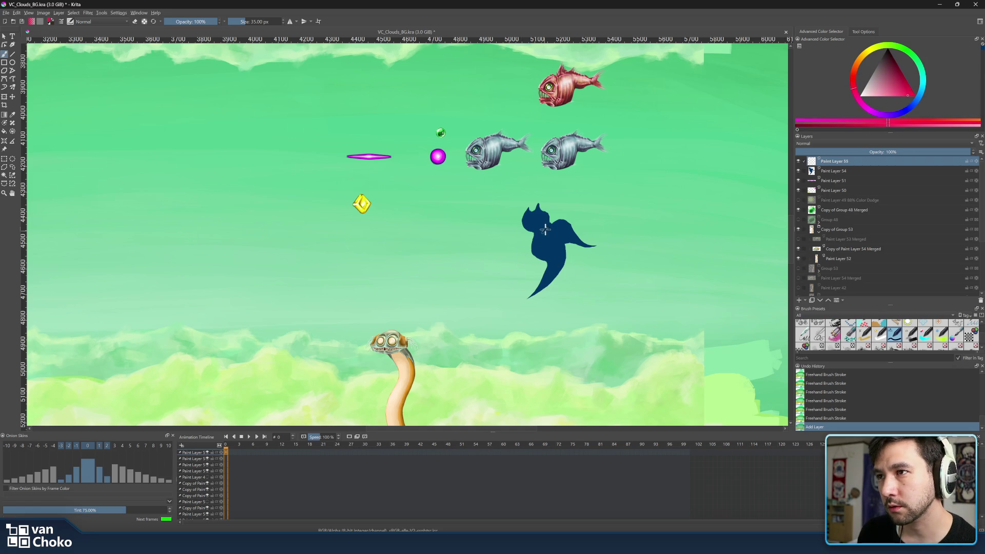
mouse_move(543, 237)
mouse_down()
mouse_move(545, 257)
mouse_move(536, 237)
mouse_move(543, 246)
mouse_up()
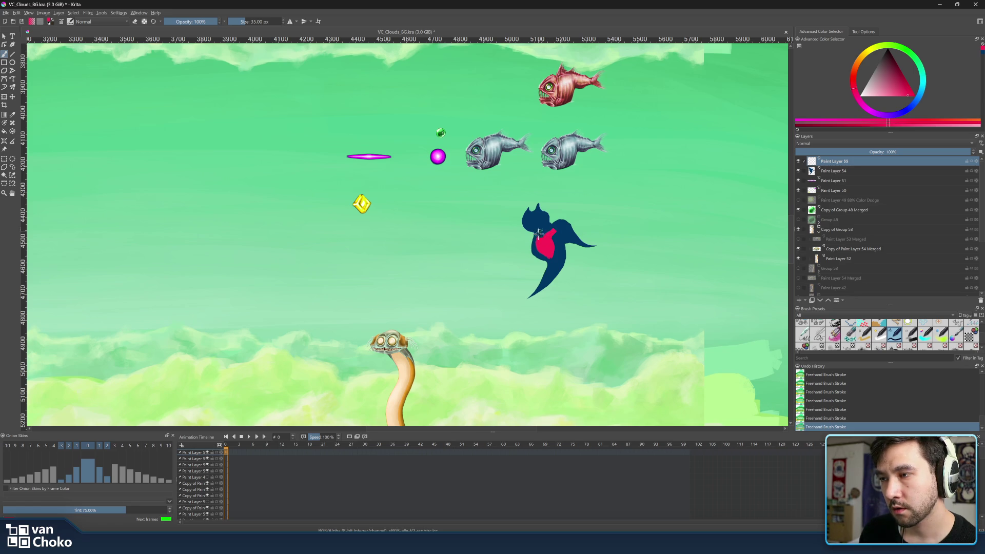
- Shrink the brush size step by step down to about 20 px
key(bracketleft)
key(bracketleft)
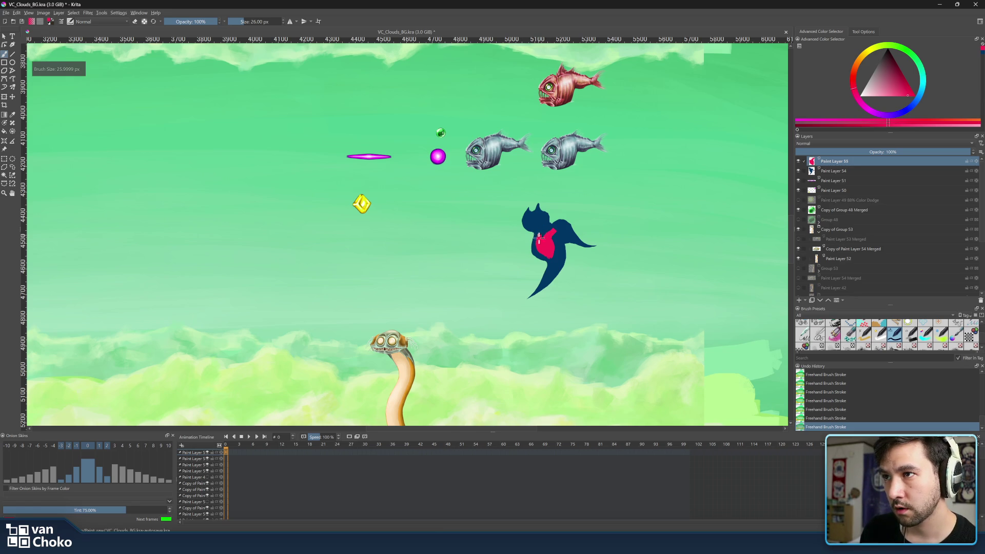
key(bracketleft)
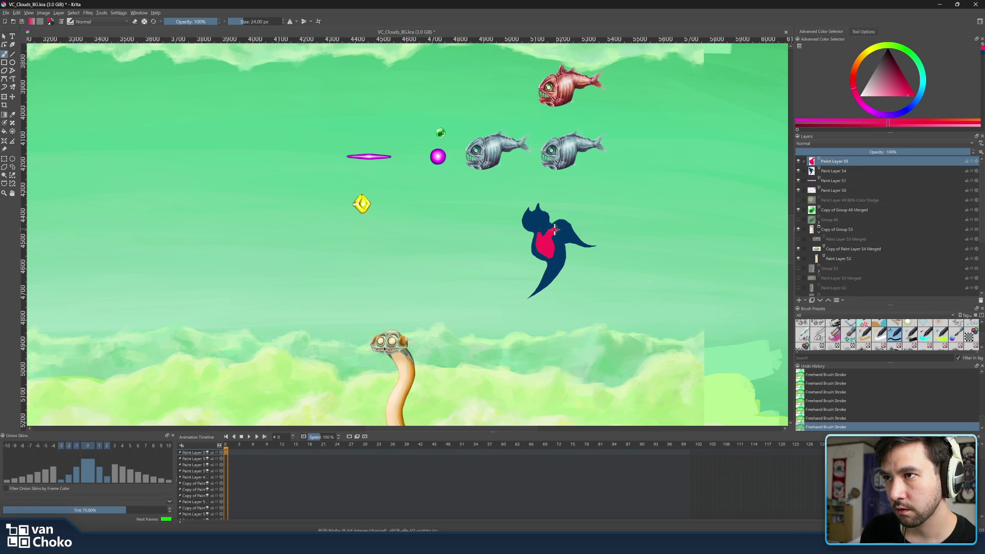
key(bracketleft)
key(bracketleft)
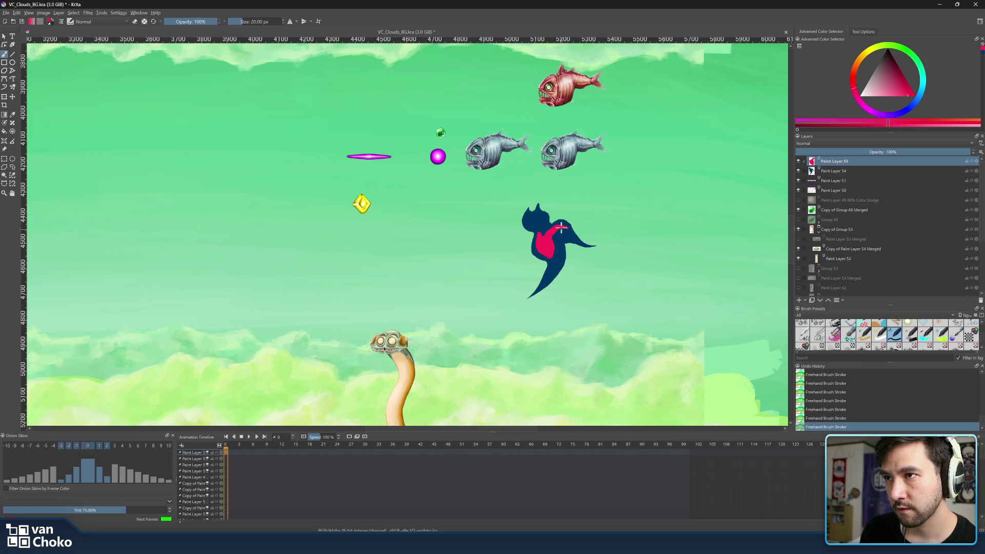
- Alternate erasing and painting to round off the red chest patch's edges
key(e)
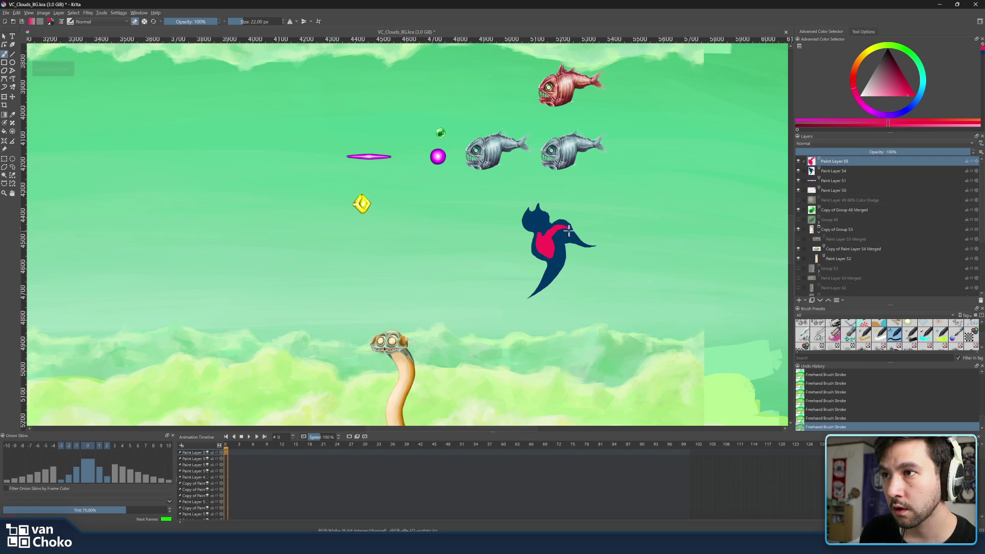
key(e)
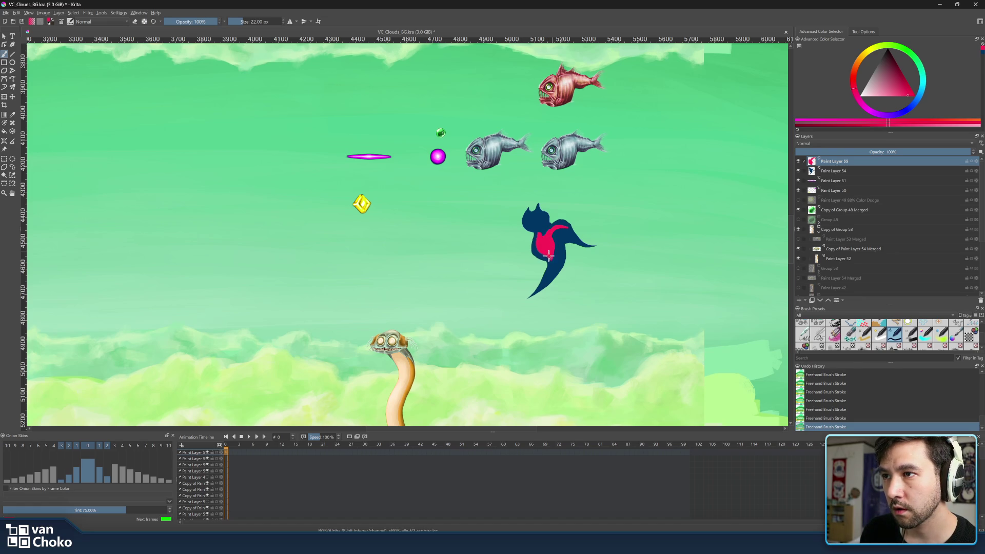
key(e)
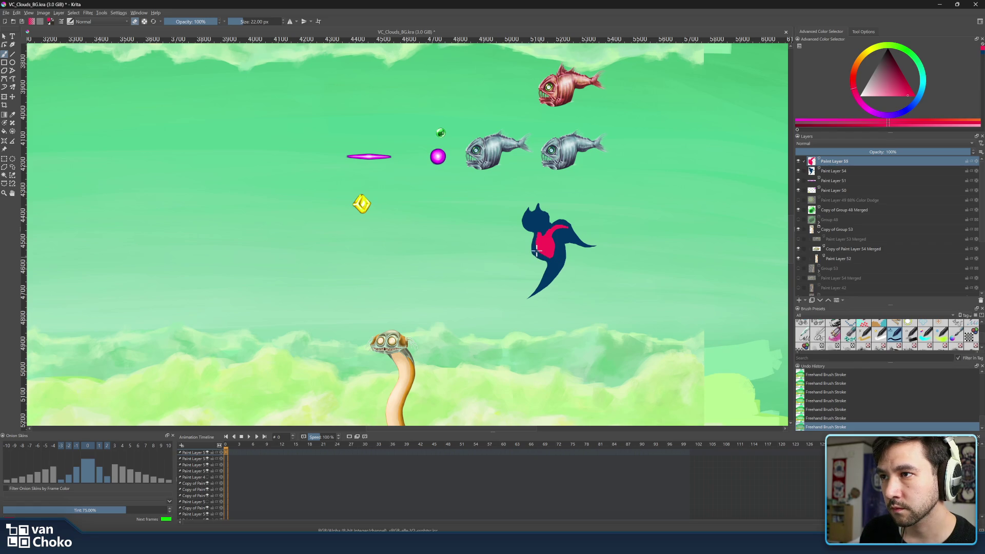
key(e)
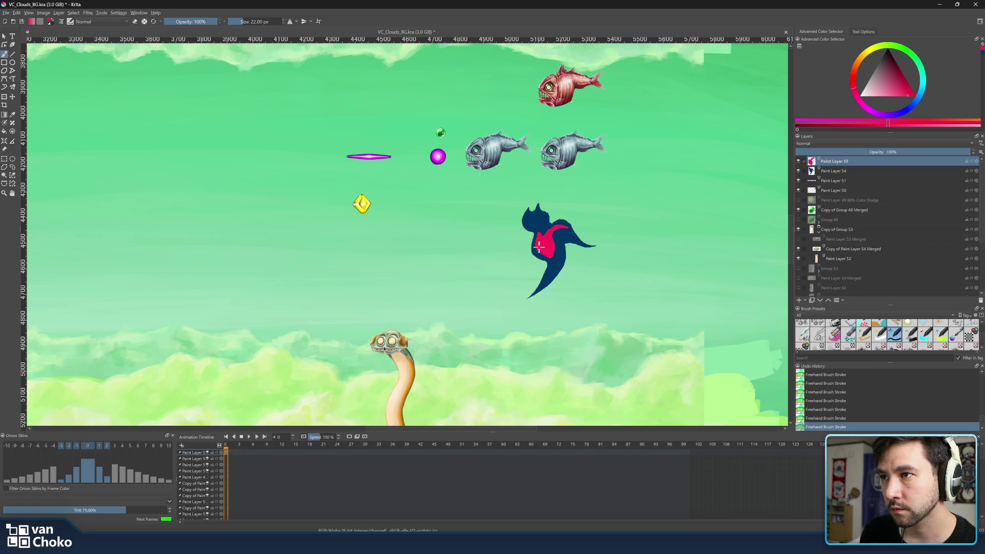
key(e)
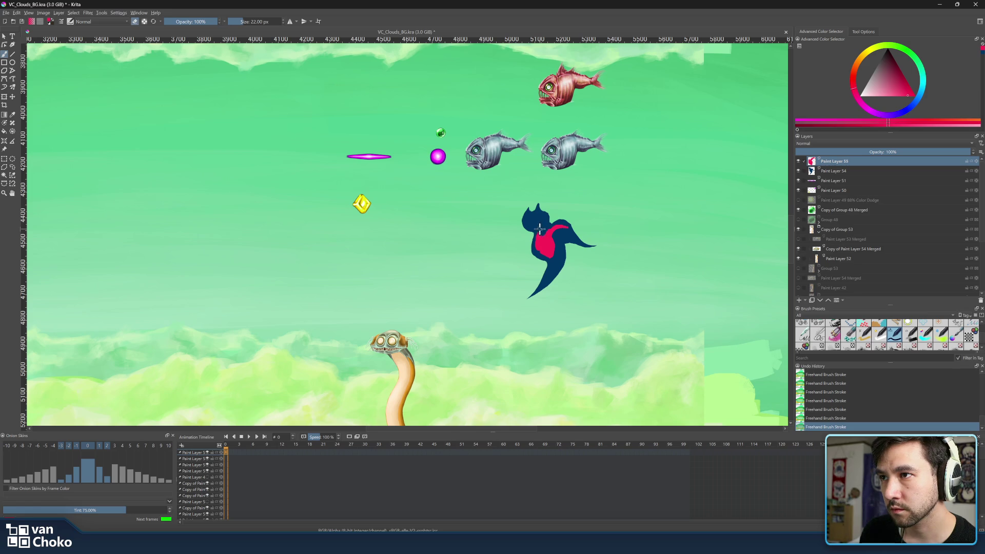
key(e)
key(e)
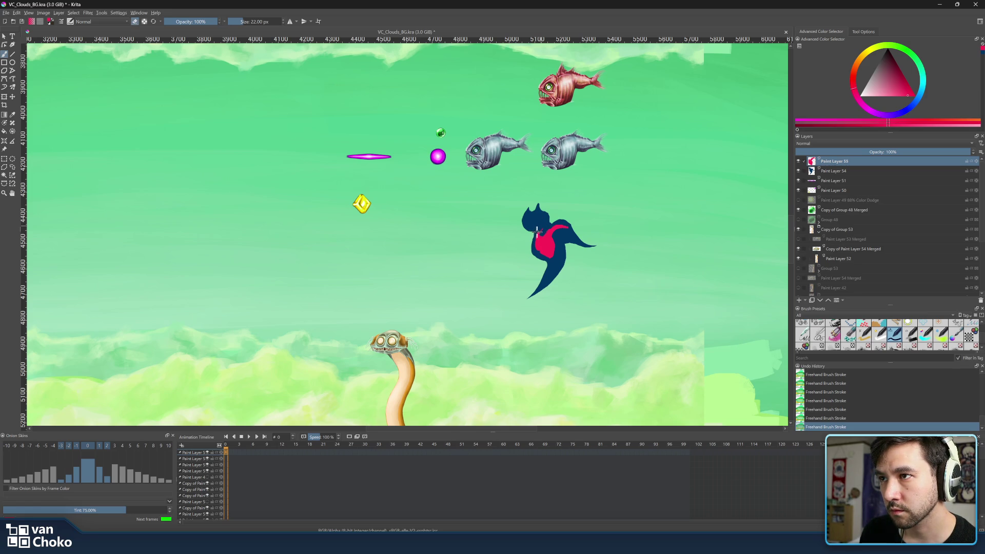
key(e)
key(e)
key(e)
key(e)
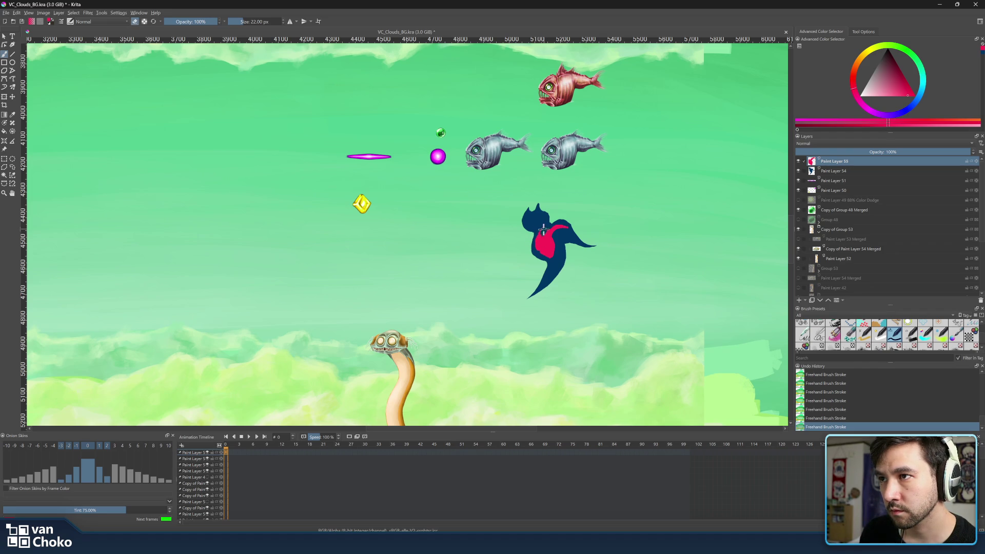
key(e)
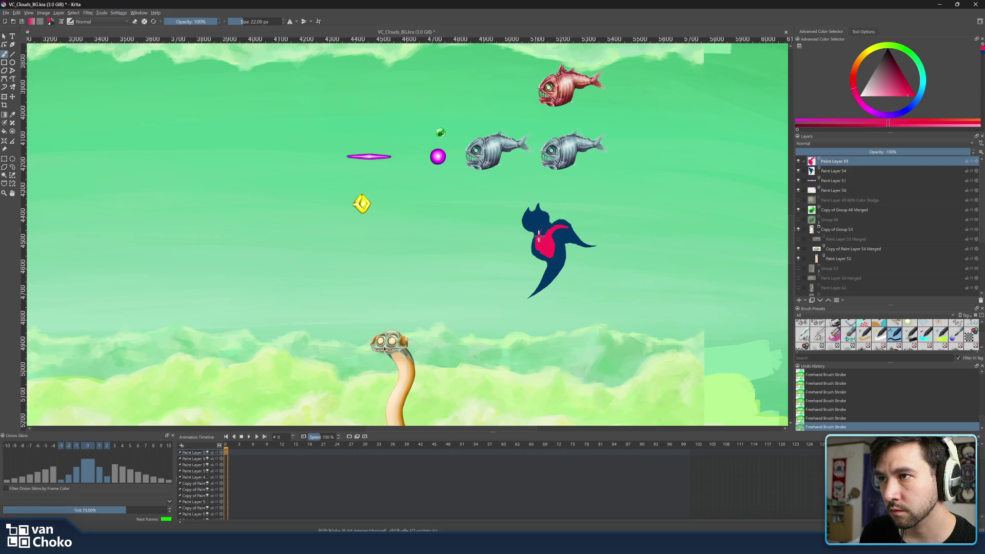